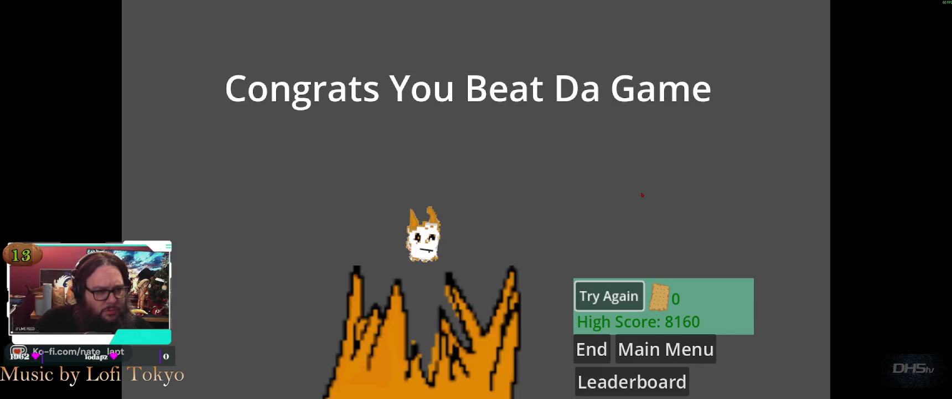
Step: Start a fresh run from the win screen, run the cat right, then pause
key("Return")
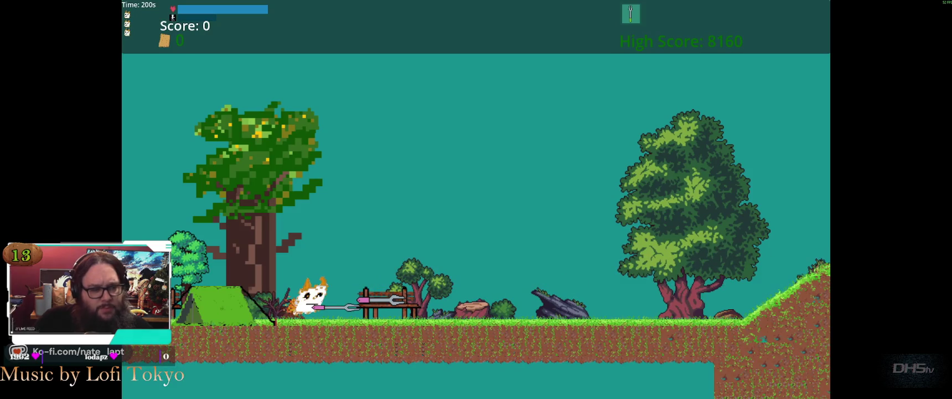
key("Right")
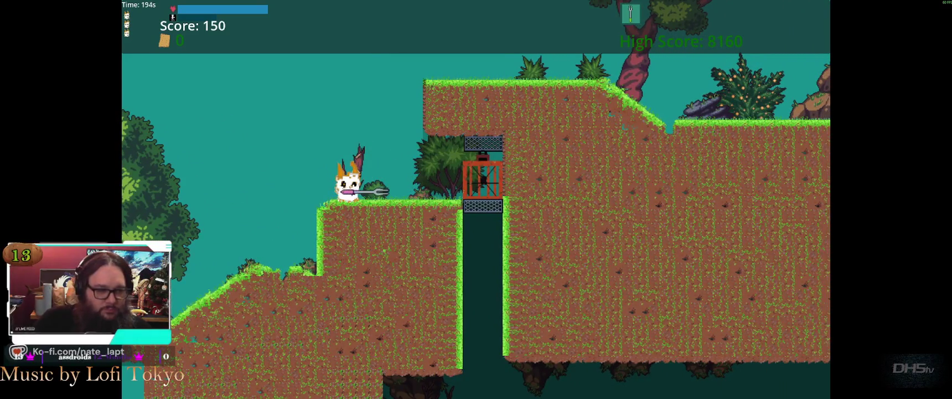
key("Escape")
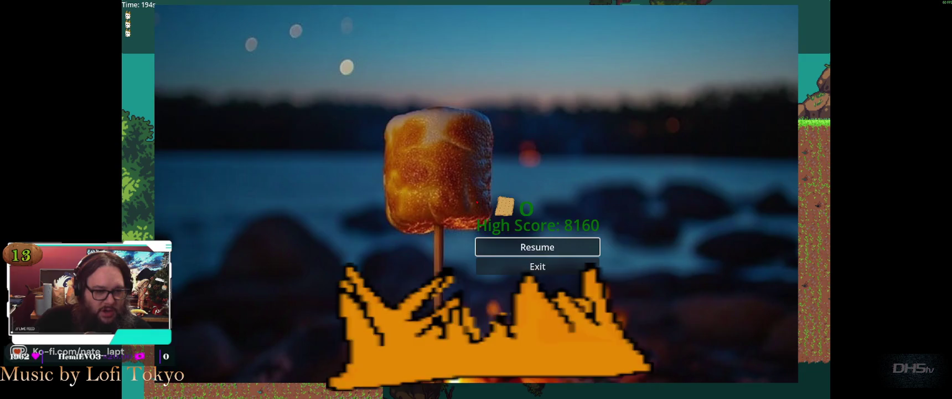
Step: Unpause the game so the run can continue toward the snowy mountain level
key("Escape")
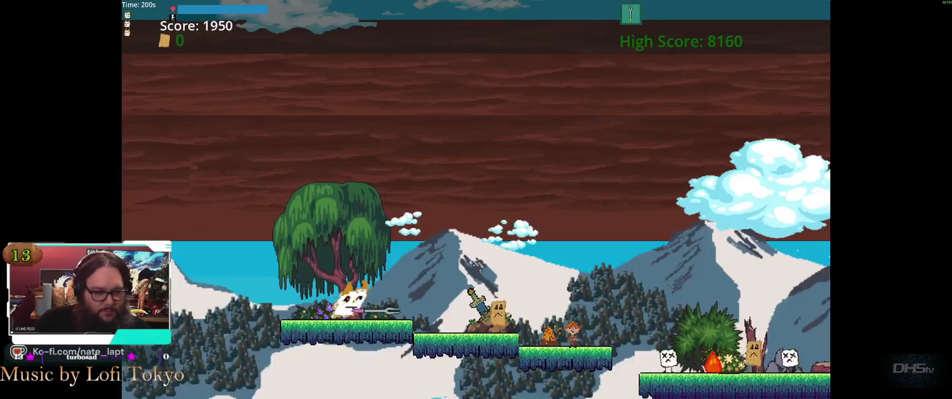
Step: Pick up the sword from the mound and jump into the willow tree and back right
key("Left")
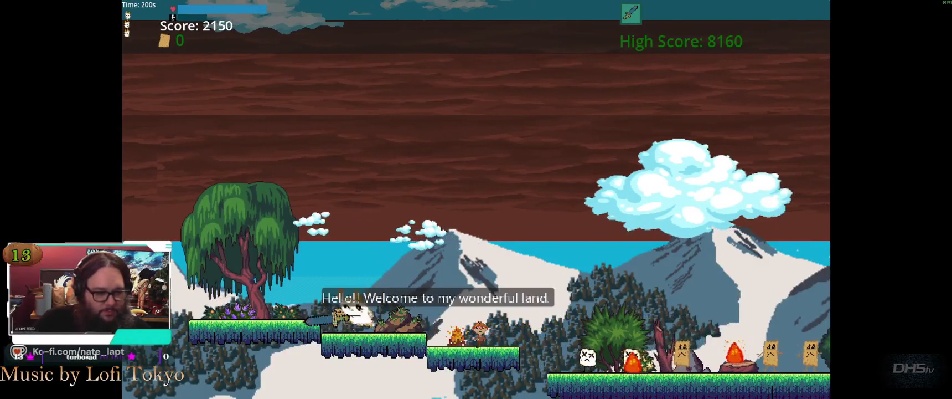
key("Right")
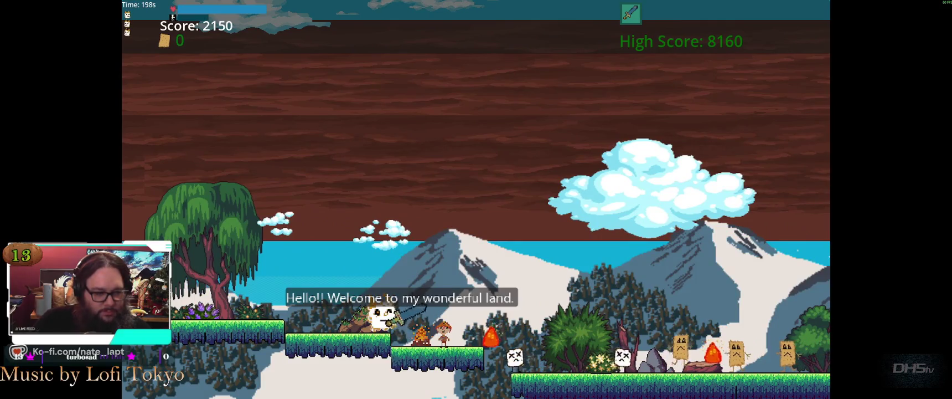
key("Left")
key("space")
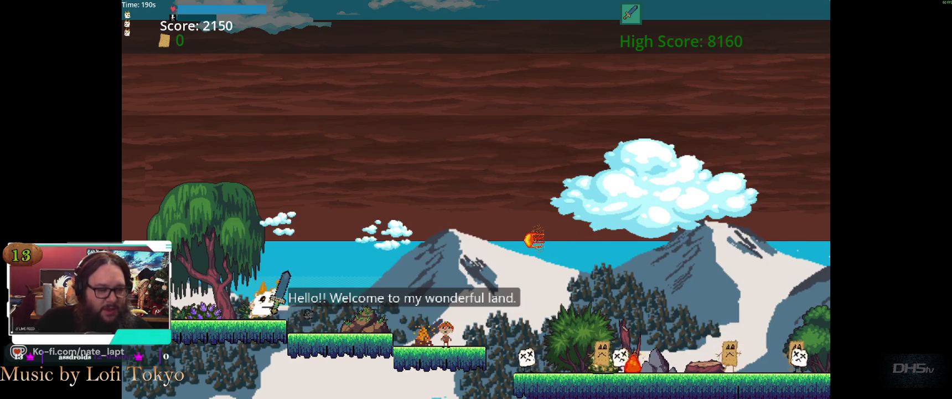
key("Right")
key("space")
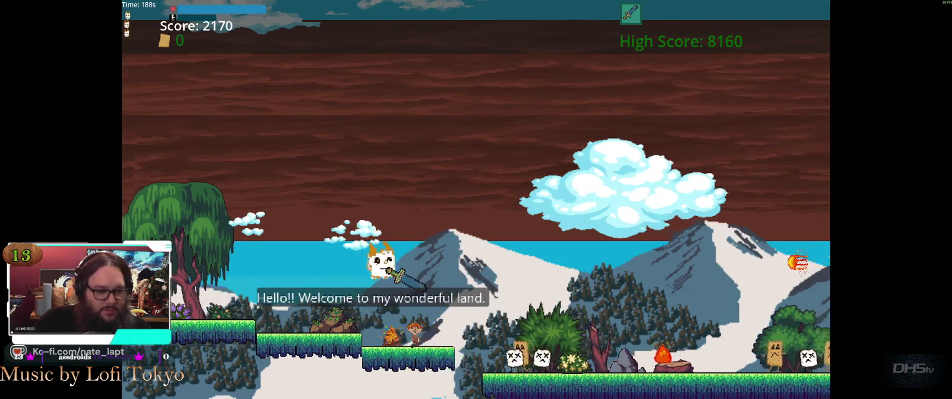
Step: Run right through the enemies, slashing them with the sword, past the ramp
key("Right")
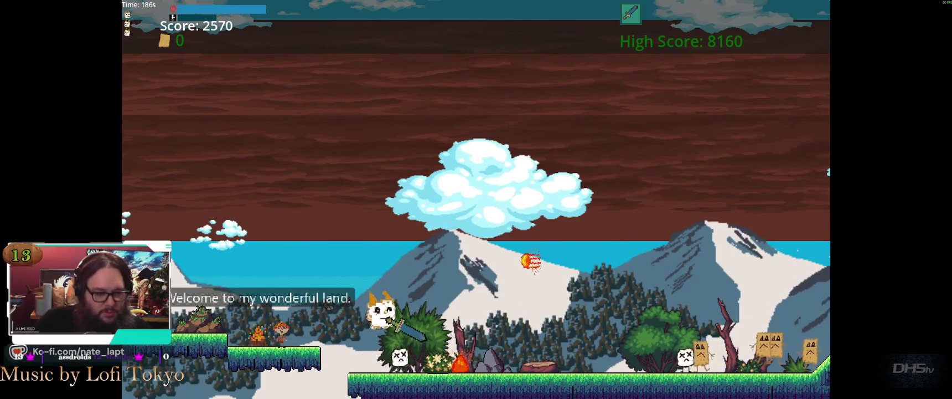
key("Right")
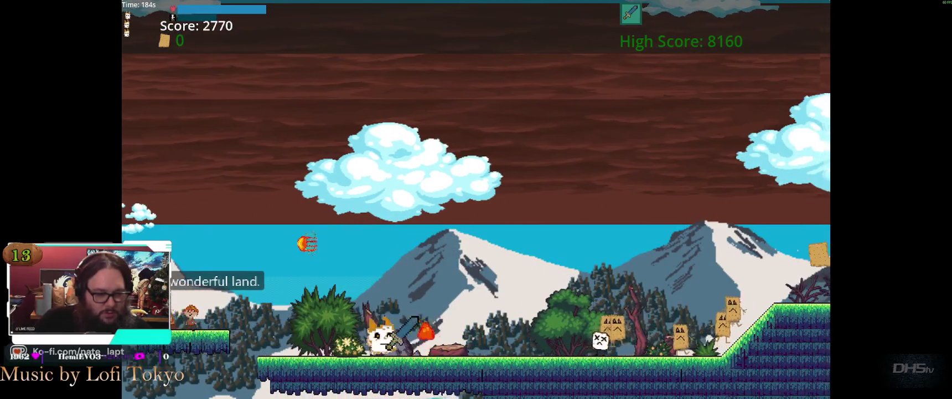
key("Right")
key("Right")
key("space")
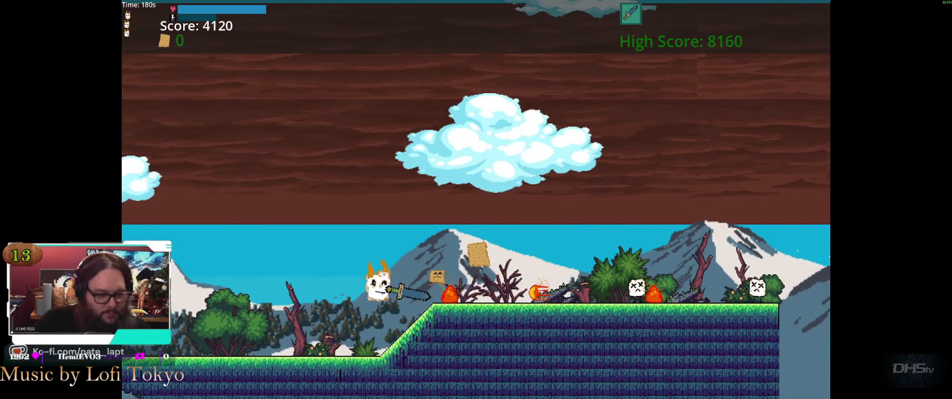
key("Right")
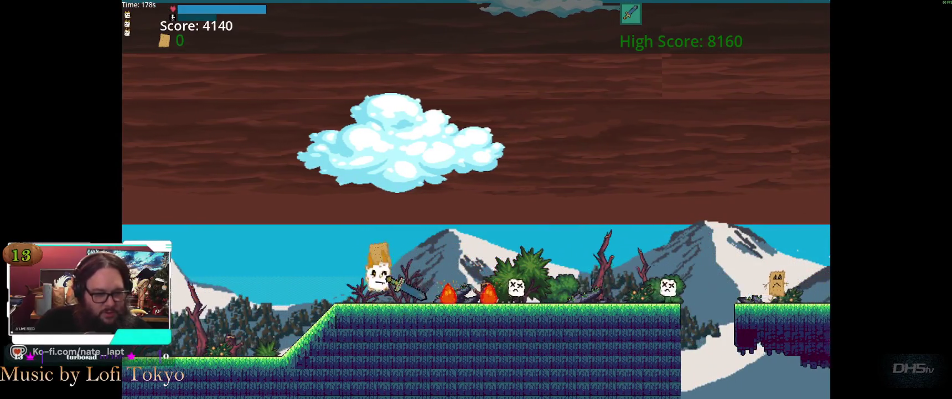
key("Right")
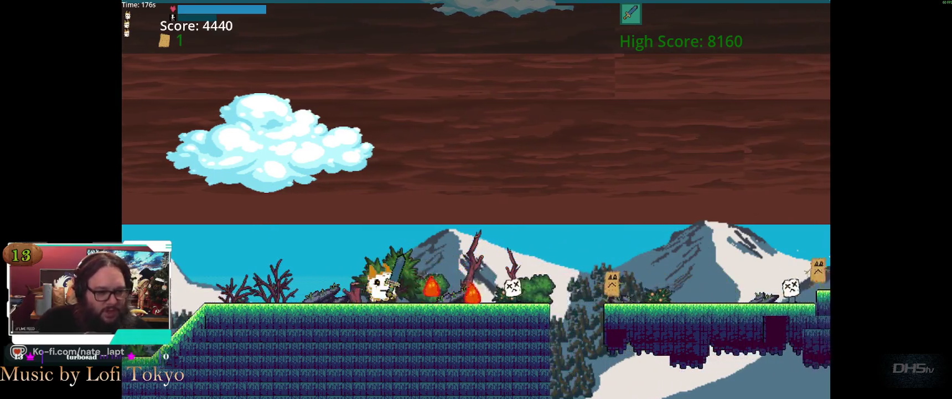
key("Right")
key("space")
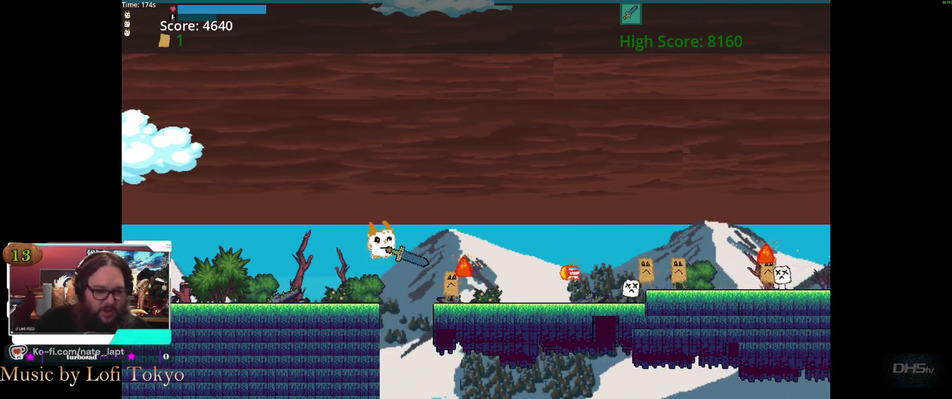
key("Right")
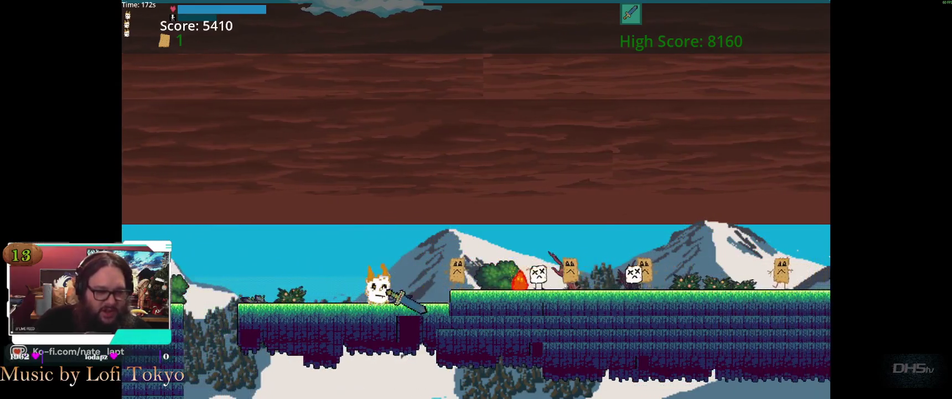
key("Right")
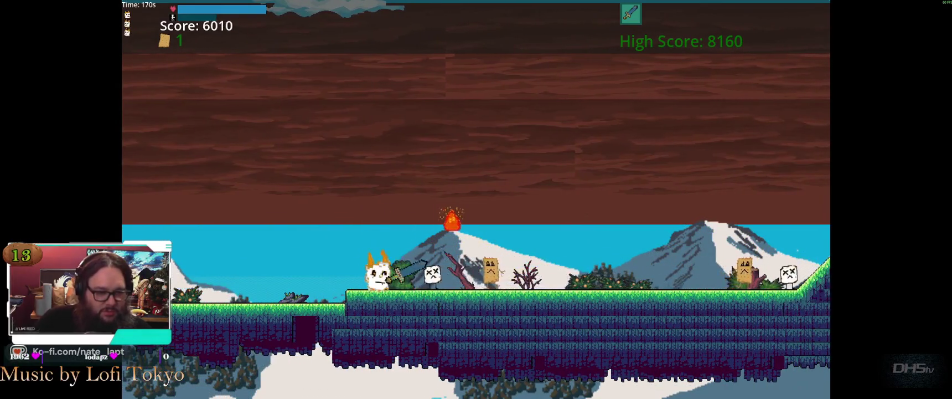
key("Right")
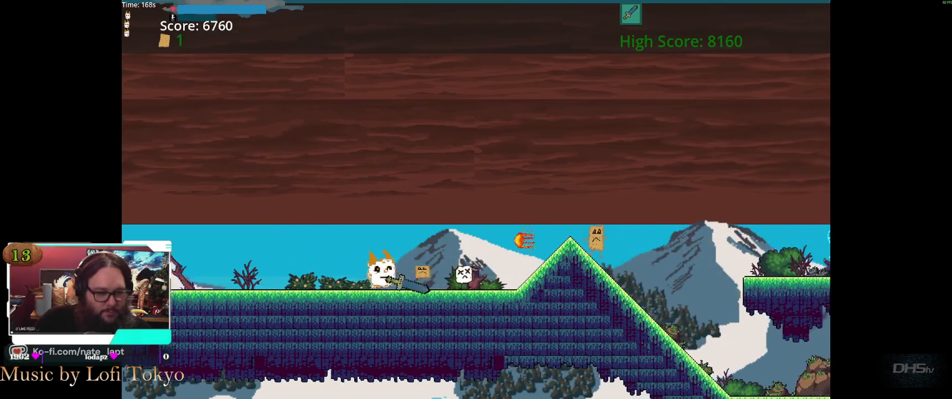
Step: Jump onto the grassy slope and floating platform, then drop left to lower ground
key("Right")
key("space")
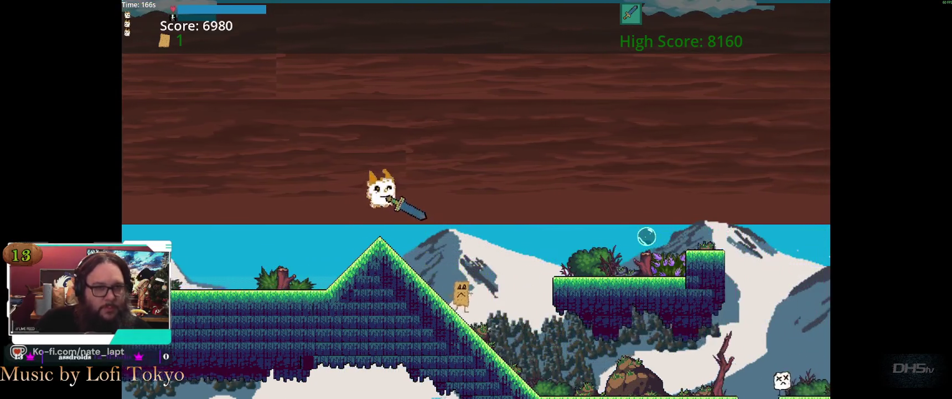
key("Right")
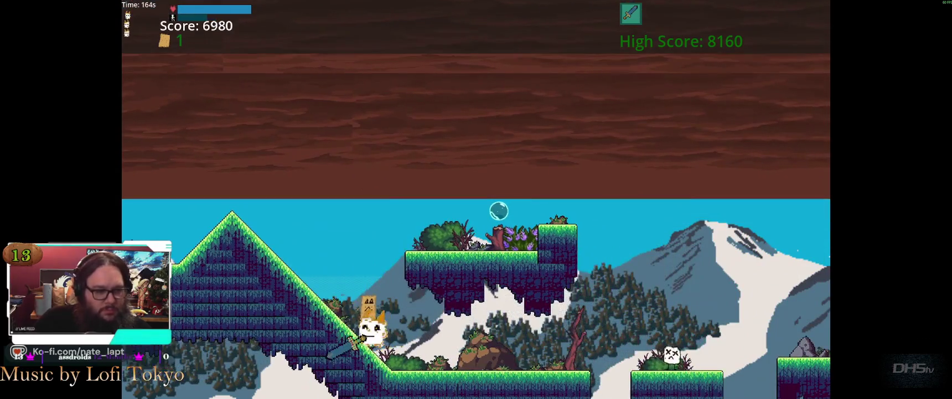
key("Right")
key("space")
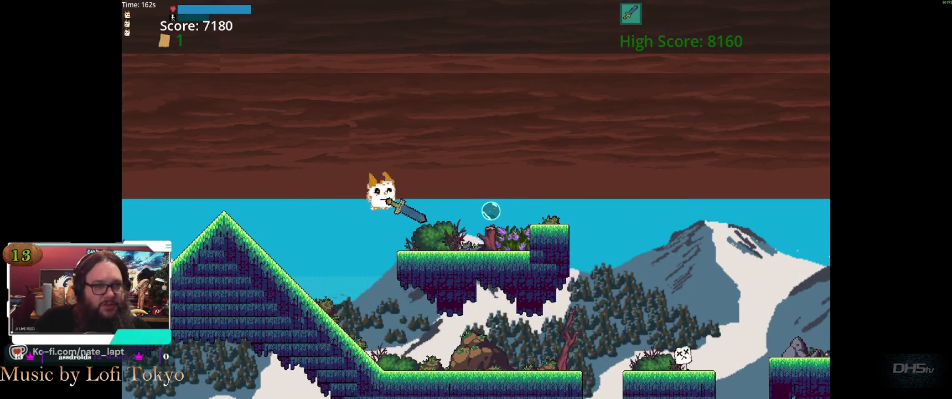
key("space")
key("Right")
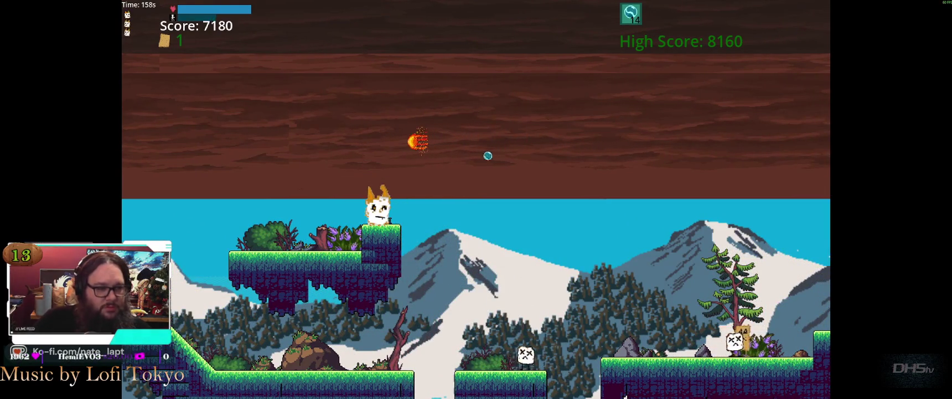
key("Right")
key("Left")
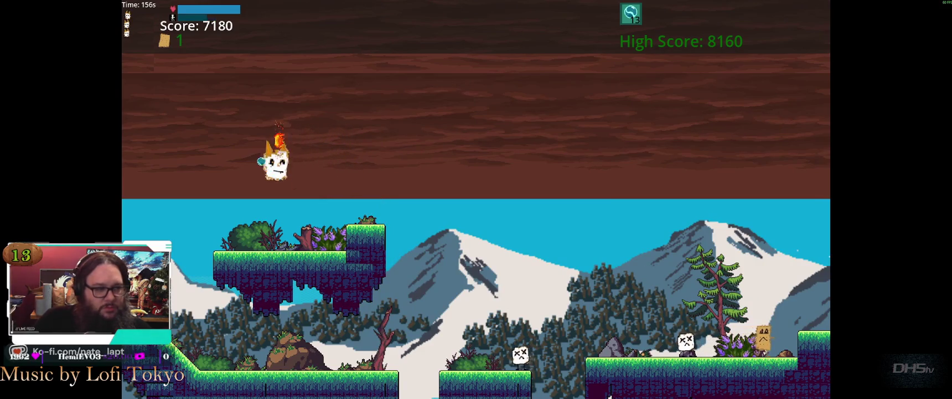
Step: Jump up to the upper platform, drop onto the lower pillar, then reach the upper ledge
key("Right")
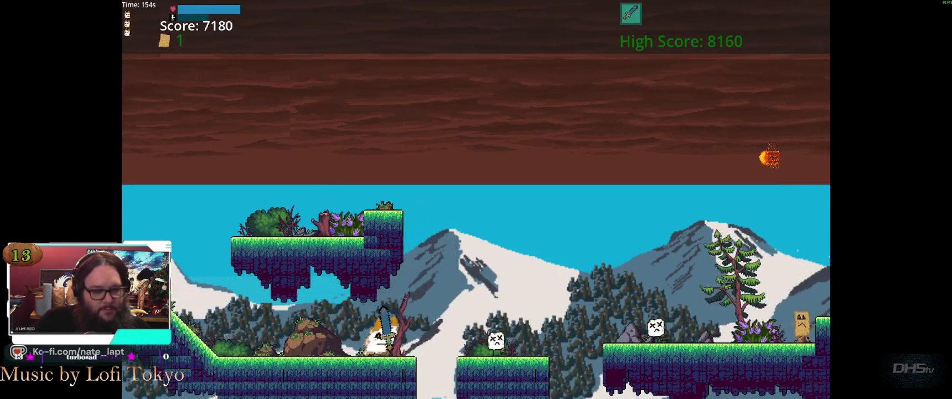
key("space")
key("Right")
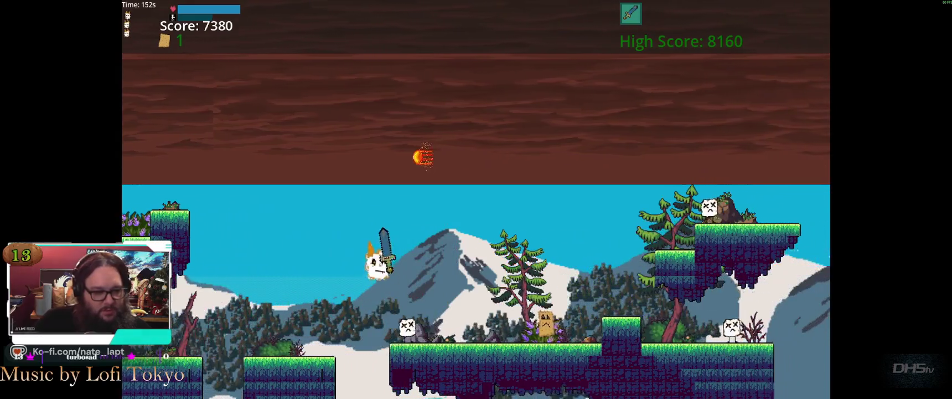
key("Right")
key("space")
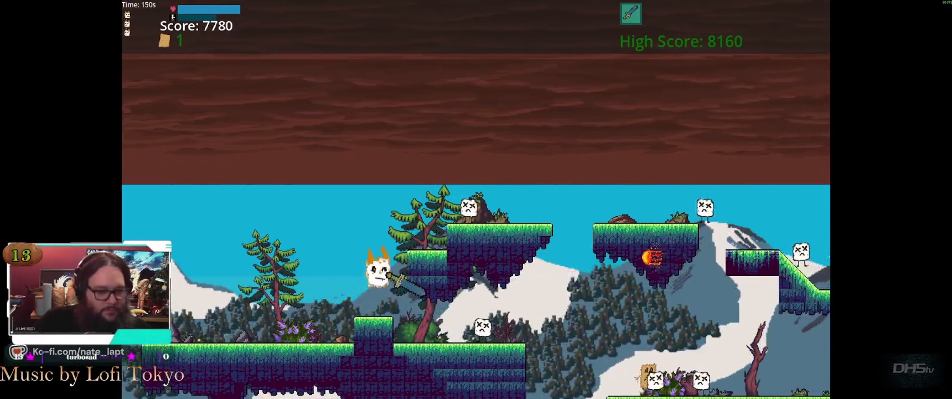
key("Left")
key("space")
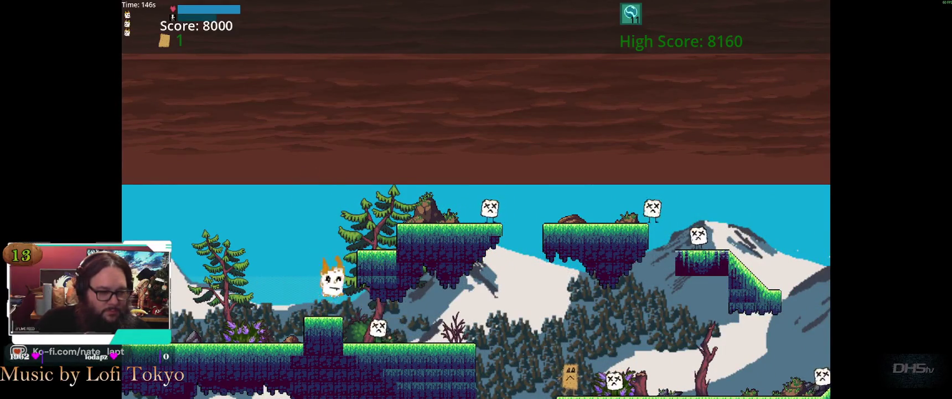
key("Right")
key("space")
Step: Jump across the next platforms and drop down, running right through the enemies
key("Right")
key("space")
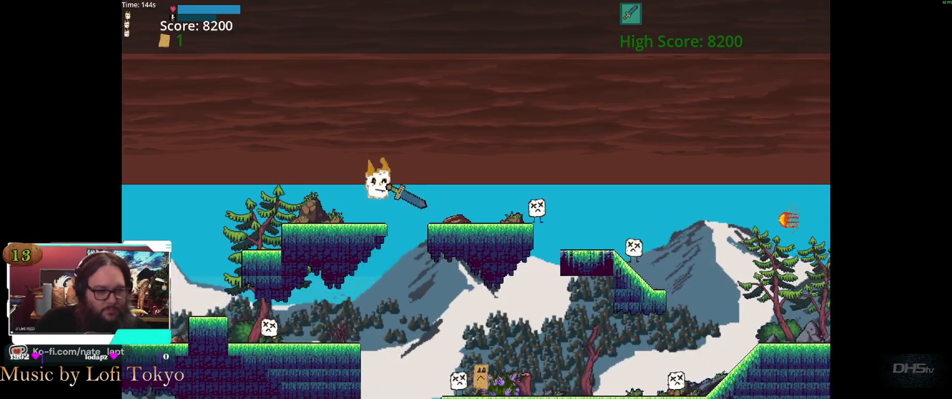
key("Right")
key("space")
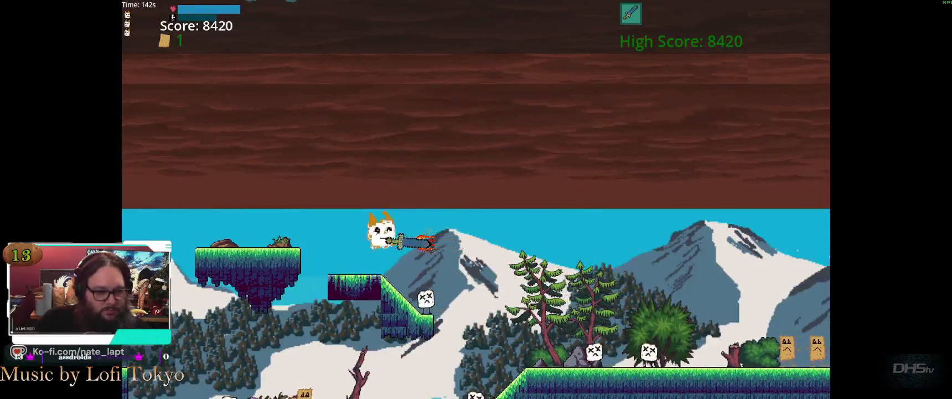
key("Right")
key("space")
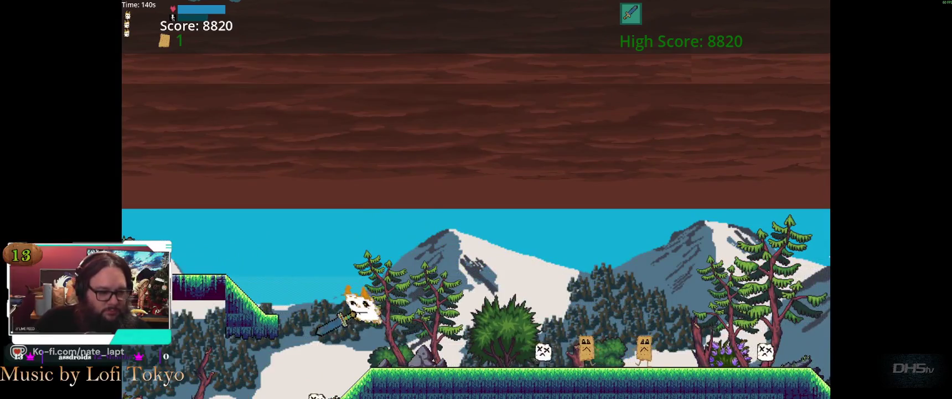
key("Right")
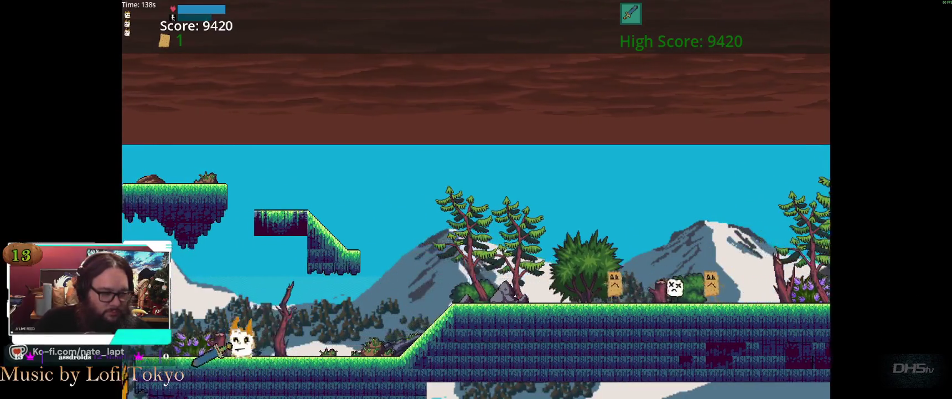
Step: Keep running right over the gap to the tall grassy platform and back down
key("Left")
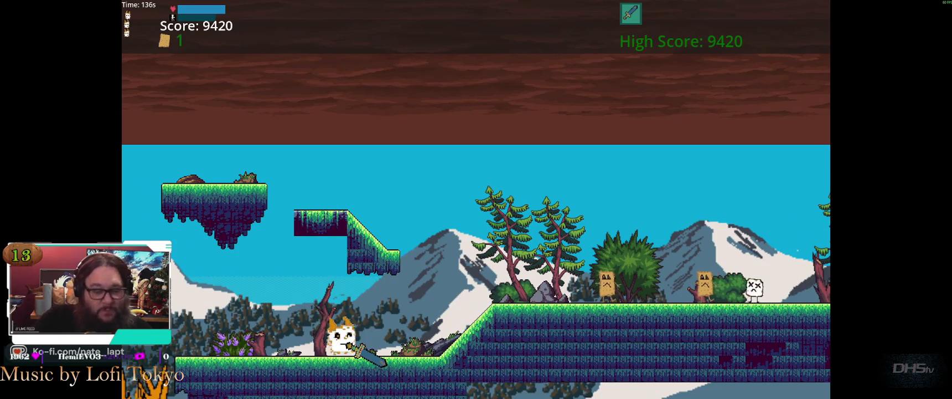
key("Right")
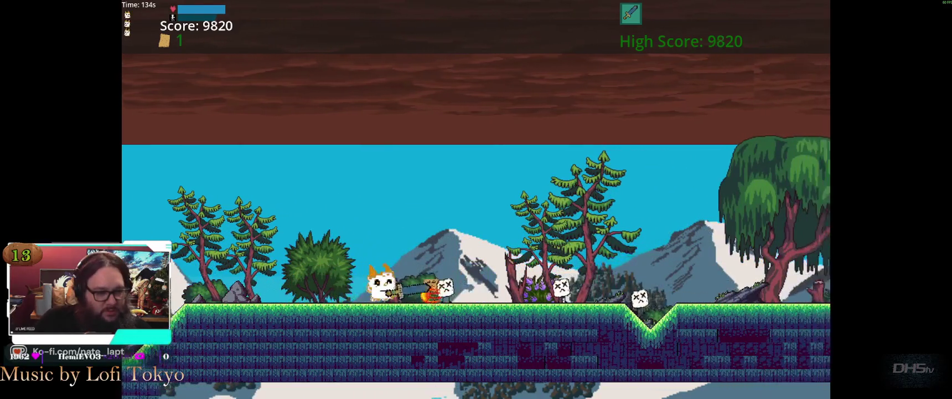
key("Right")
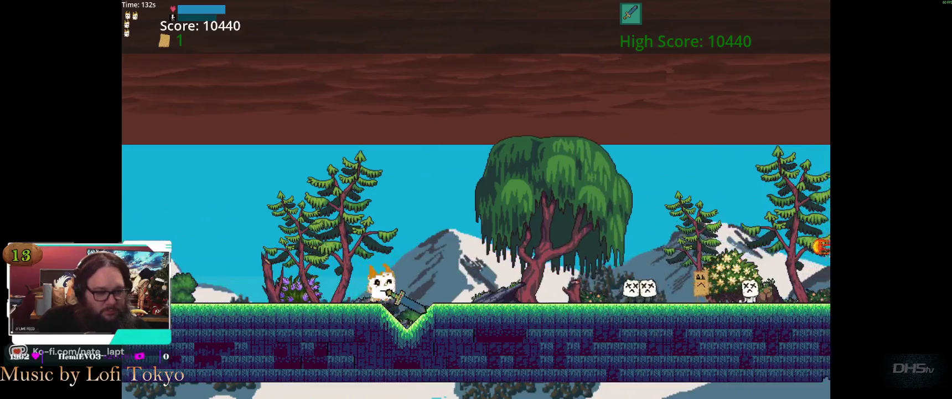
key("Right")
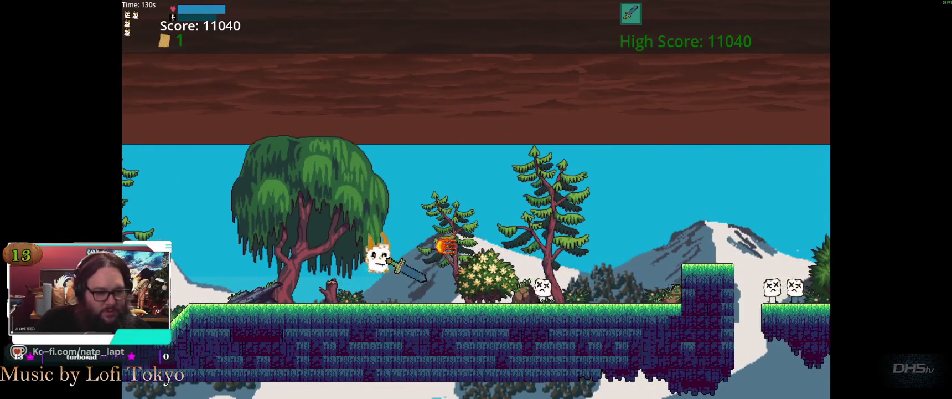
key("Right")
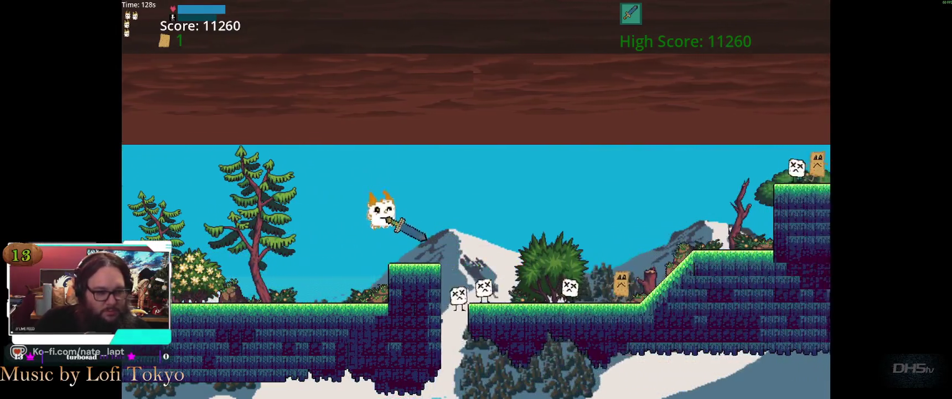
key("Right")
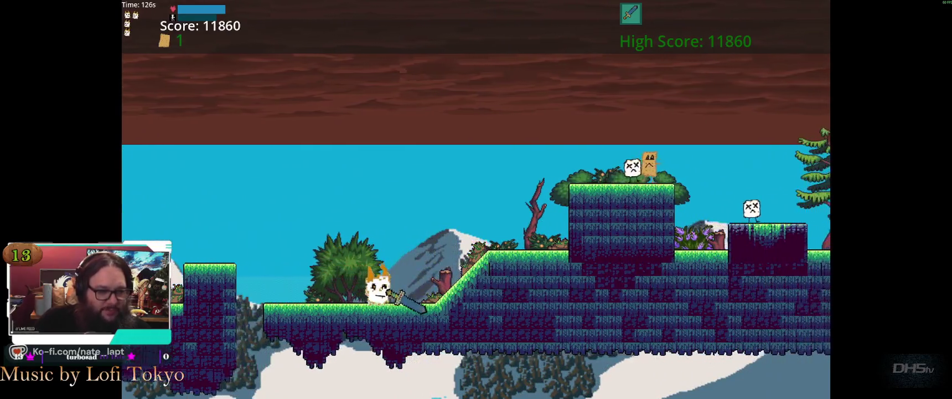
key("Right")
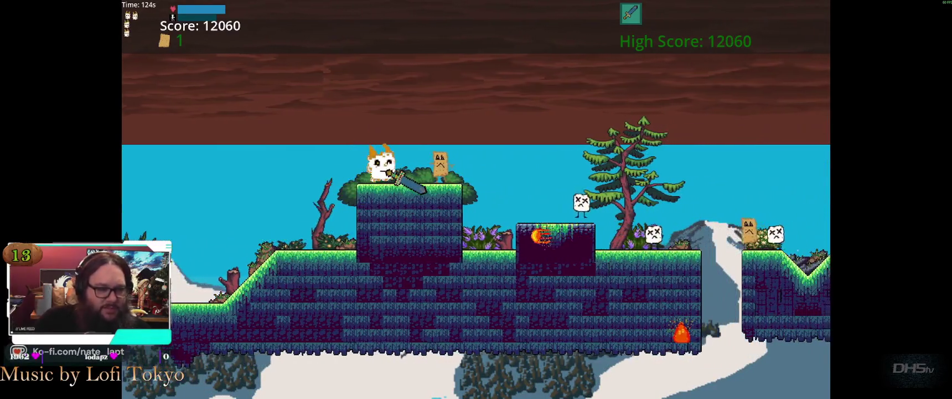
key("Right")
Step: Jump right and defeat the sign and skull enemies to reach the dark forest level
key("Right")
key("space")
key("Right")
key("space")
key("Right")
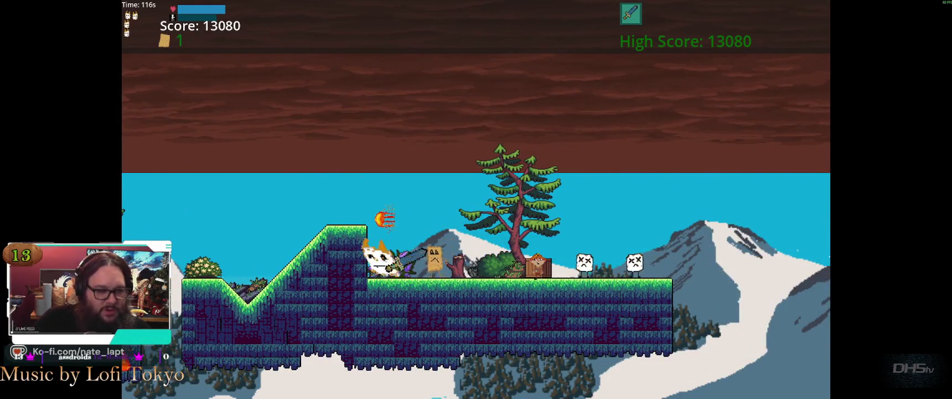
key("Right")
key("Right")
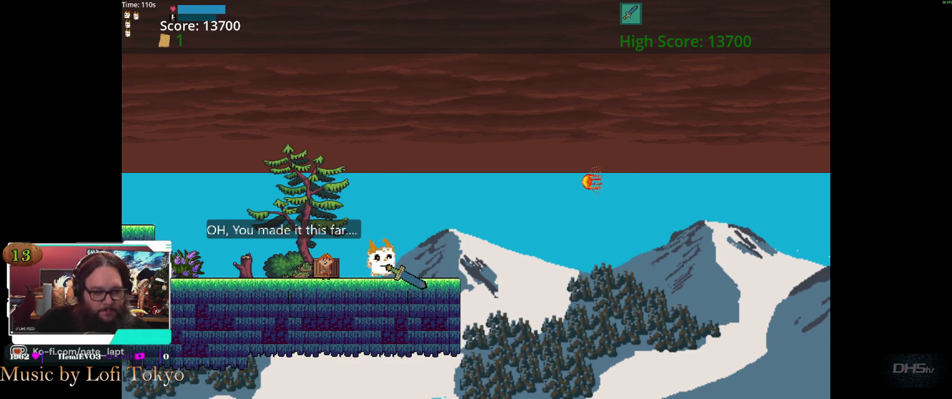
key("Right")
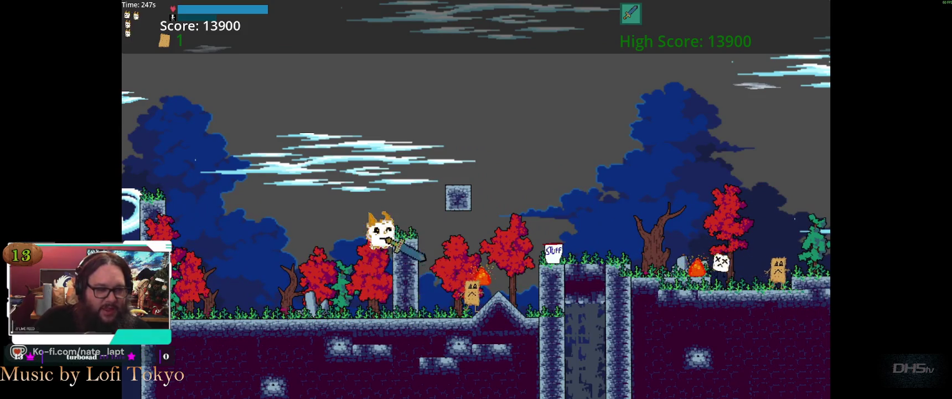
Step: Enter the forest level and dash right through enemies down the slope
key("Right")
key("Right")
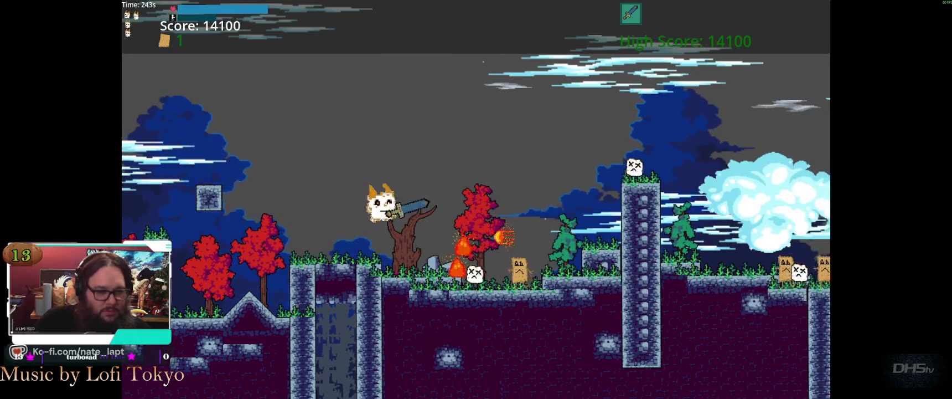
key("Right")
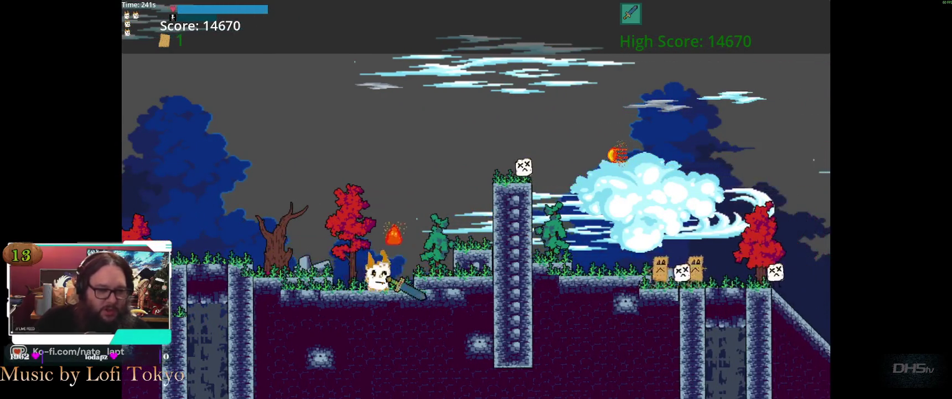
key("Right")
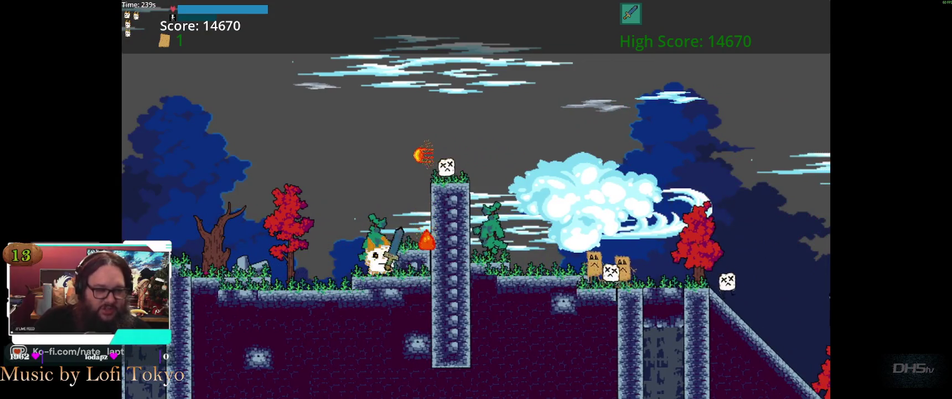
key("space")
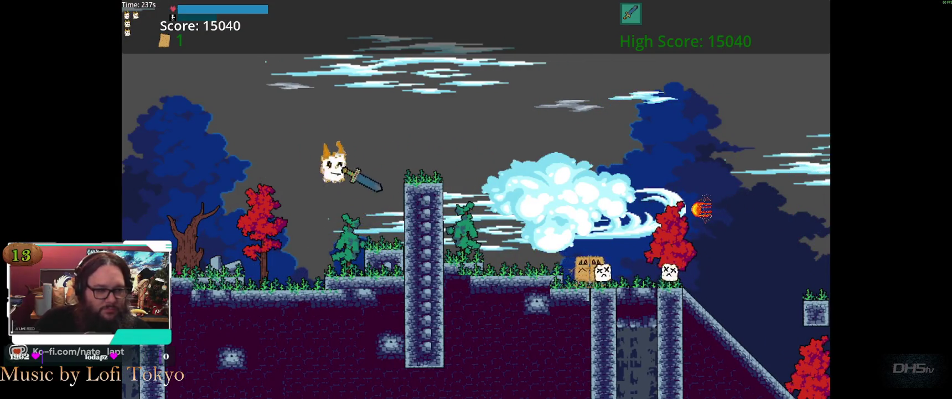
key("Right")
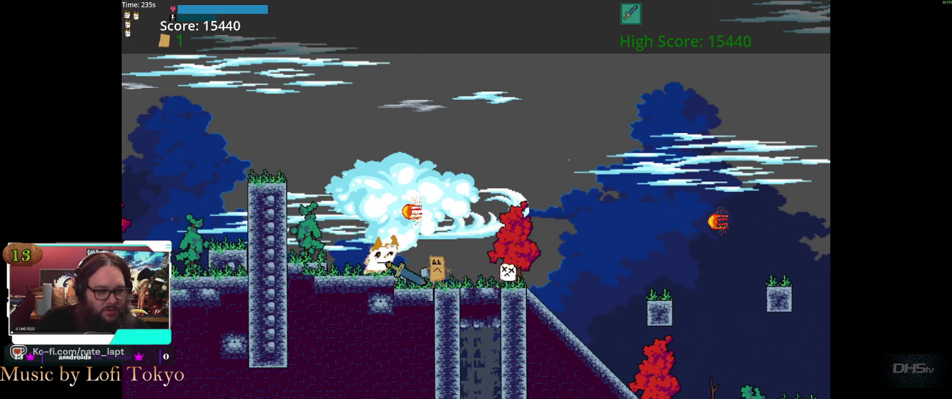
key("Right")
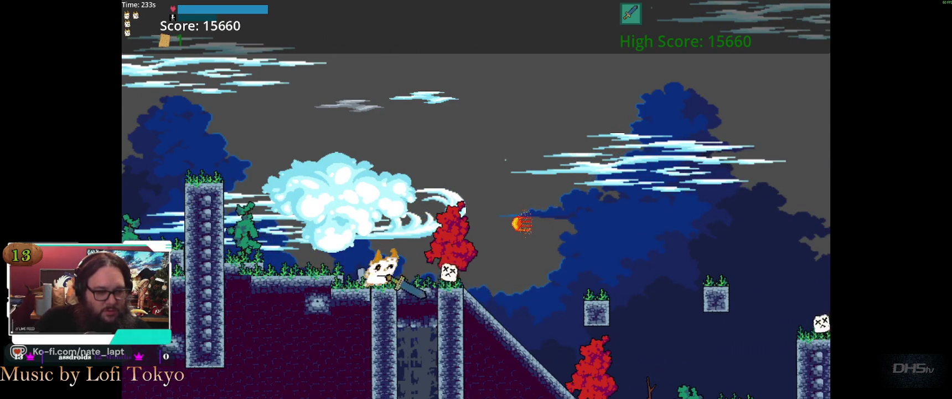
key("Right")
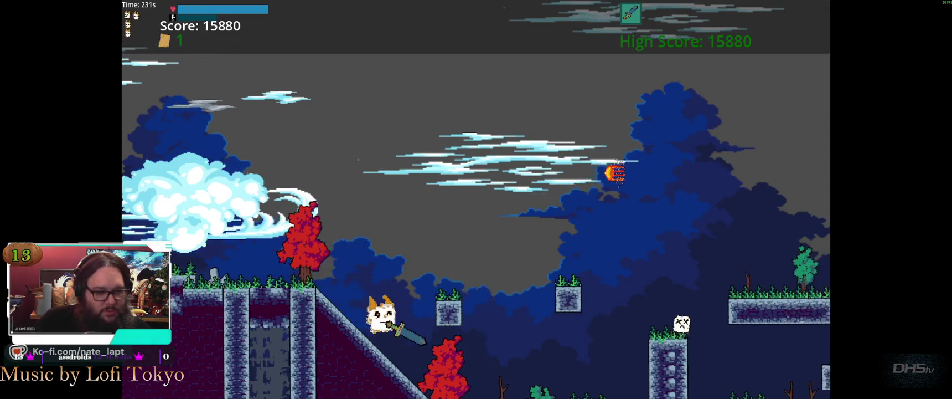
key("Right")
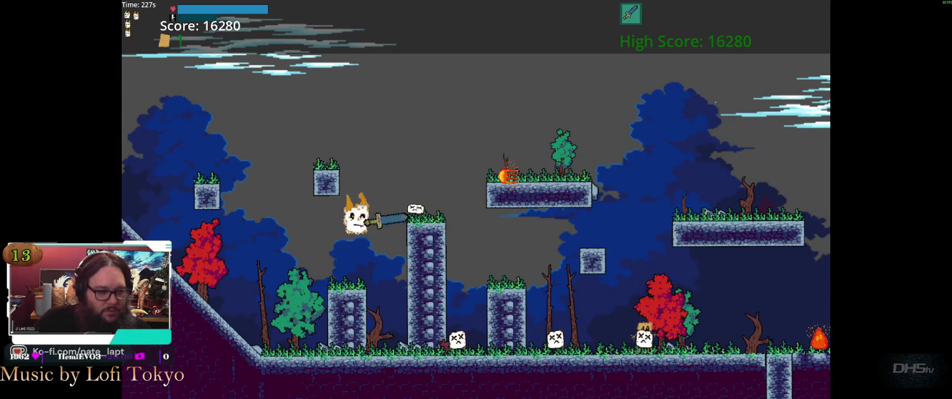
Step: Jump from the pillar across the grassy floating platforms, then jump out of the pit
key("space")
key("Right")
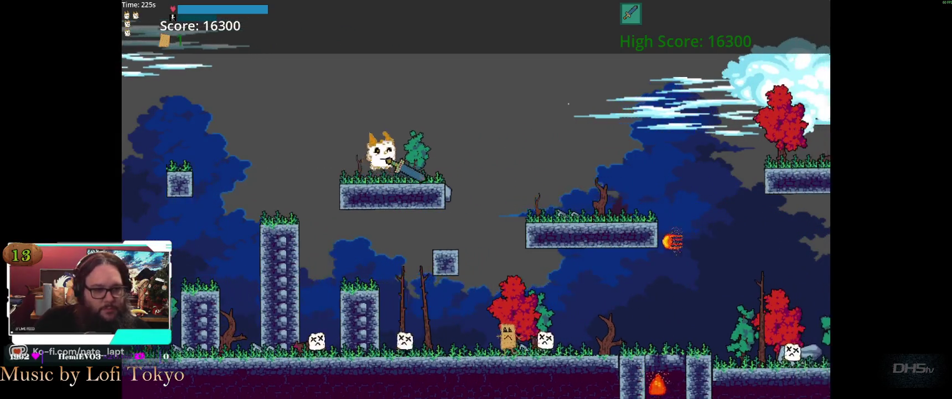
key("Right")
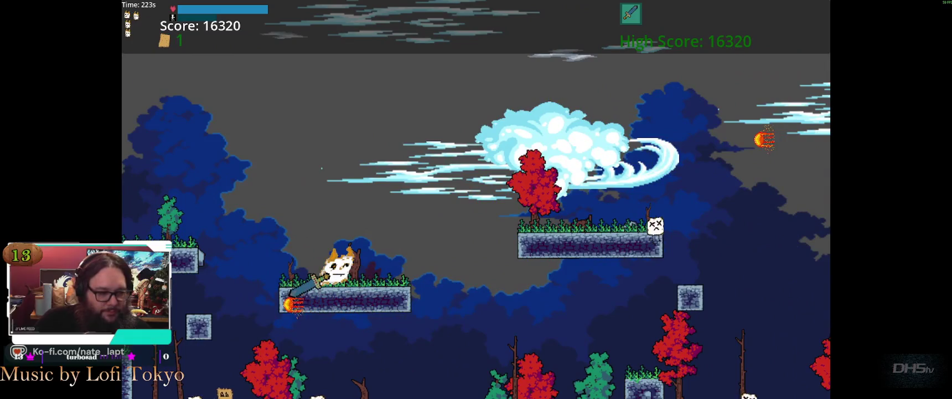
key("space")
key("Right")
key("space")
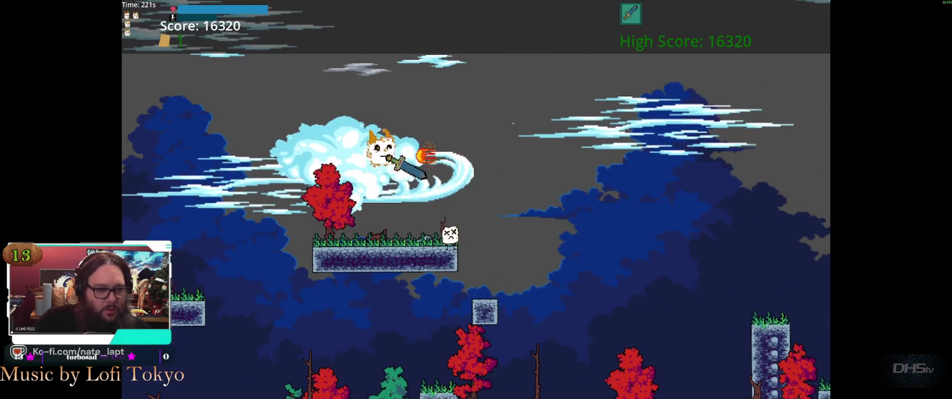
key("Right")
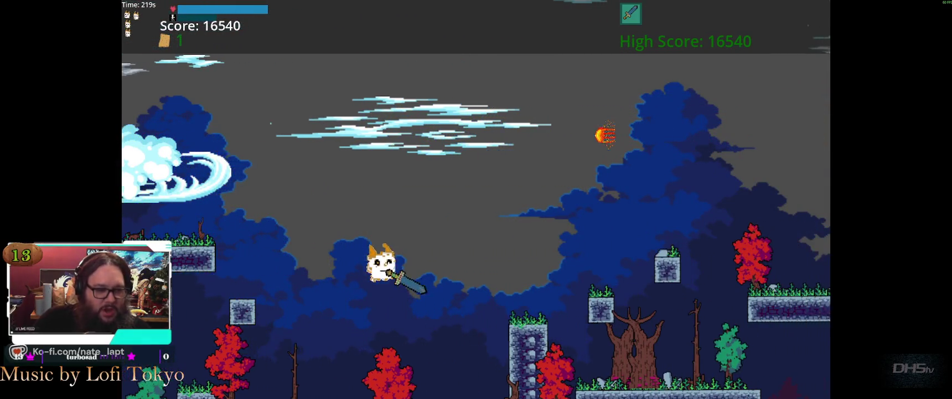
key("space")
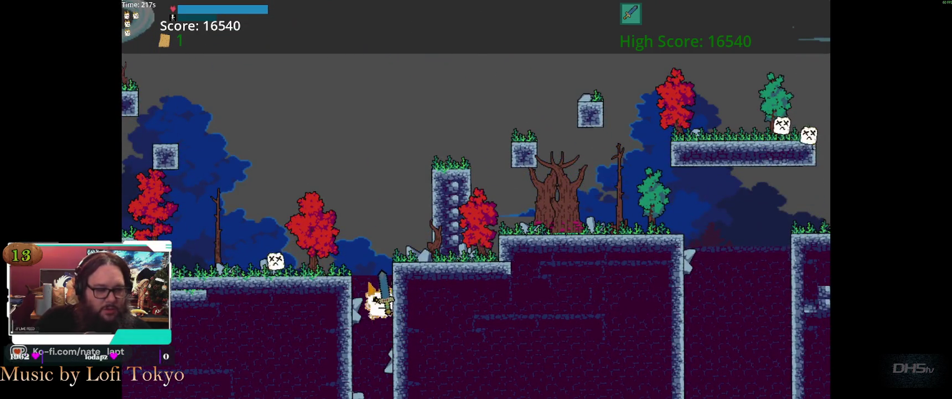
Step: Escape the pit, jump past the stone tower, and drop onto the lower platform
key("Right")
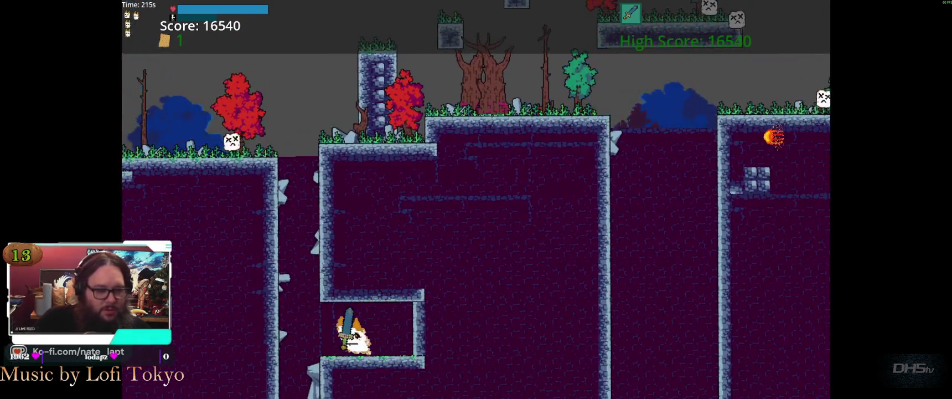
key("space")
key("Left")
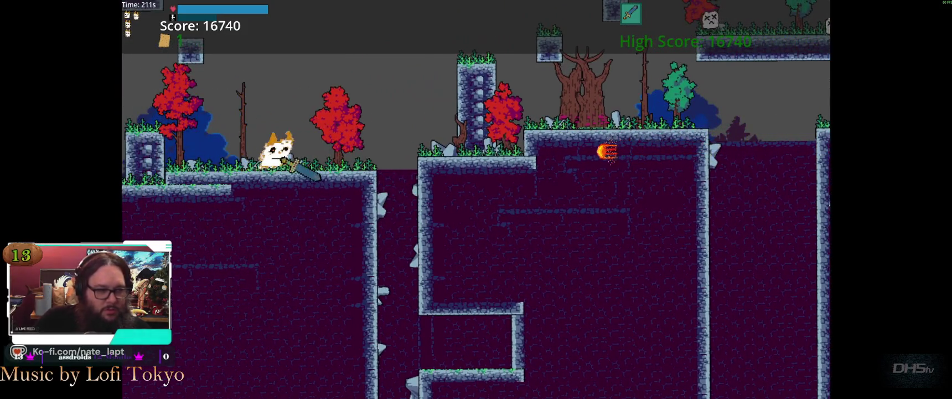
key("Right")
key("space")
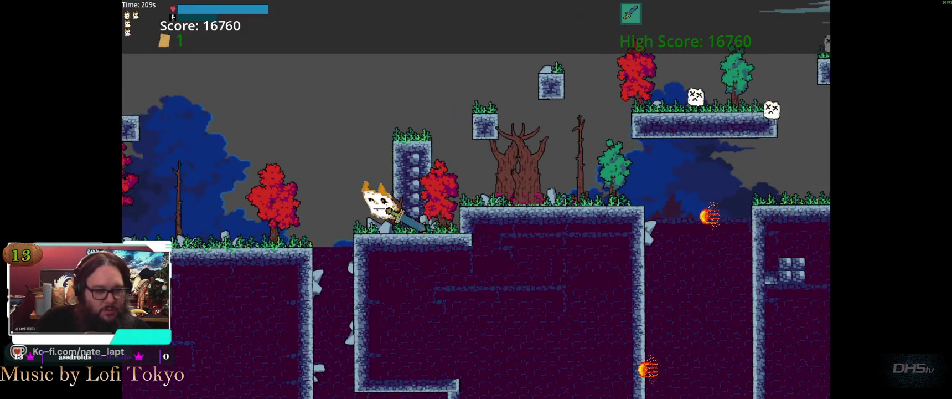
key("space")
key("Right")
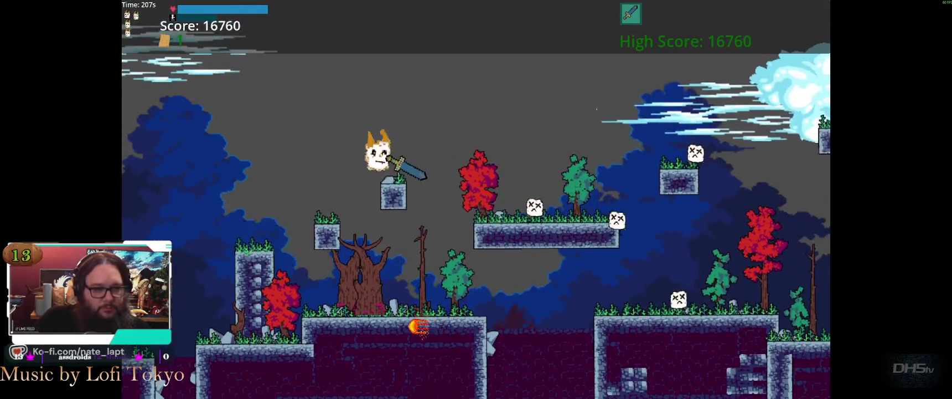
key("Right")
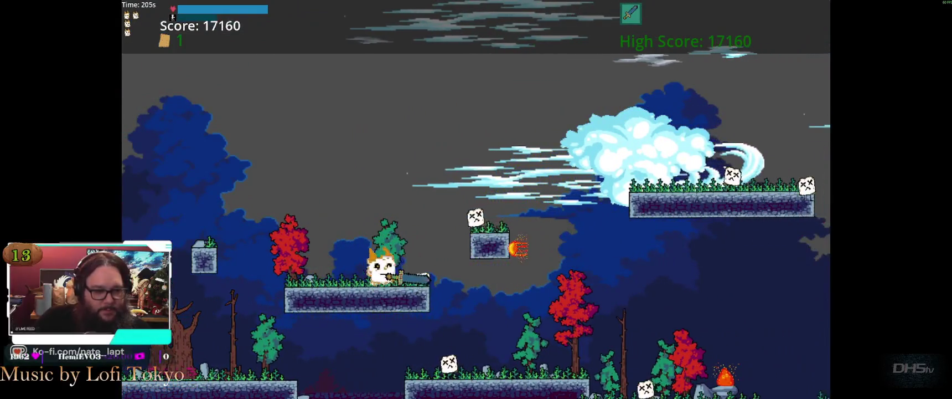
key("Right")
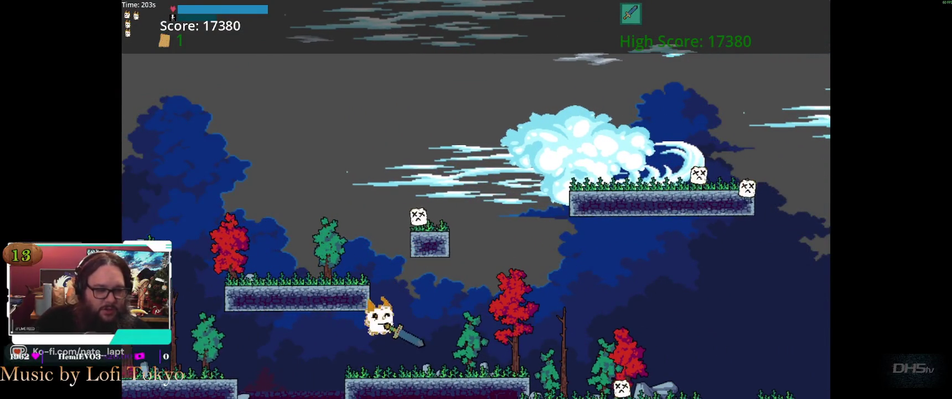
key("Right")
Step: Double back left, jump onto the small platform to kill the enemy, then head right
key("Left")
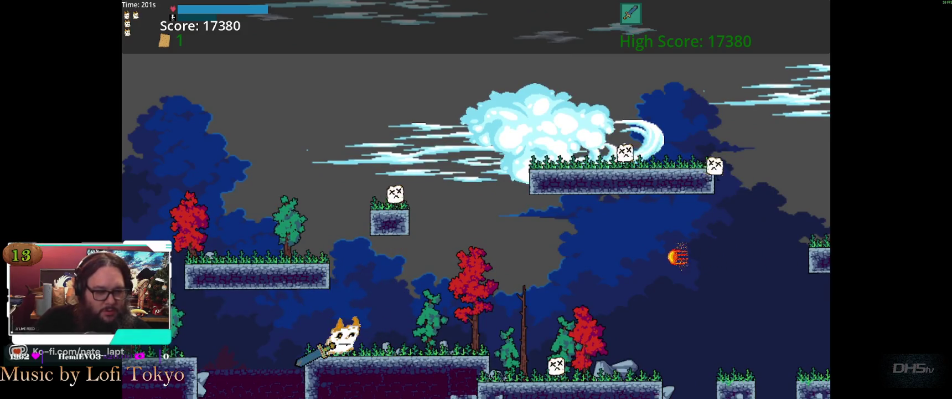
key("Left")
key("space")
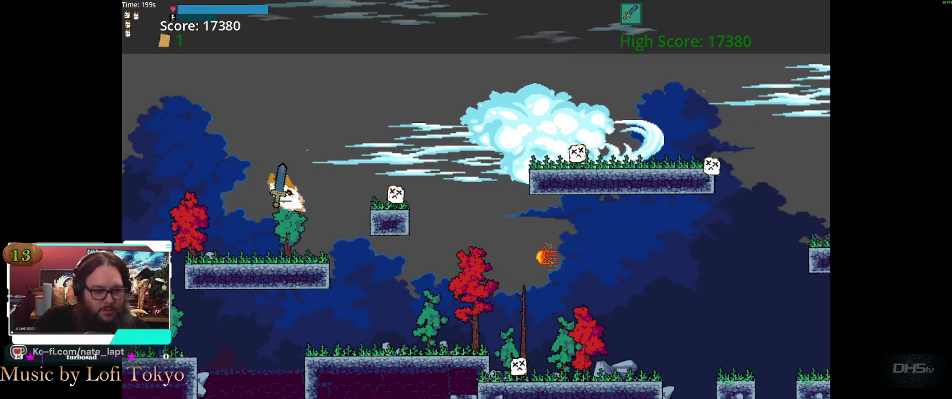
key("Right")
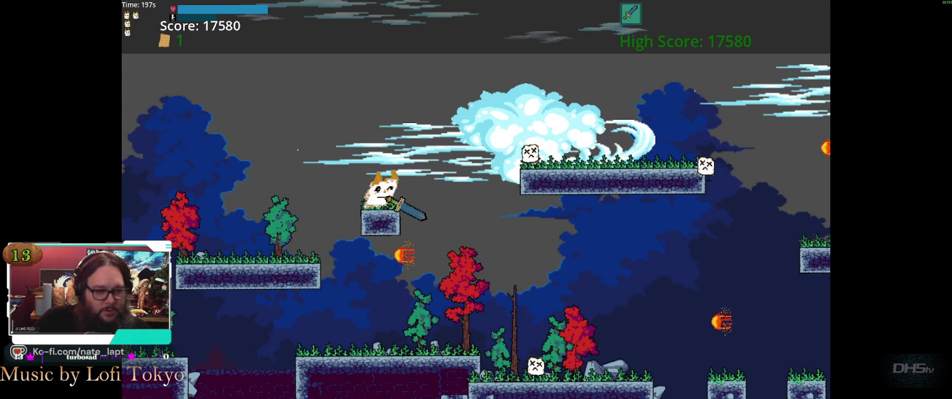
key("space")
key("Right")
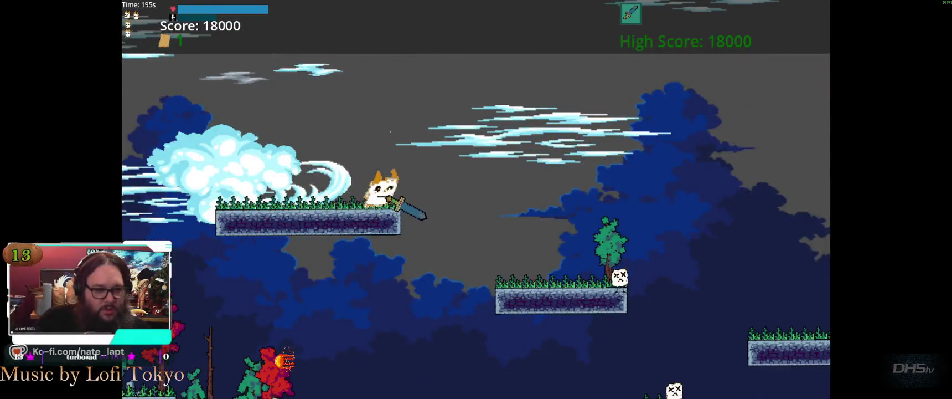
key("space")
key("Right")
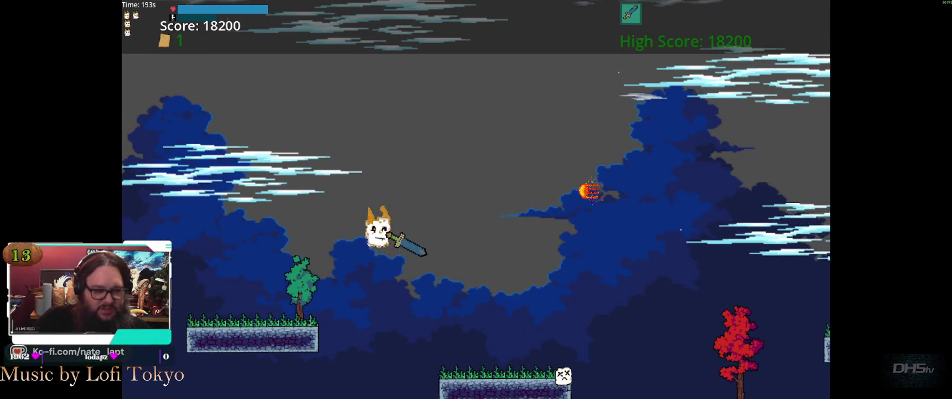
Step: Run right onto a higher platform, then pause and resume the game at 19020 points
key("Right")
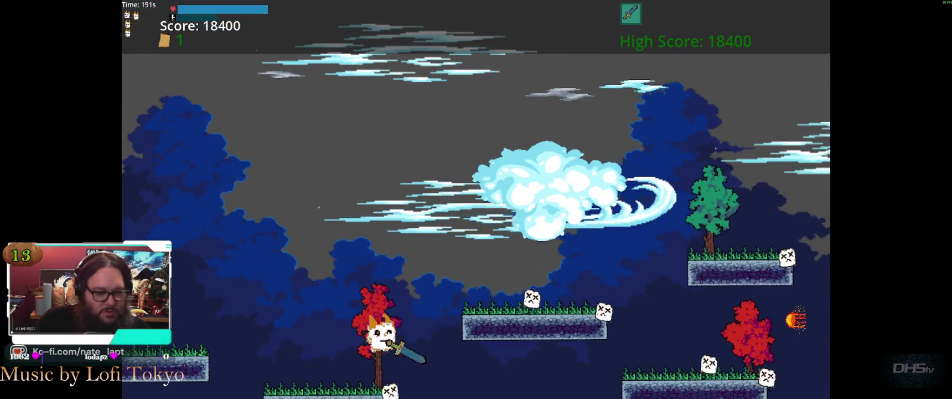
key("Right")
key("space")
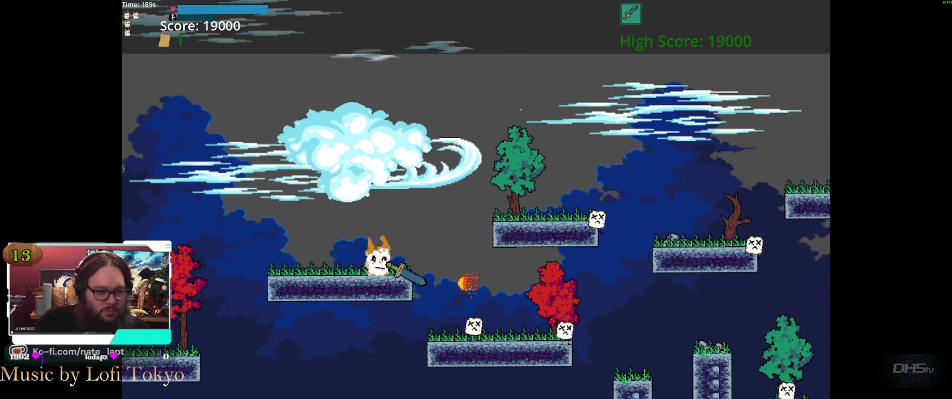
key("Escape")
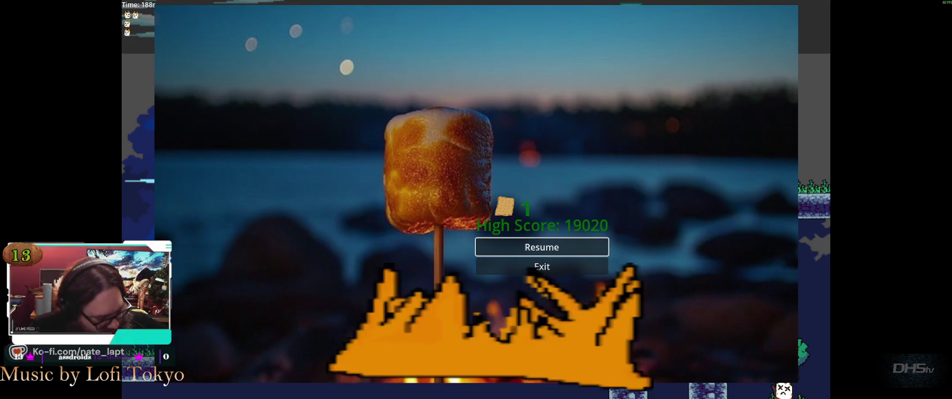
key("Return")
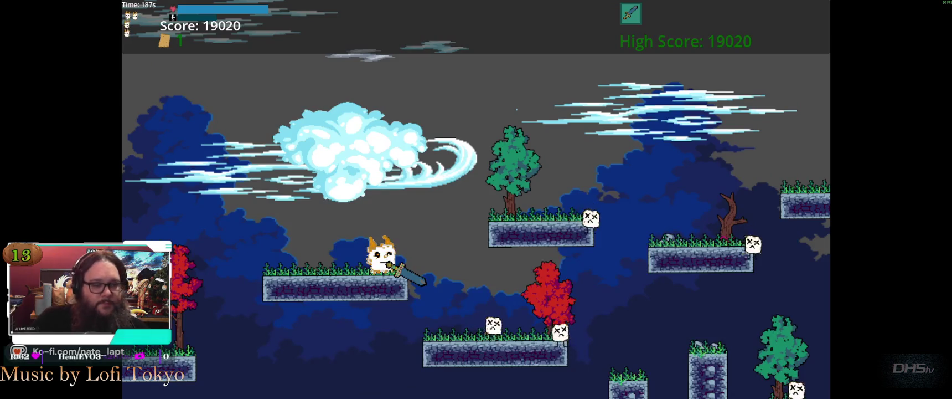
Step: Strike the marshmallow enemy on the higher platform and run right toward the hill
key("Right")
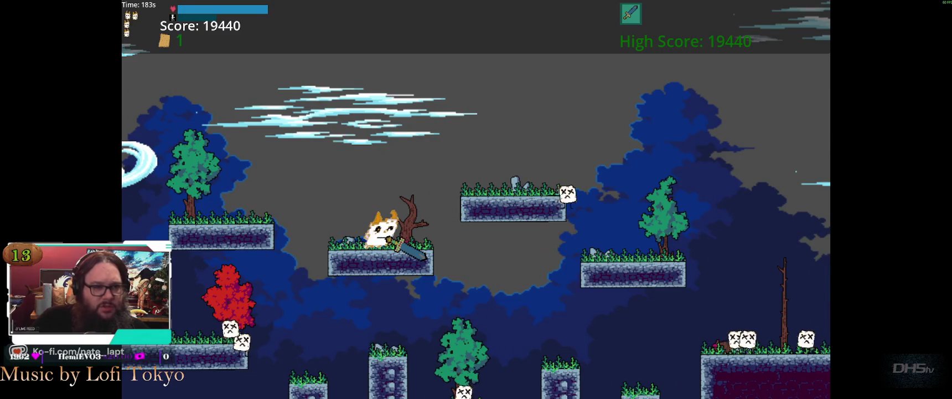
key("space")
key("Right")
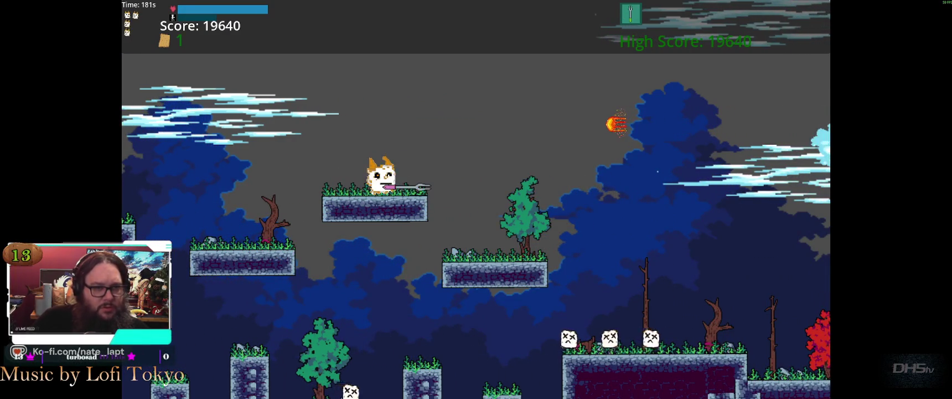
key("space")
key("Right")
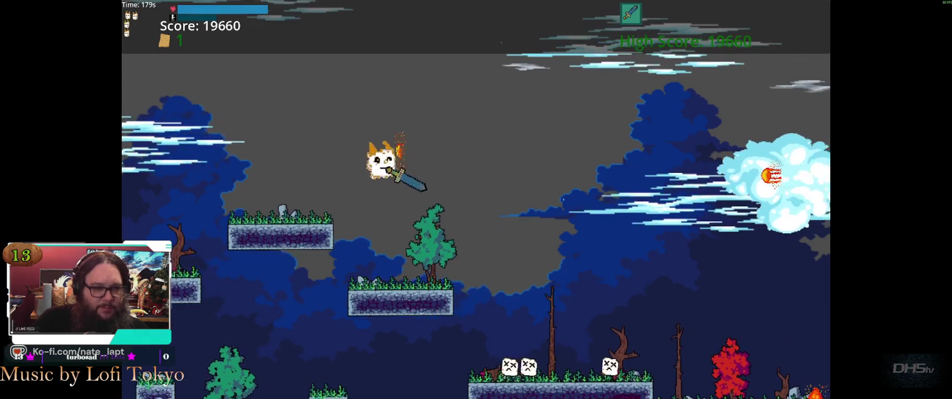
key("Right")
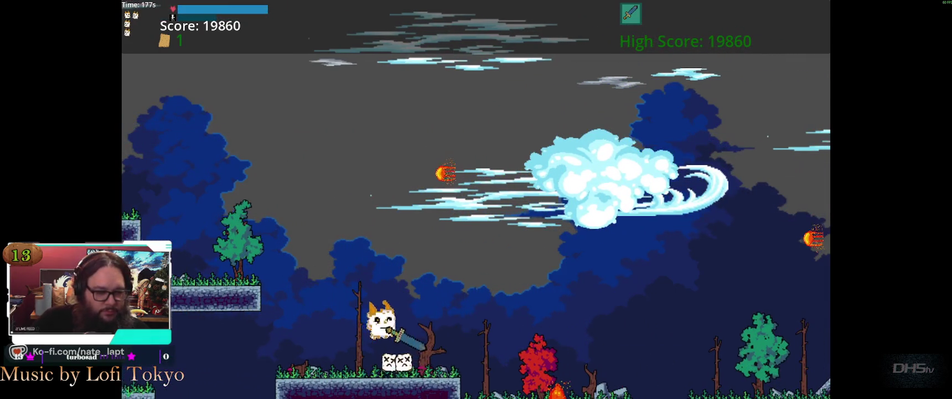
key("Right")
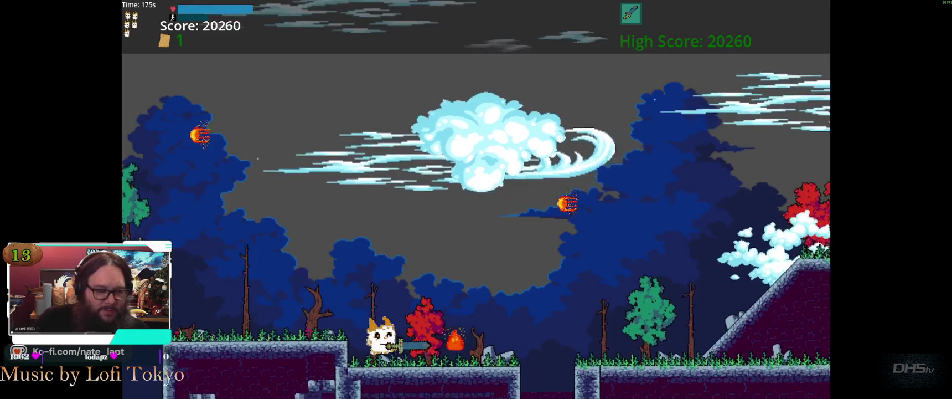
Step: Cross the hill and raised plateau, then climb the ladder tower
key("Right")
key("space")
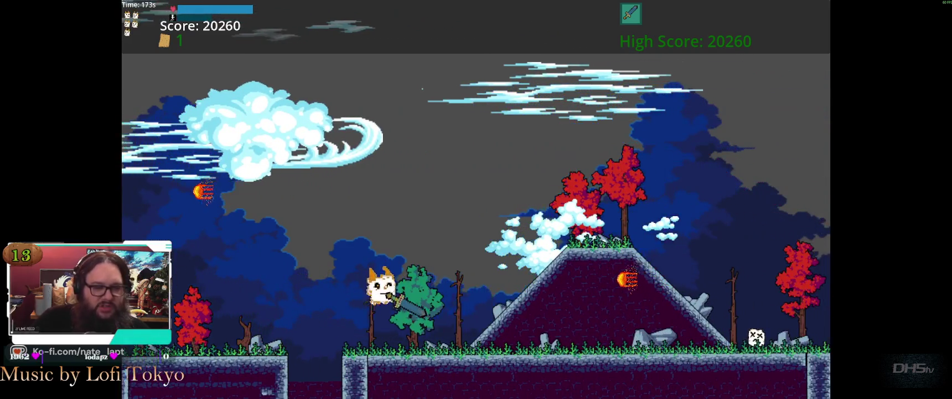
key("Right")
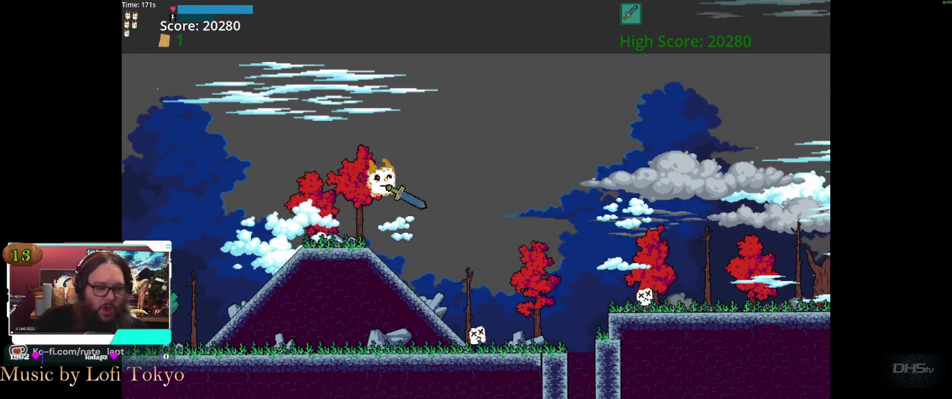
key("Right")
key("space")
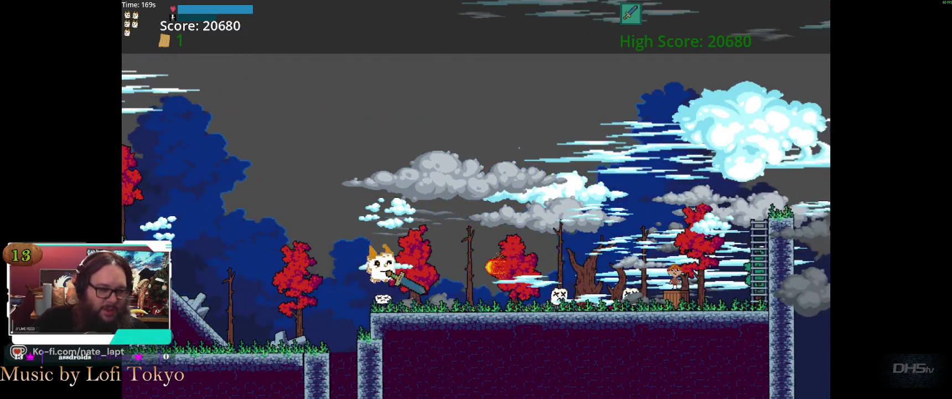
key("Right")
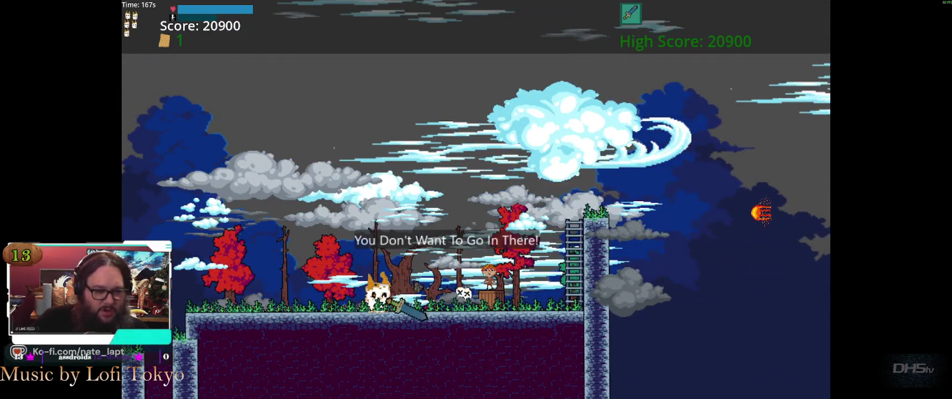
key("Right")
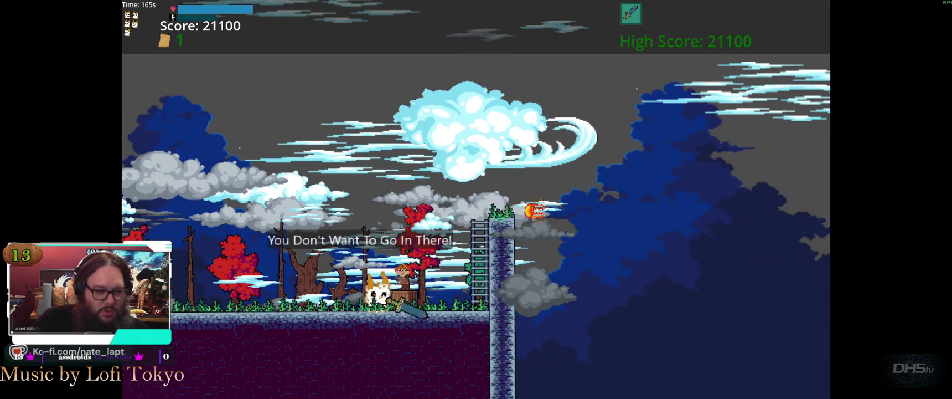
key("Up")
Step: Run right into the night level and strike the sleeping dragon from the block tower
key("Right")
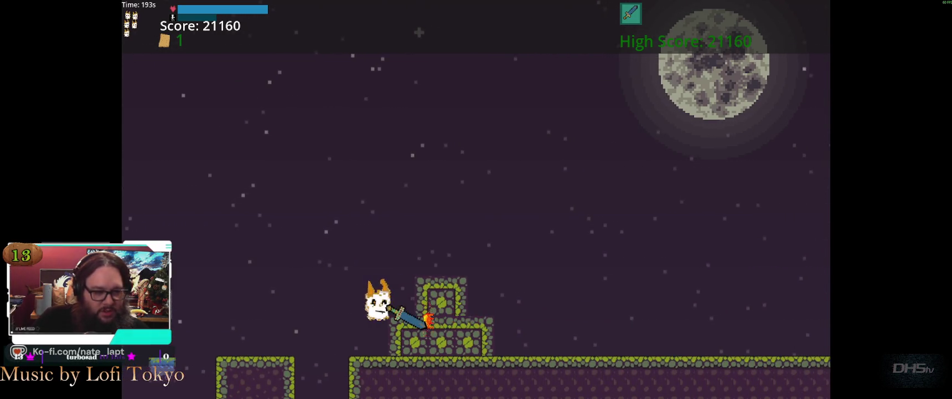
key("Right")
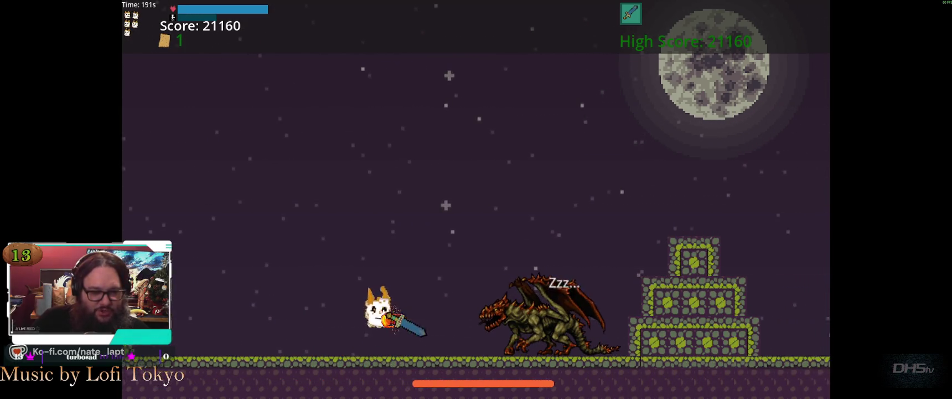
key("Right")
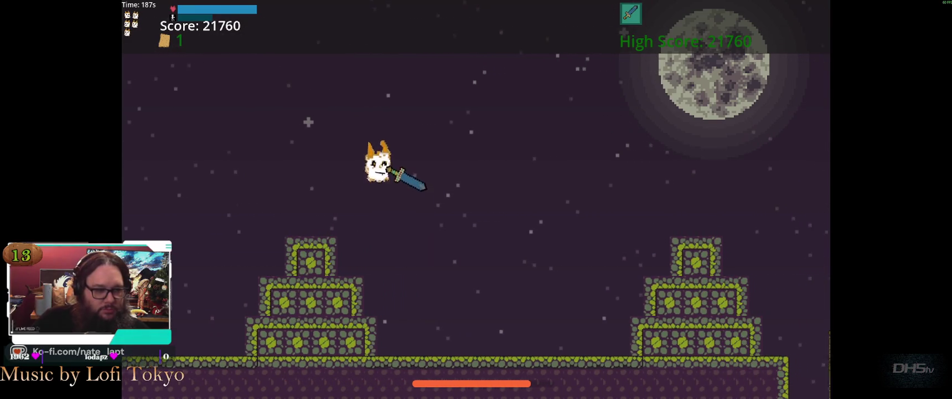
key("Right")
key("Up")
key("Left")
key("Up")
key("Right")
key("Right")
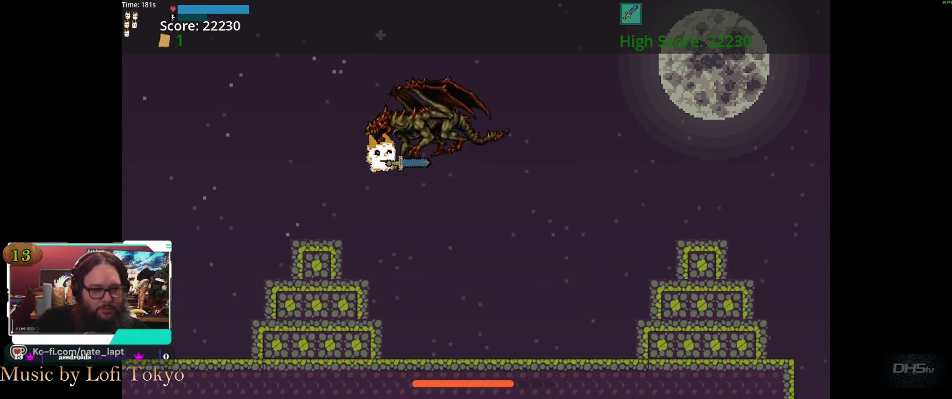
key("Up")
key("Right")
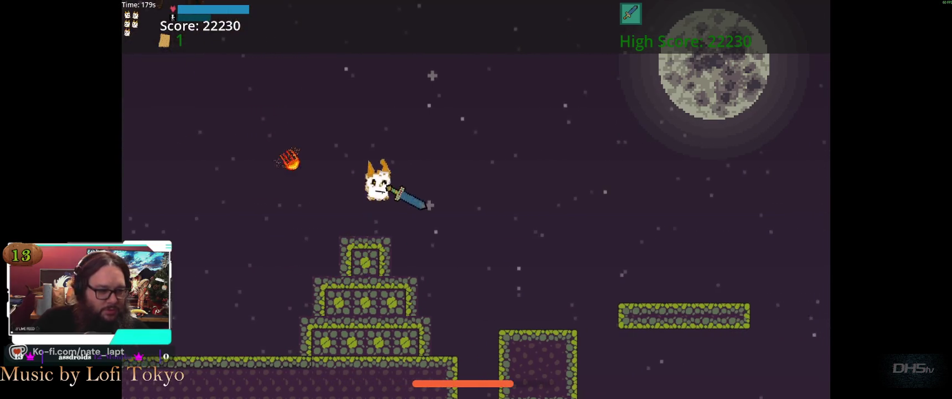
key("Right")
key("Up")
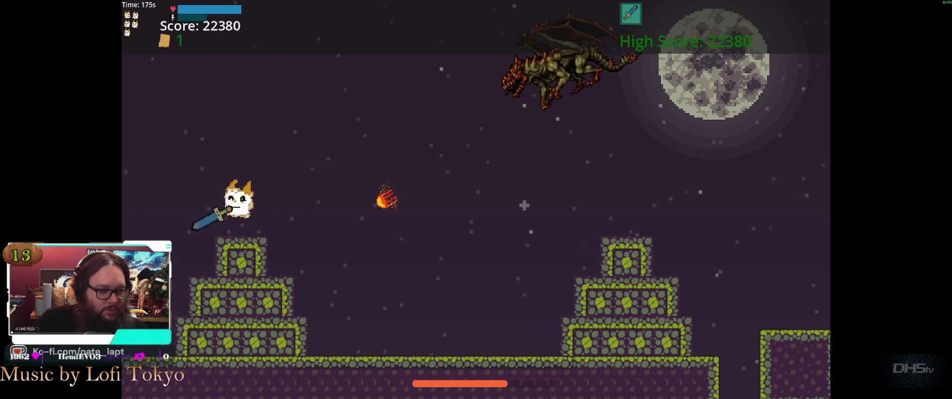
Step: Climb the tower's lower step, leap up to hit the dragon twice, then advance right
key("Left")
key("Up")
key("Left")
key("Right")
key("Right")
key("Up")
key("Left")
key("Up")
key("Right")
key("Up")
key("Right")
key("Left")
key("Left")
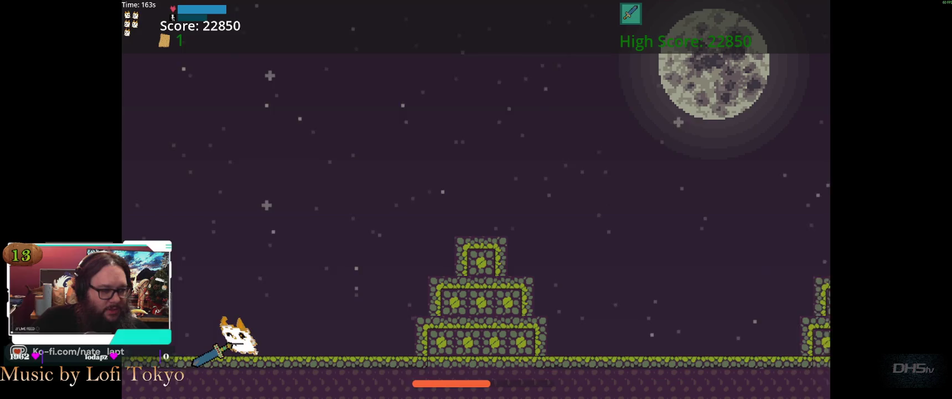
key("Up")
key("Right")
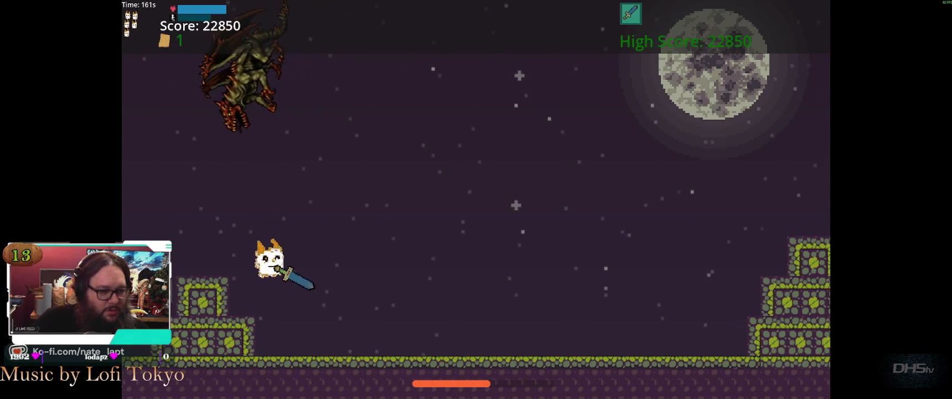
key("Right")
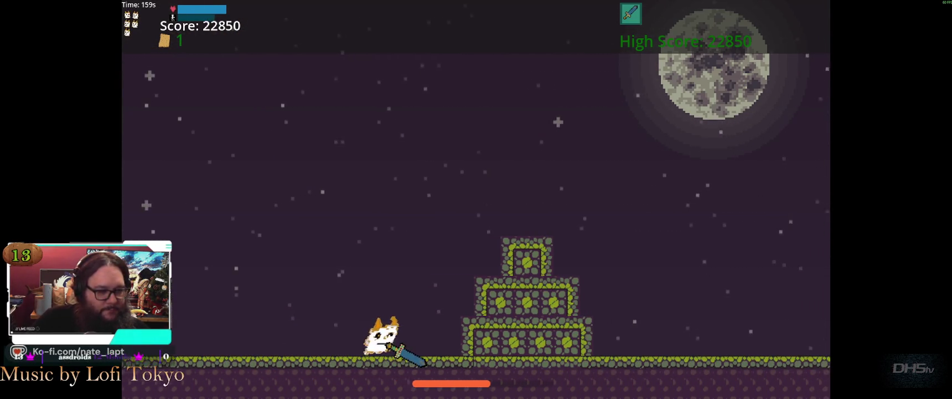
Step: Head back left, hopping between the two towers and landing on a tower top
key("Left")
key("Up")
key("Left")
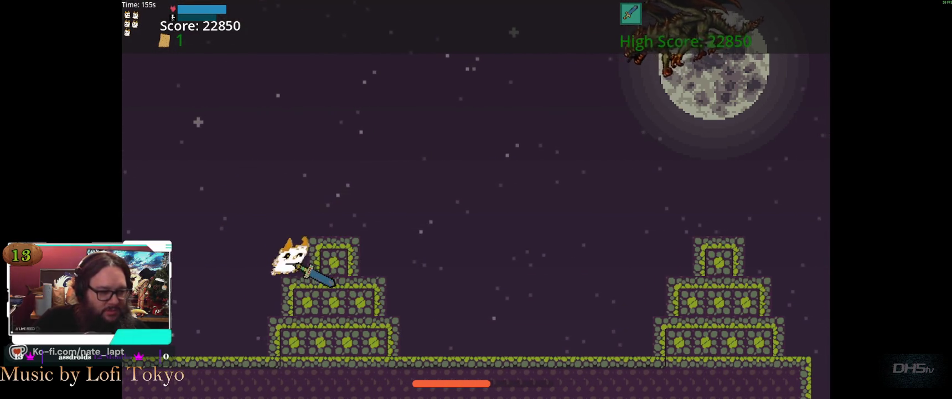
key("Up")
key("Right")
key("Left")
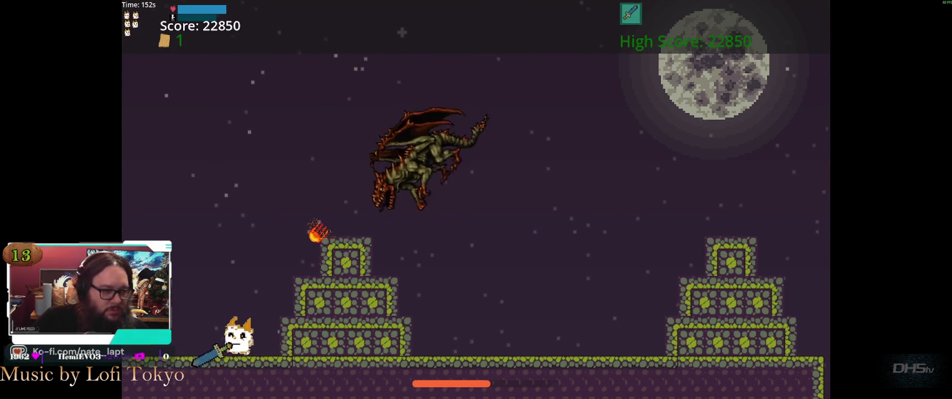
key("Left")
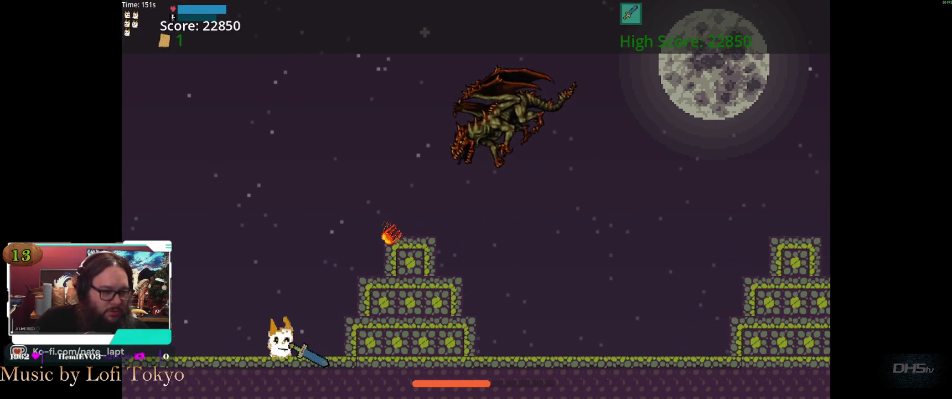
key("Up")
key("Right")
key("Left")
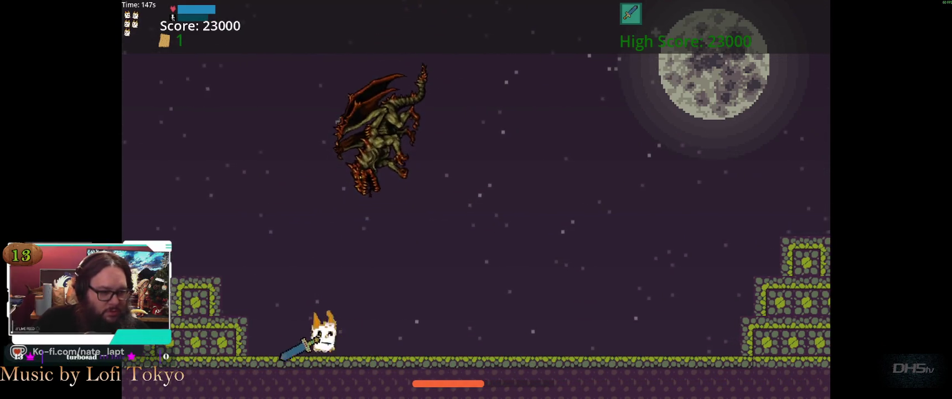
key("Up")
key("Right")
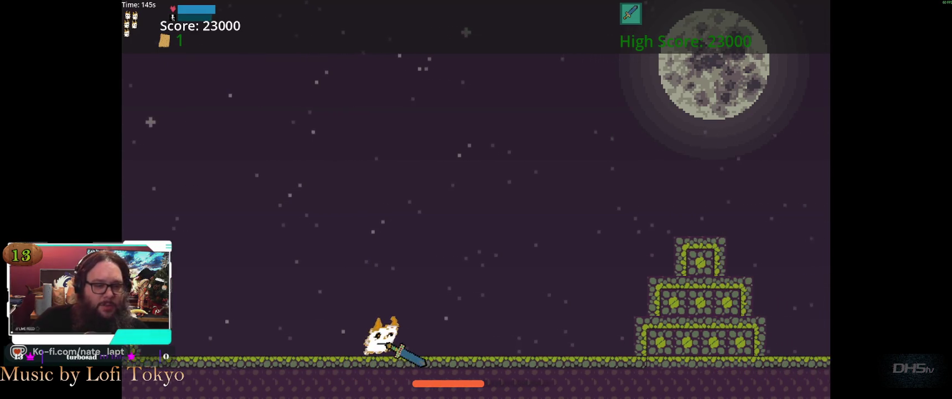
key("Up")
key("Left")
key("Up")
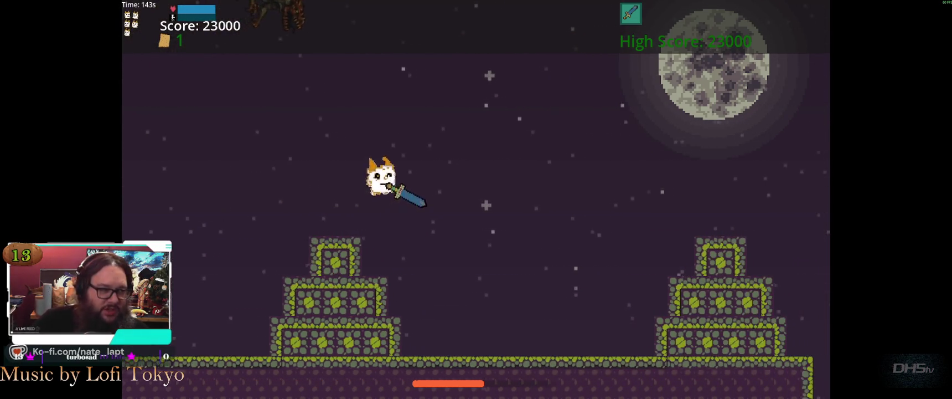
key("Right")
key("Up")
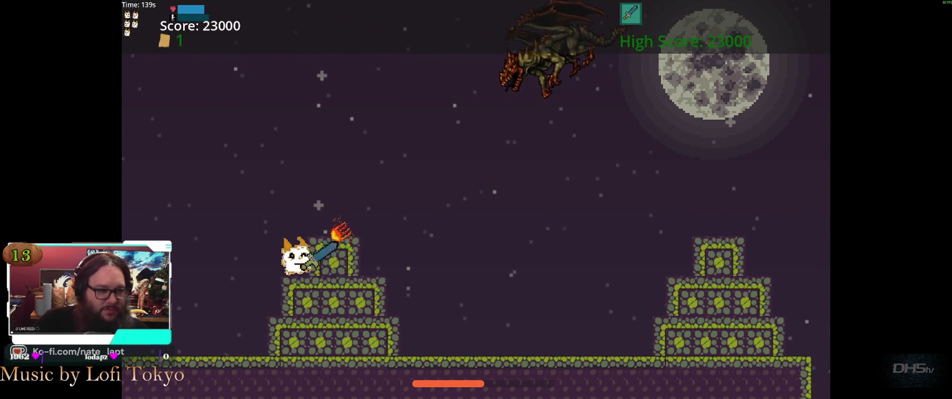
Step: Keep jumping the cat across the towers, swinging the sword down at the dragon
key("Left")
key("Right")
key("Up")
key("Up")
key("Left")
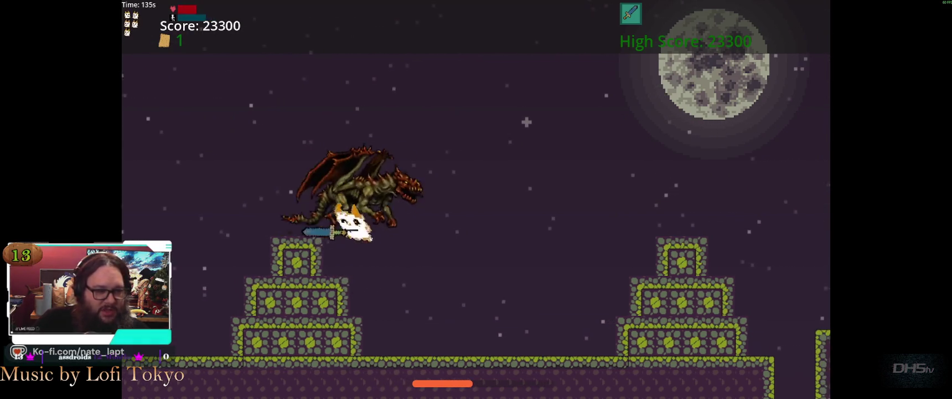
key("Right")
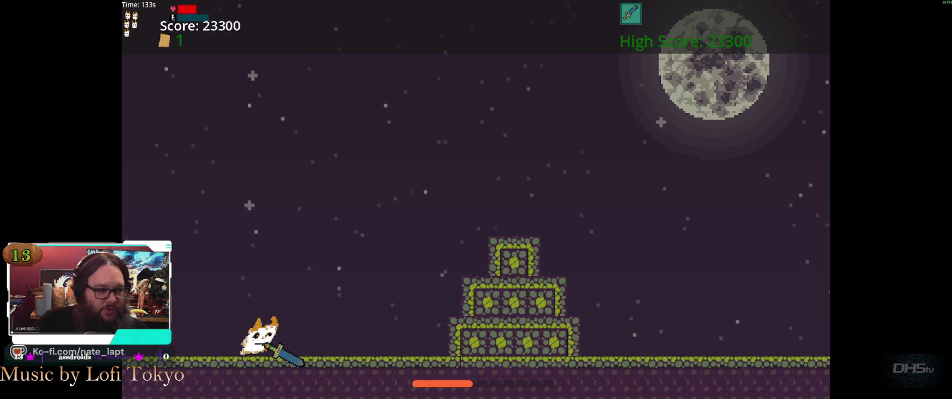
key("Up")
key("Up")
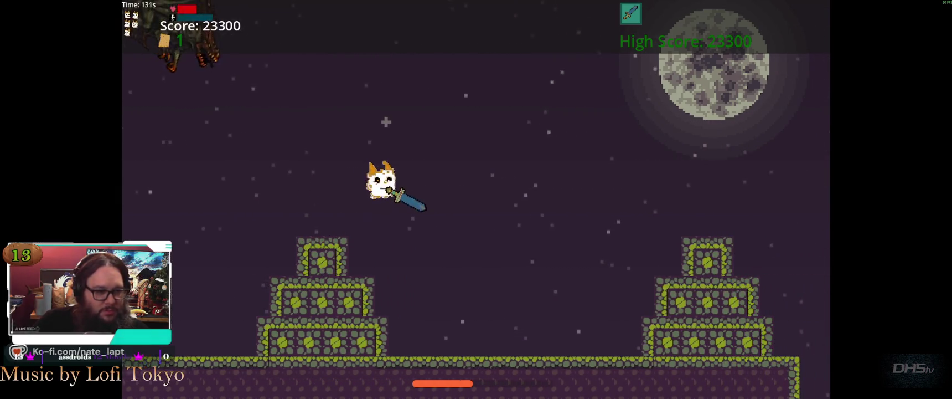
key("Left")
key("Up")
key("Right")
key("Left")
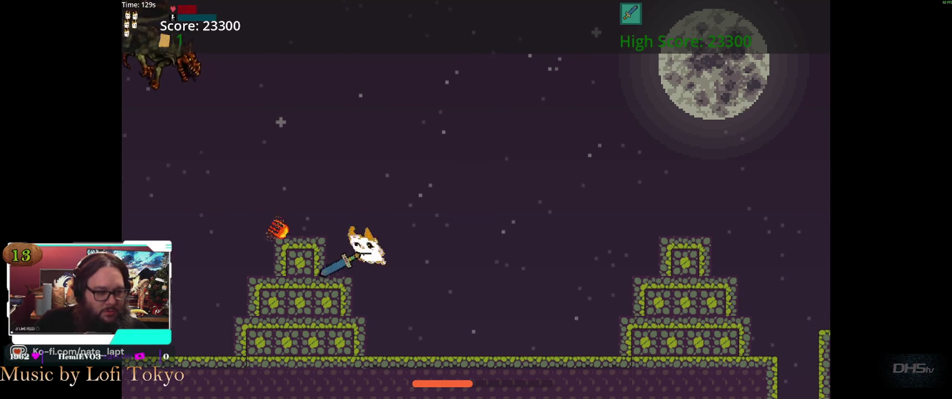
key("Right")
key("Up")
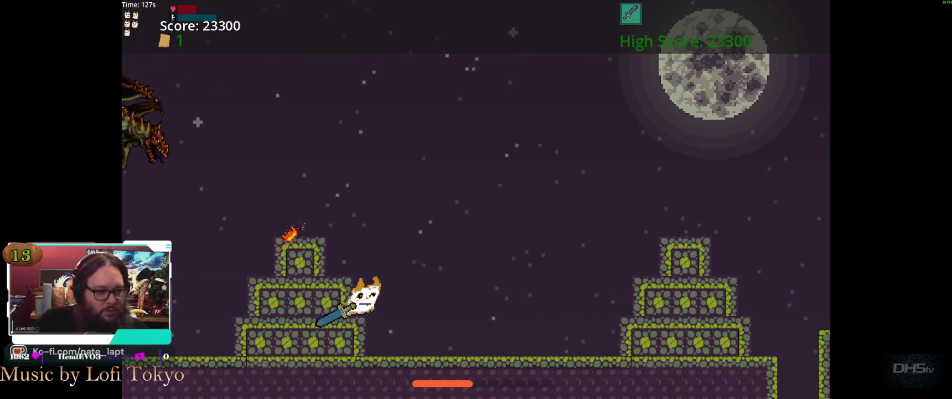
key("Right")
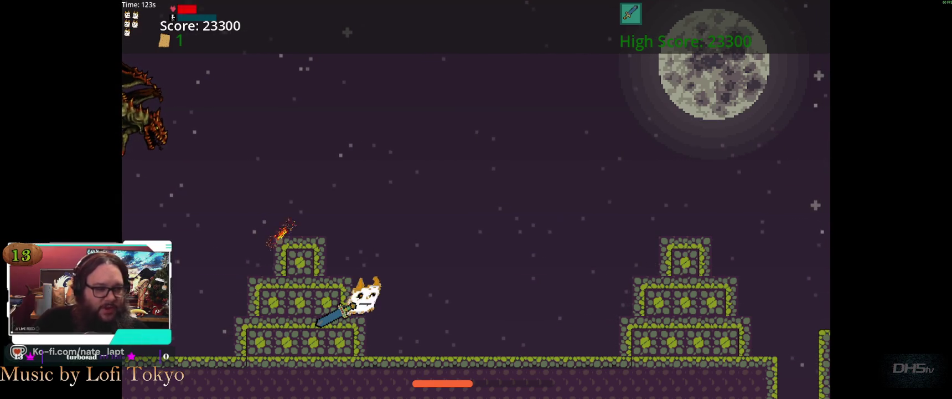
key("Up")
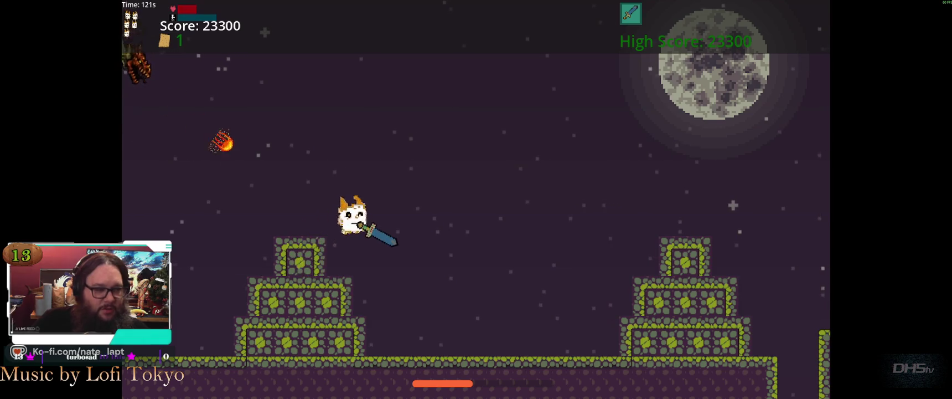
key("Up")
key("Left")
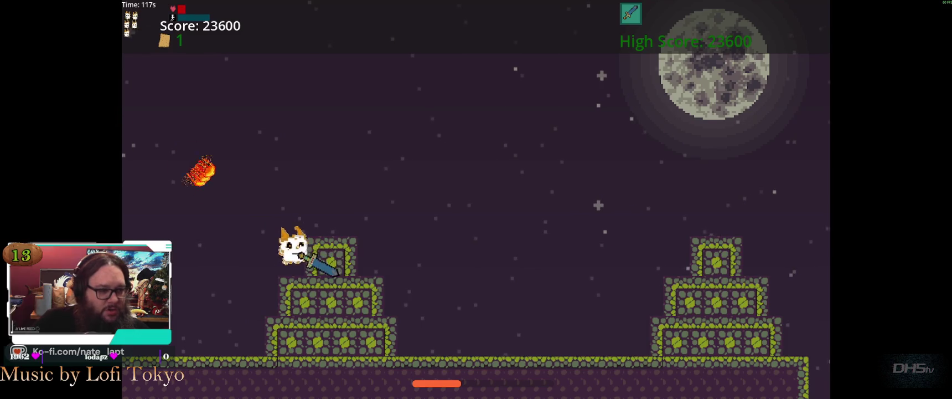
Step: Pause the game at 23600 points and quit back to the Godot editor
key("Escape")
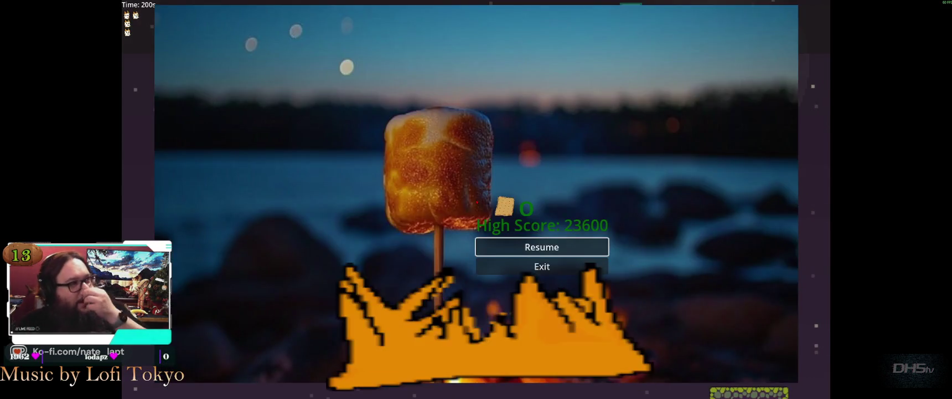
key("Down")
key("Return")
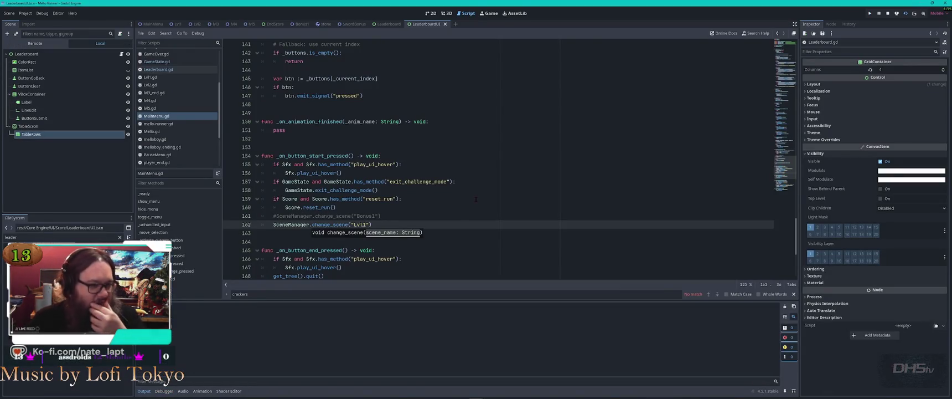
Step: Run the game with F5, stop the failed debug session, and relaunch it
key("F5")
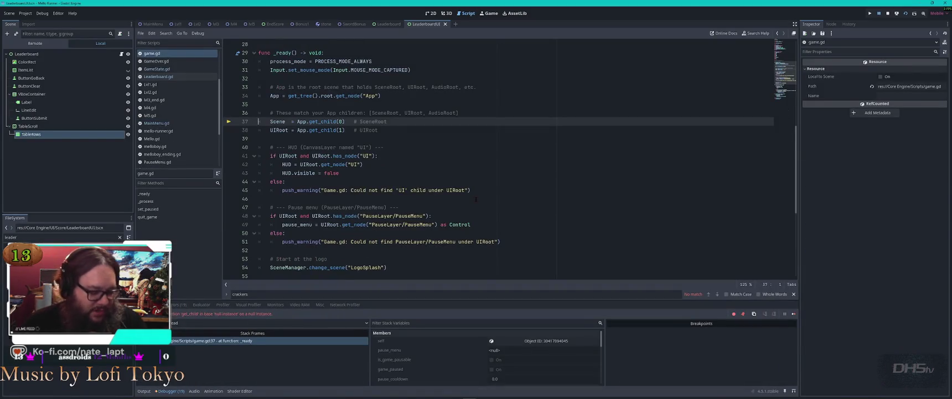
key("F8")
key("F5")
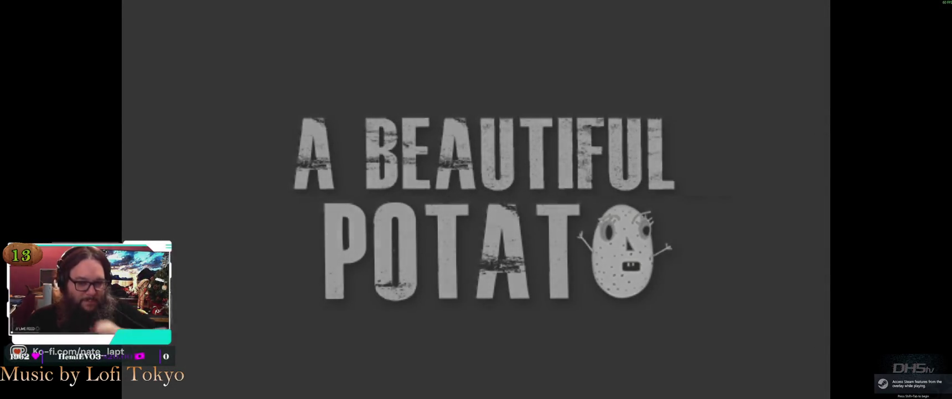
Step: Start a Challenge Mode run and jump the cat left, swinging the sword
key("Return")
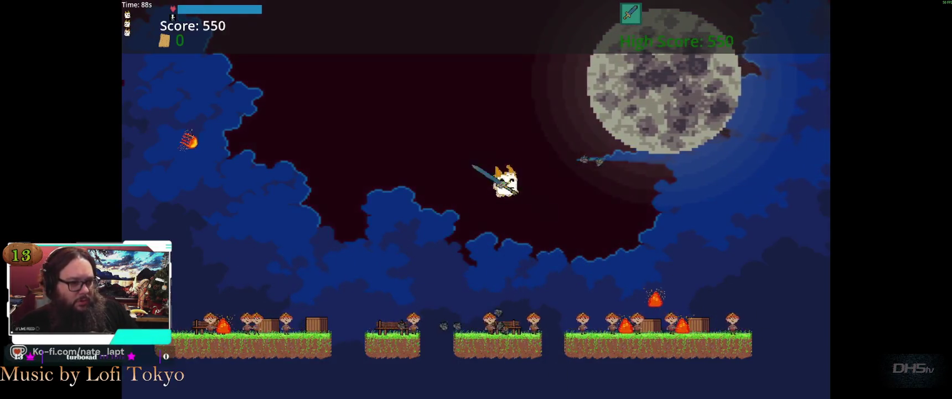
key("space")
key("Left")
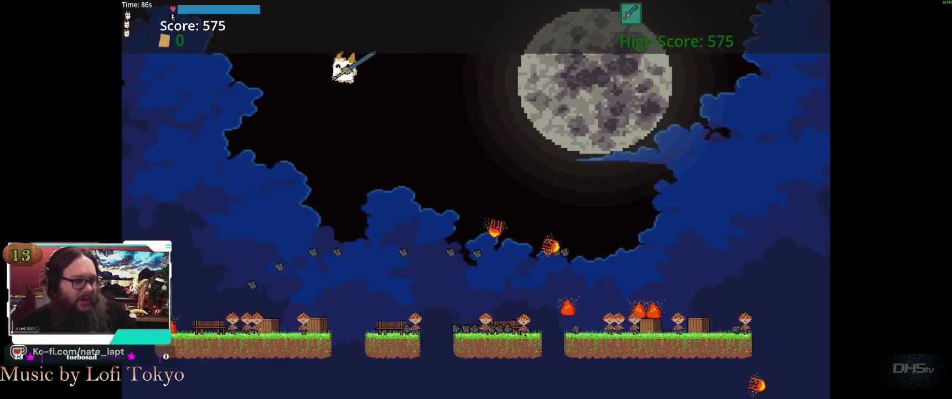
key("space")
key("space")
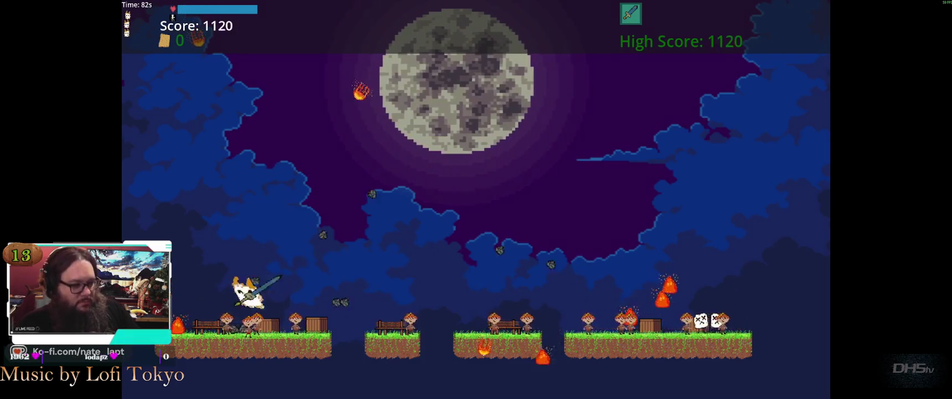
key("Left")
key("space")
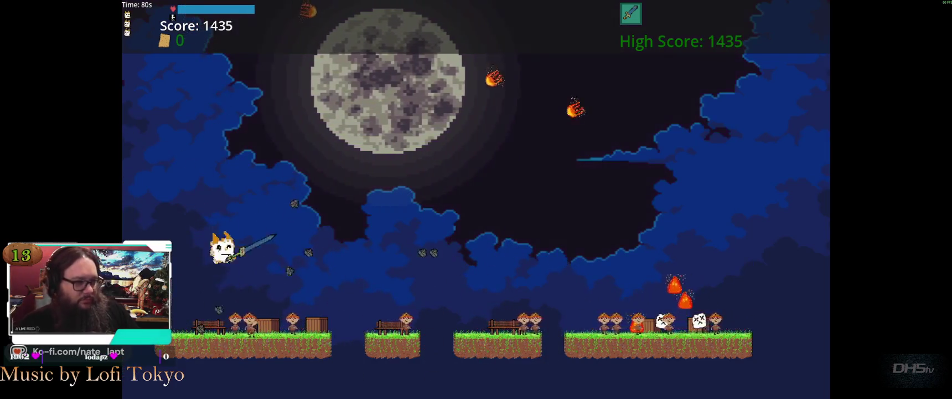
key("space")
key("Right")
key("Right")
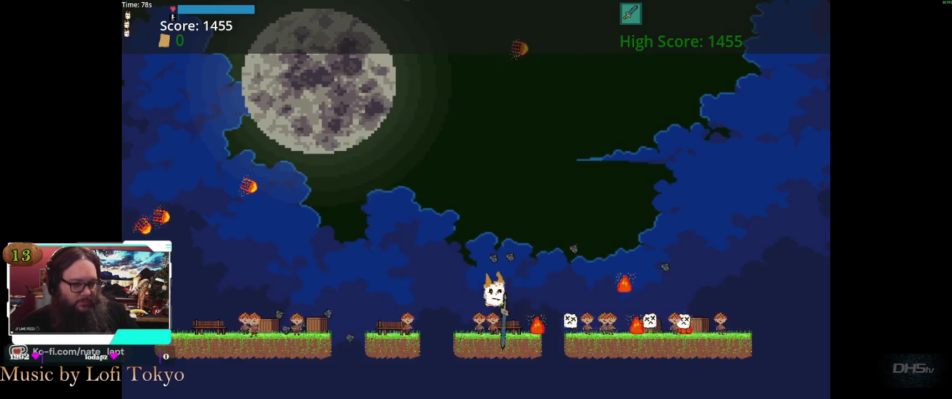
Step: Keep jumping the cat high into the sky, steering it up and left
key("space")
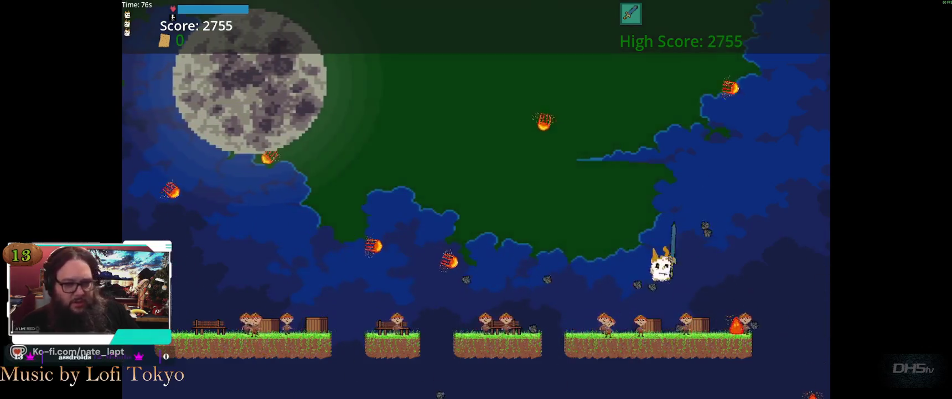
key("Left")
key("space")
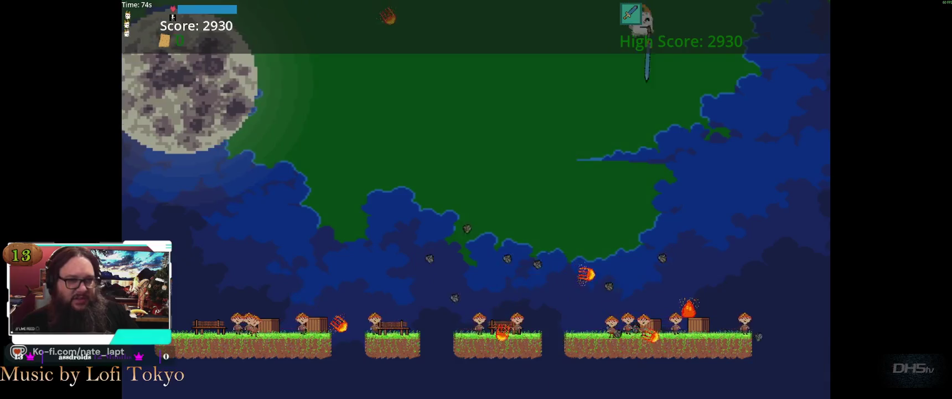
key("space")
key("Left")
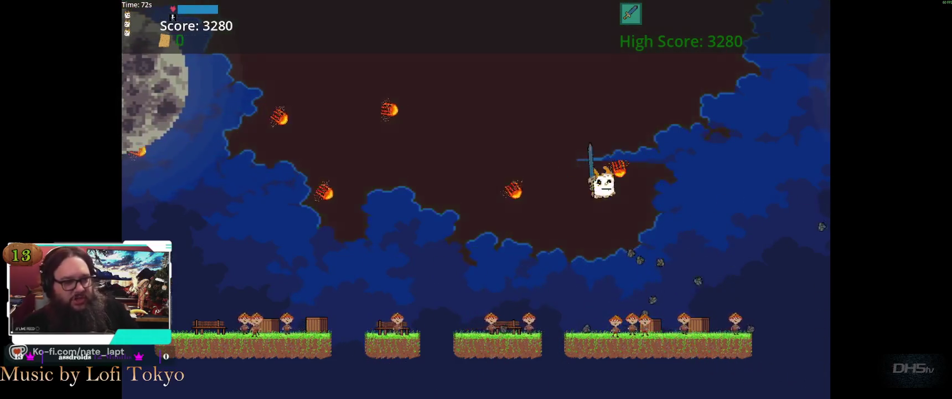
key("space")
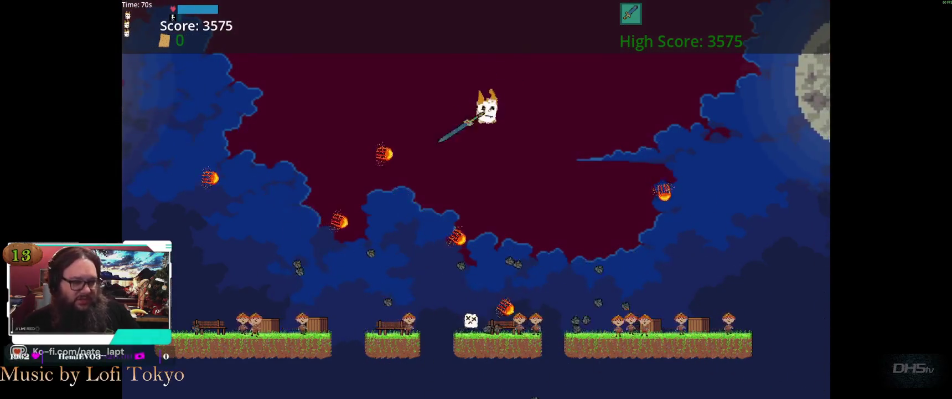
key("Left")
key("space")
Step: Hop between the left and right platforms toward the top of the level
key("space")
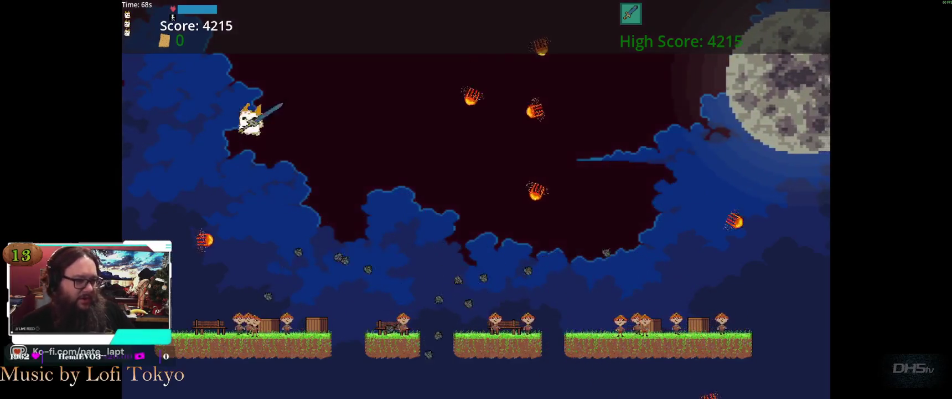
key("Right")
key("space")
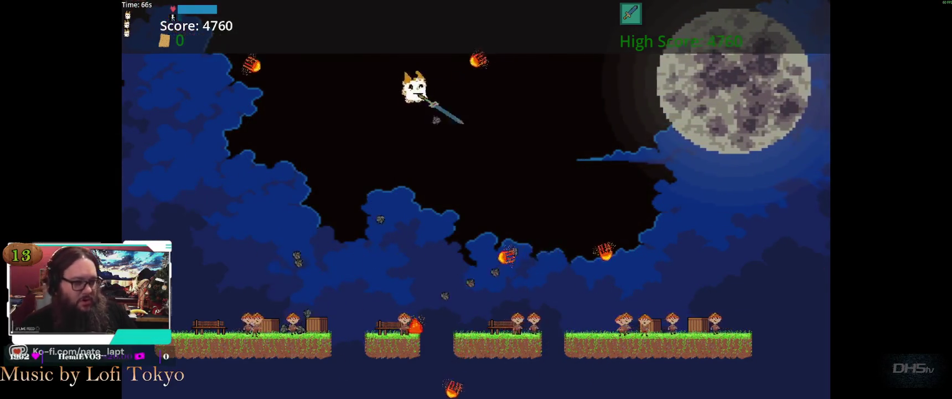
key("Left")
key("space")
key("Left")
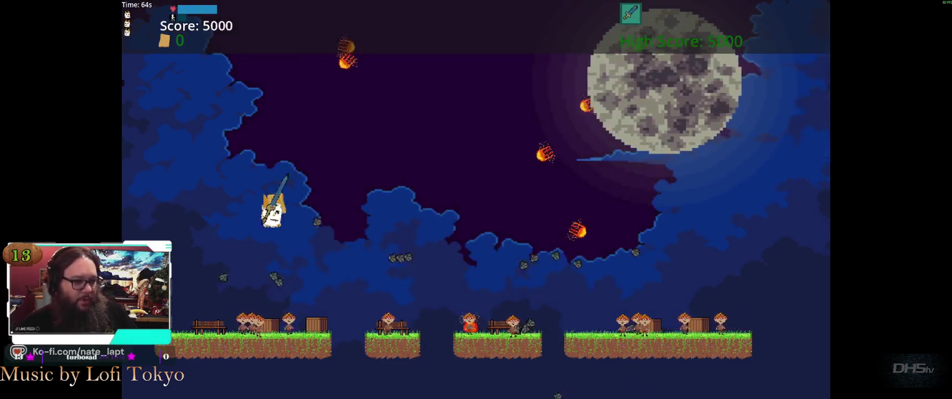
key("space")
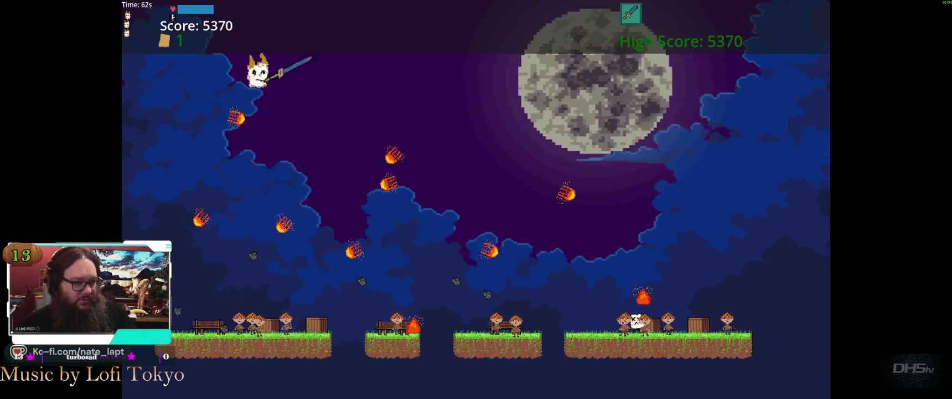
key("Right")
key("Right")
key("space")
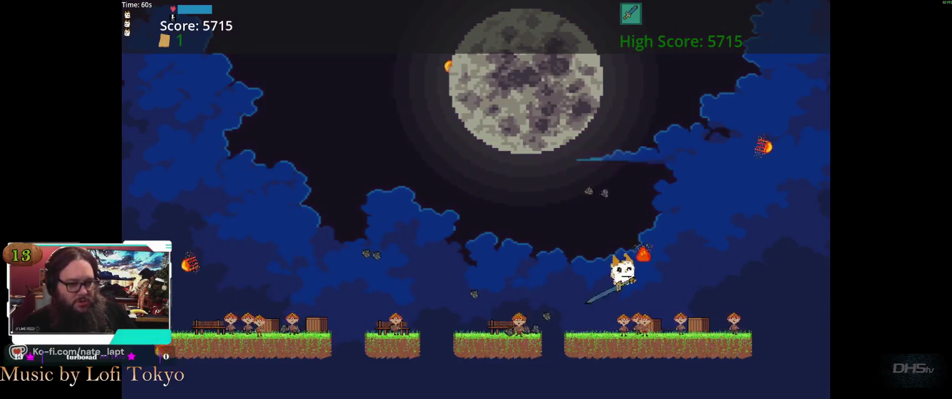
key("Left")
key("space")
key("Left")
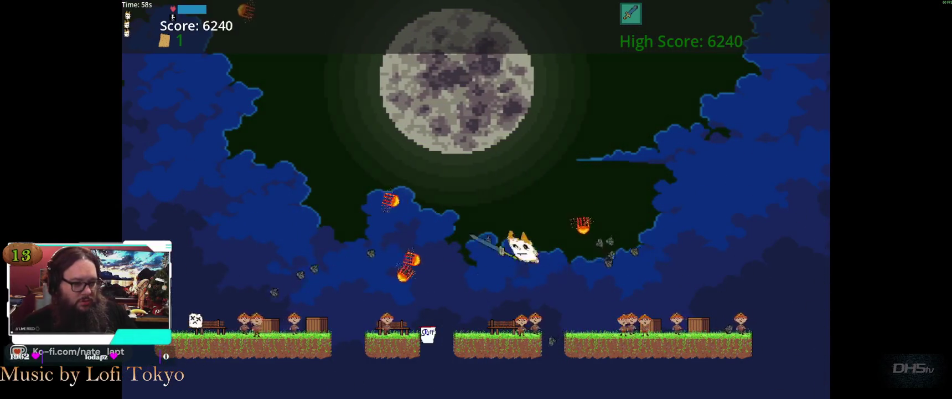
key("space")
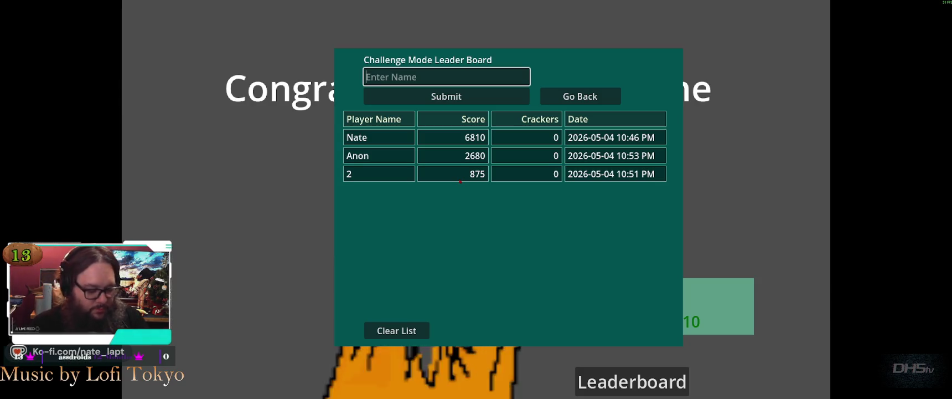
Step: Enter 'Chal' as the leaderboard name and submit the 7010-point score
type("Chal")
key("Return")
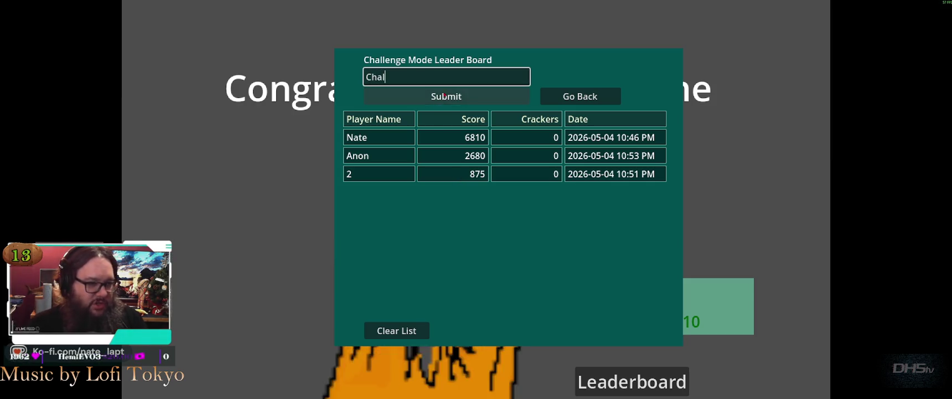
key("Return")
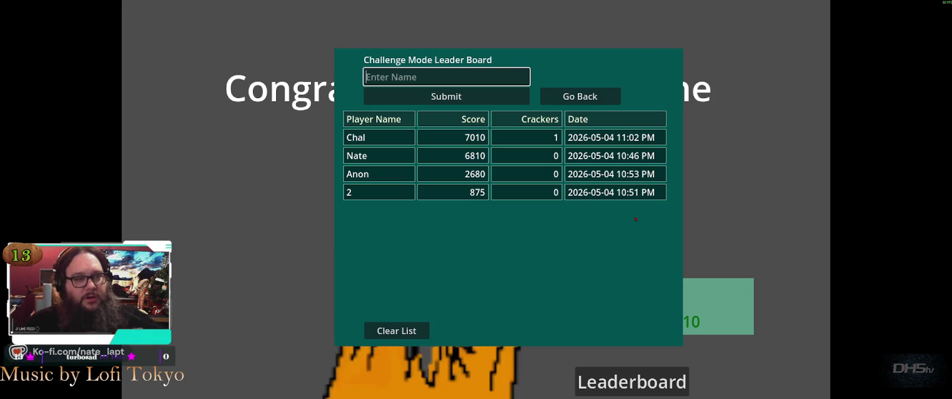
Step: Leave the leaderboard, spend the cracker to retry the level, and pause the new run
left_click(580, 96)
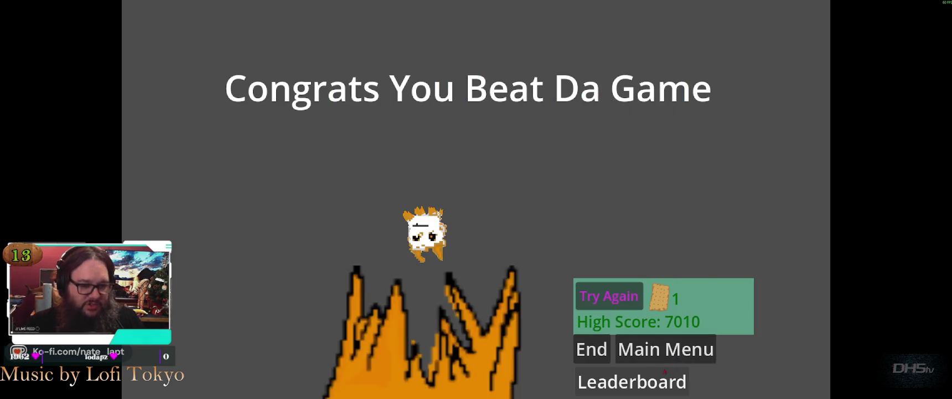
left_click(609, 297)
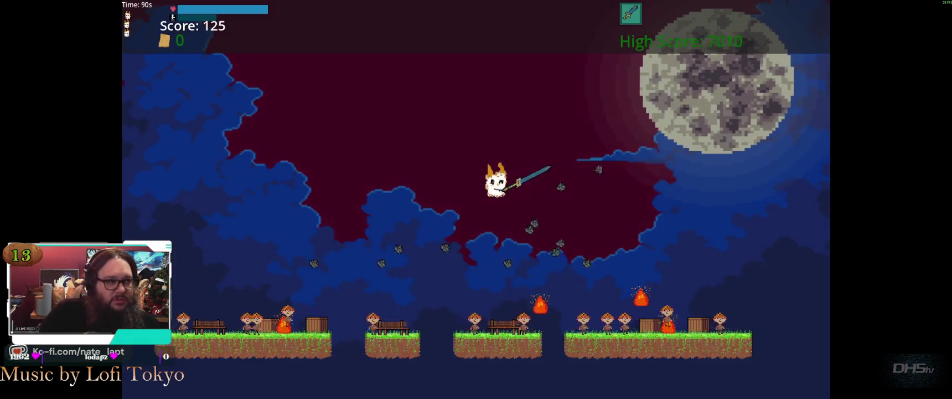
key("Escape")
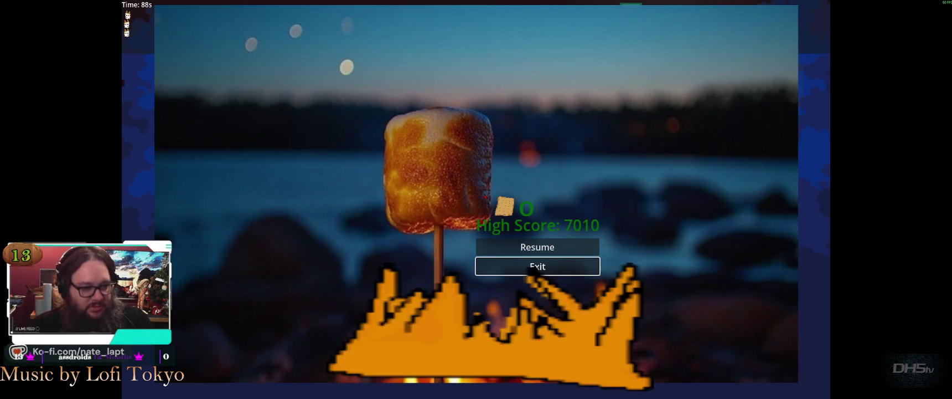
Step: Quit the paused game to the editor and switch to the mello-runner VS Code window
left_click(534, 267)
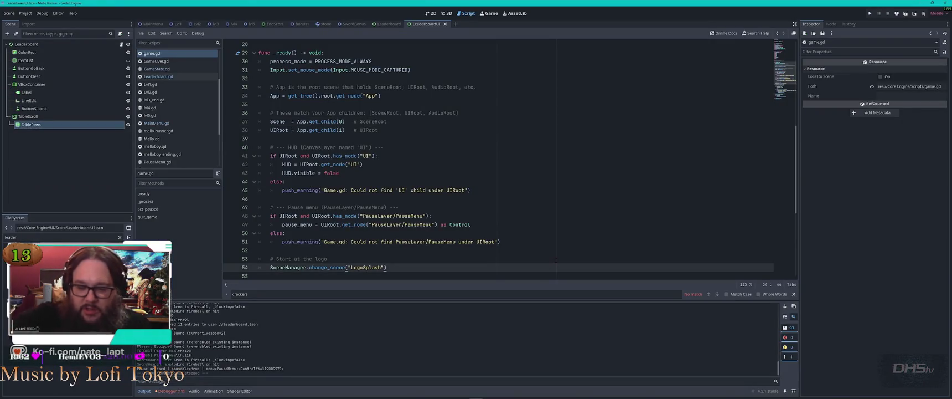
key("alt+Tab")
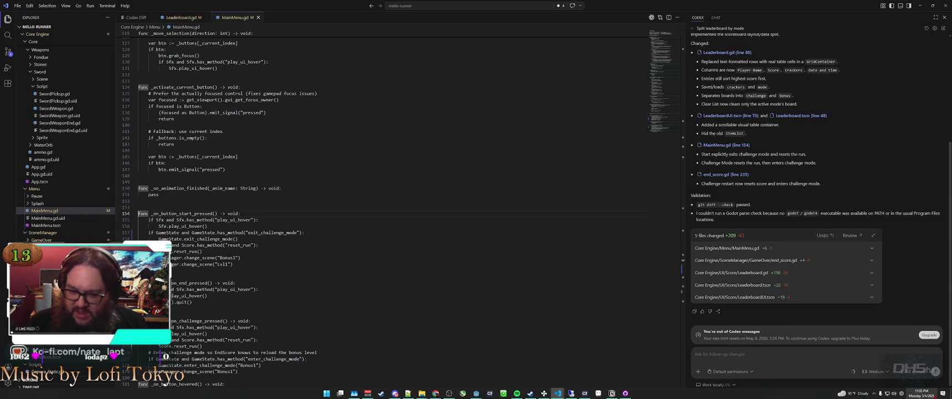
Step: Check the taskbar clock, show the chat sessions list, and close all open editor files
left_click(929, 395)
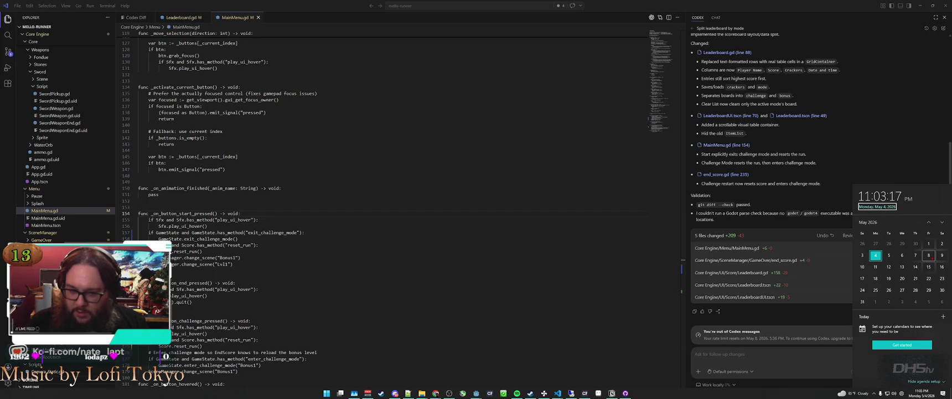
left_click(798, 363)
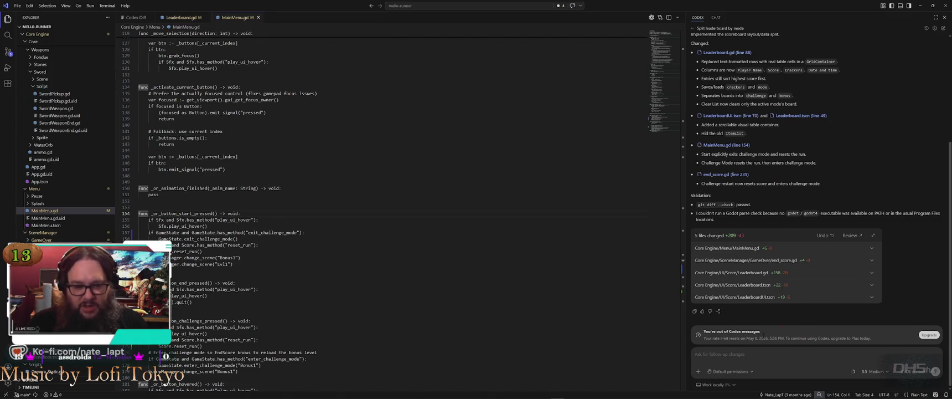
key("ctrl+alt+i")
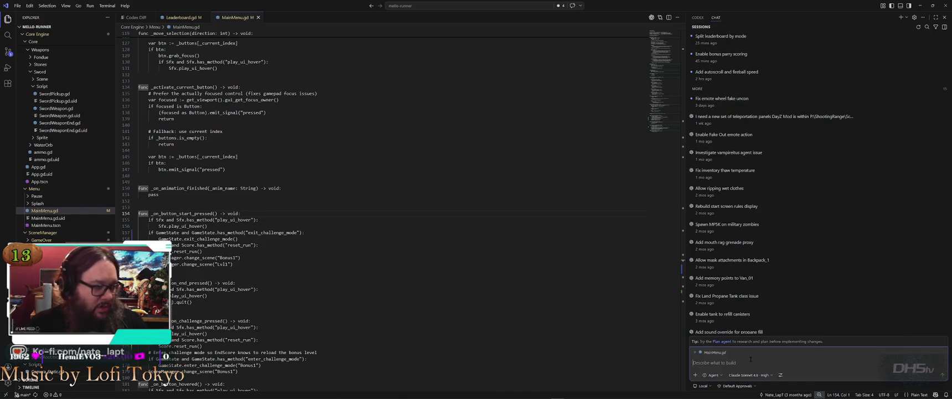
left_click(603, 257)
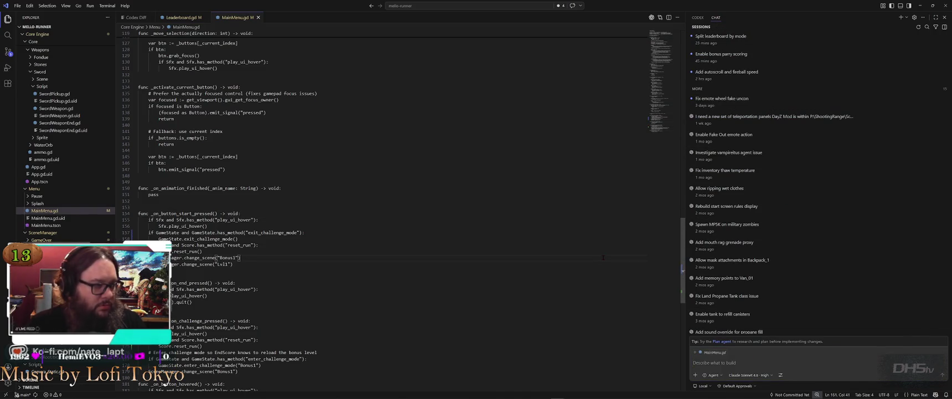
key("ctrl+w")
key("ctrl+w")
key("ctrl+w")
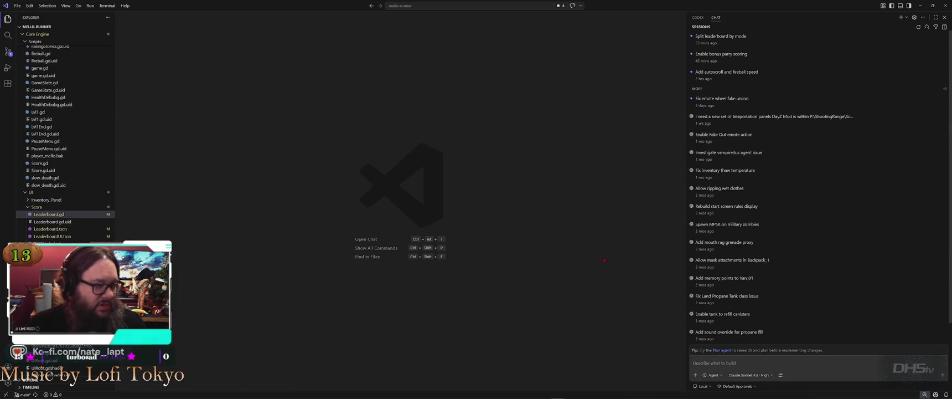
Step: Launch GitHub Desktop and bring up its list of changed files
key("alt+Tab")
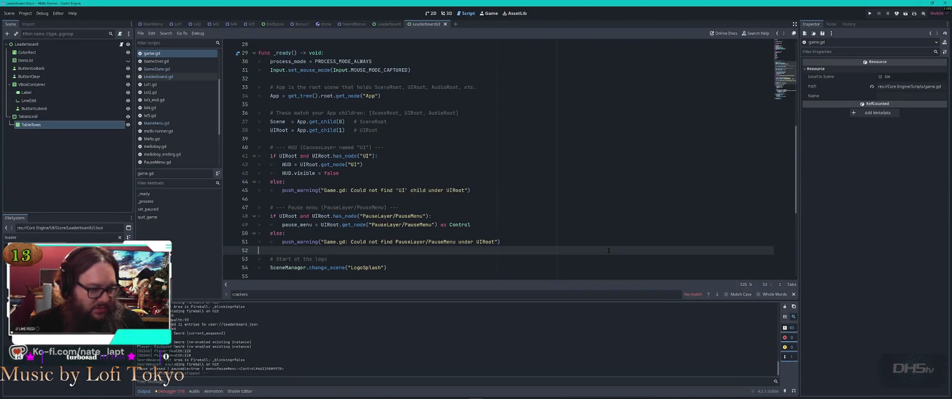
key("alt+Tab")
key("alt+Tab")
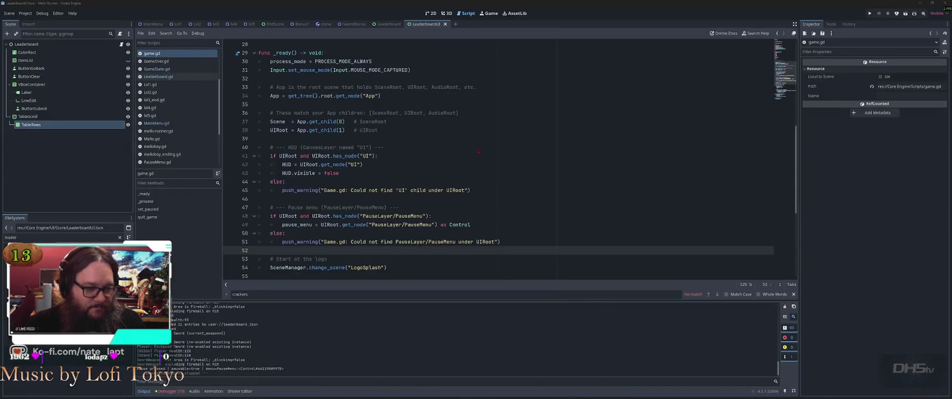
key("super")
left_click(616, 263)
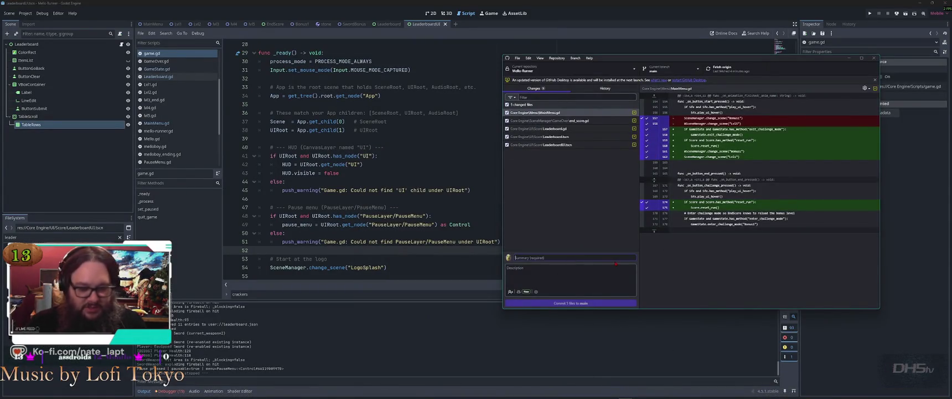
Step: Commit the five changed files to main as 'Leaderboard' and return to VS Code
type("Lea")
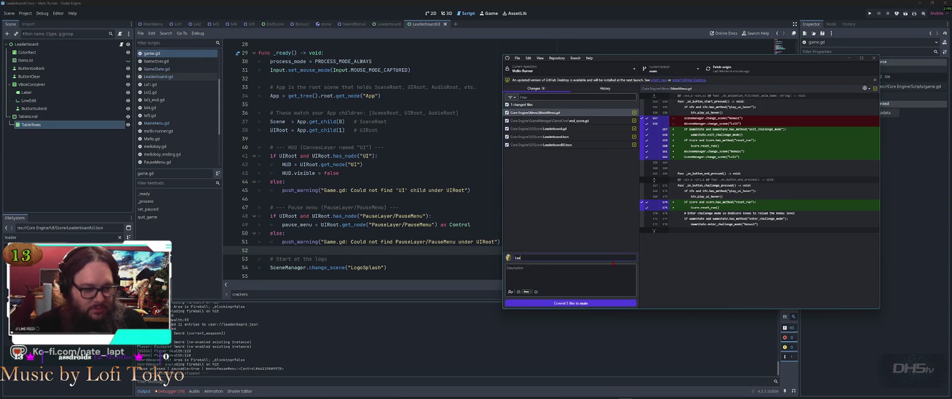
type("derboa")
left_click(598, 303)
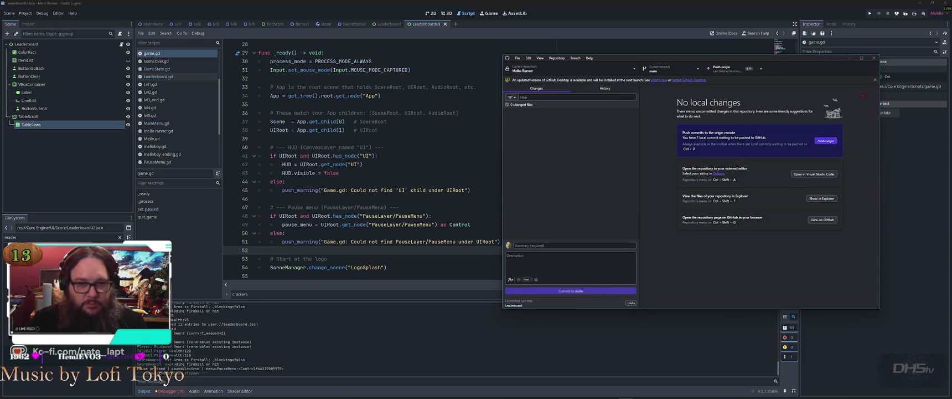
key("alt+Tab")
key("alt+Tab")
key("Tab")
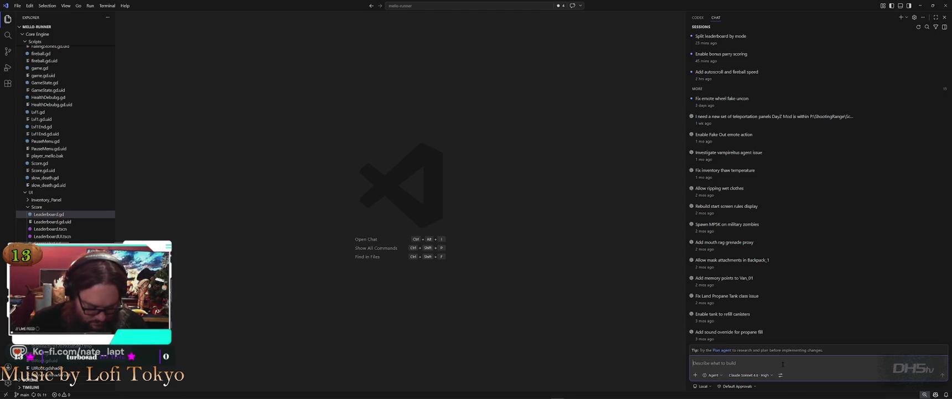
Step: Write that in bonus/challenge mode, changing player or pressing sword action shouldn't stop the spin
type("in the bonus")
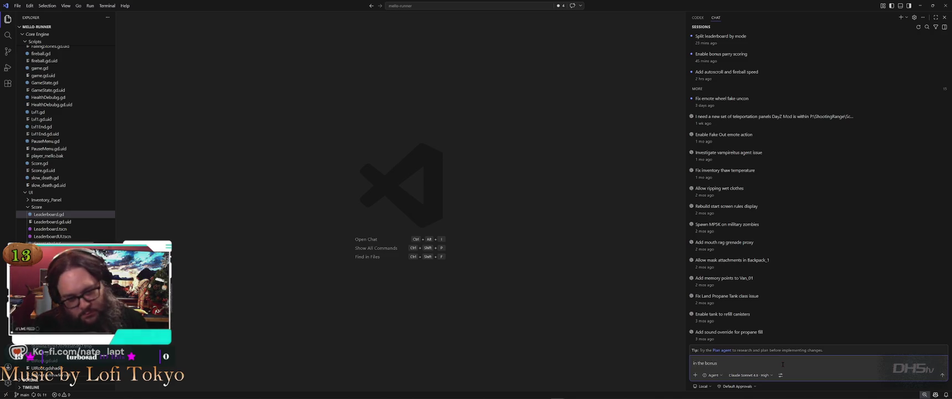
type("/chall")
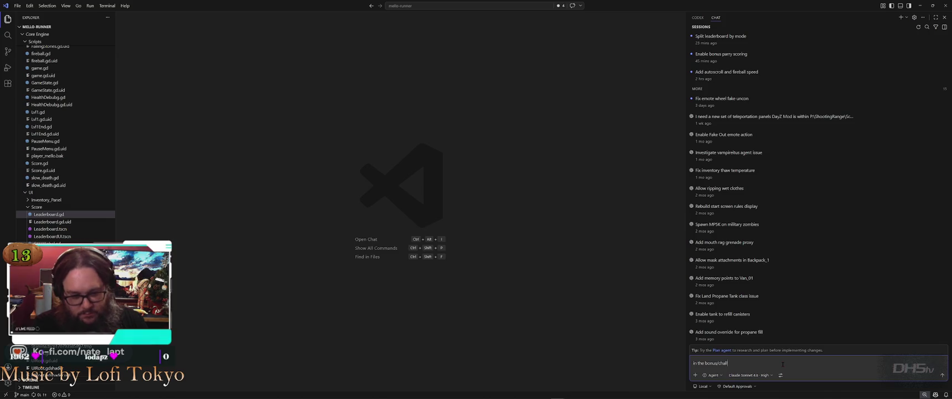
type("enge mode")
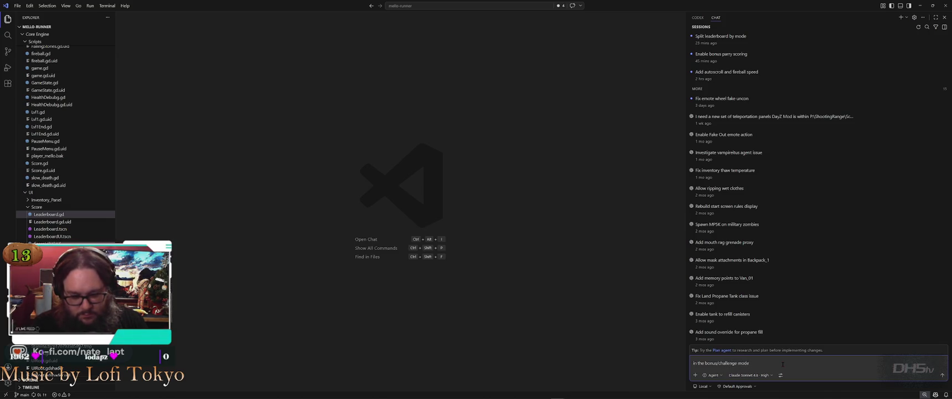
type(", when")
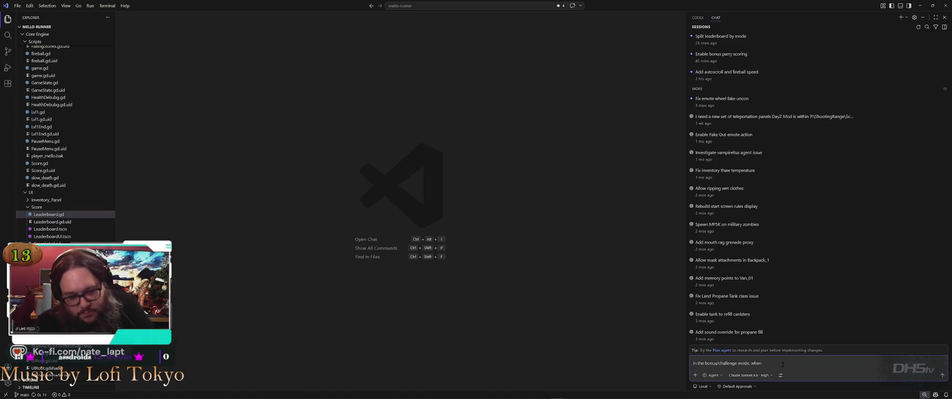
key("BackSpace")
key("BackSpace")
key("BackSpace")
type("t")
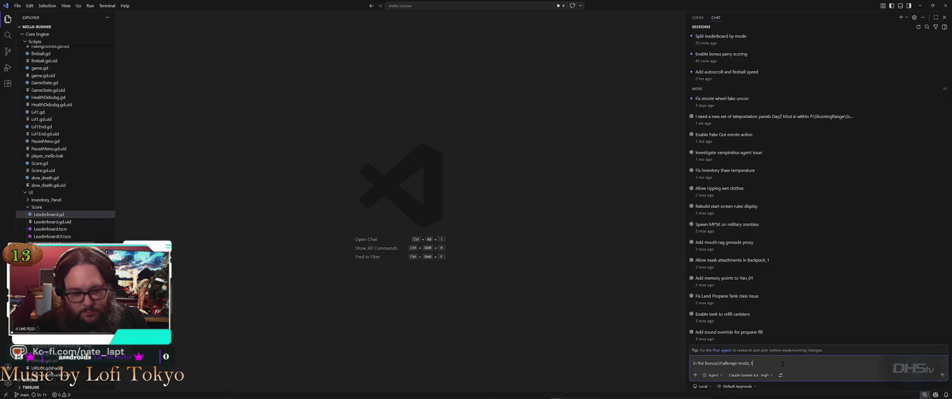
type("players would")
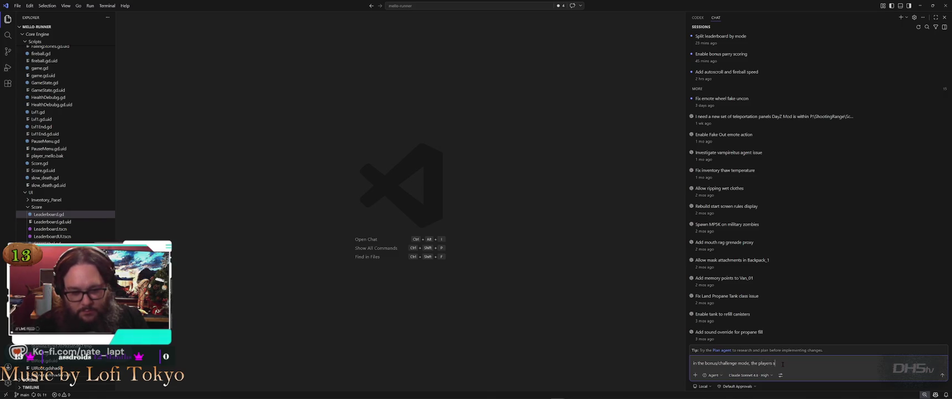
type(" starts spinning.")
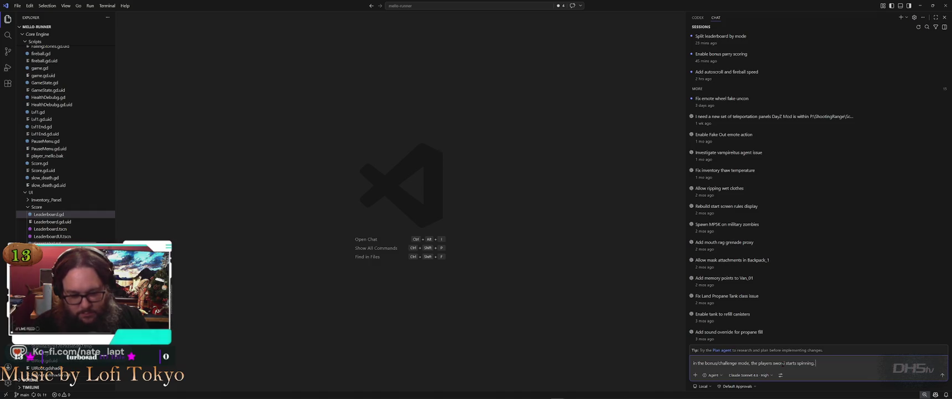
type(" if the play")
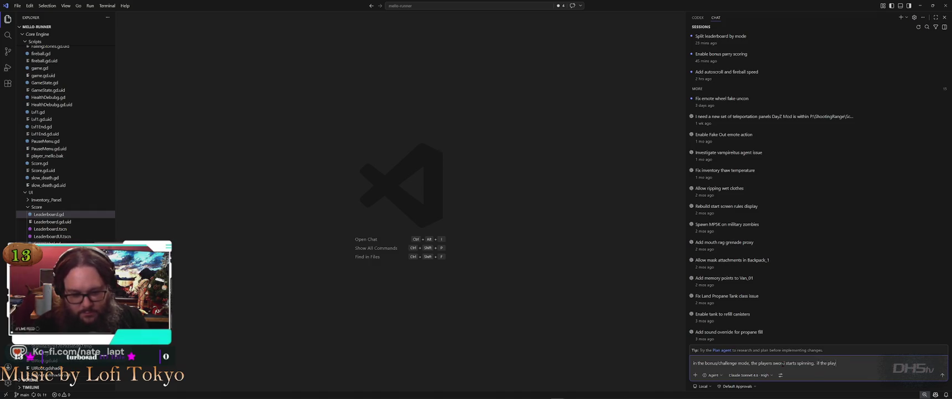
type("er changes or")
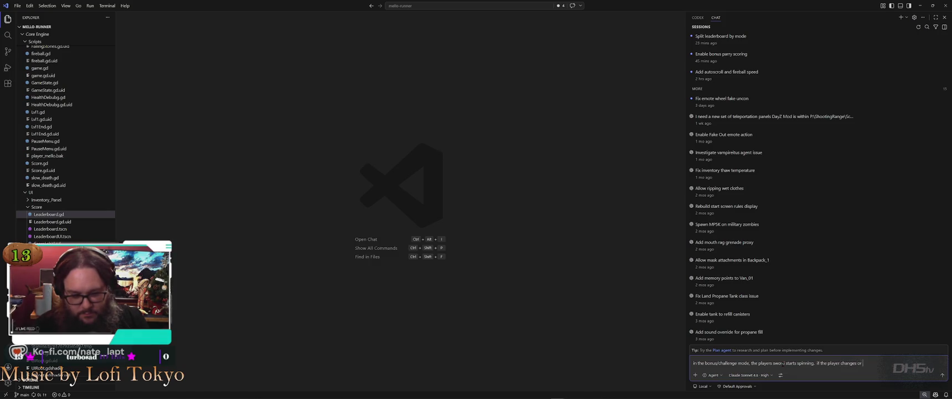
type(" presses the")
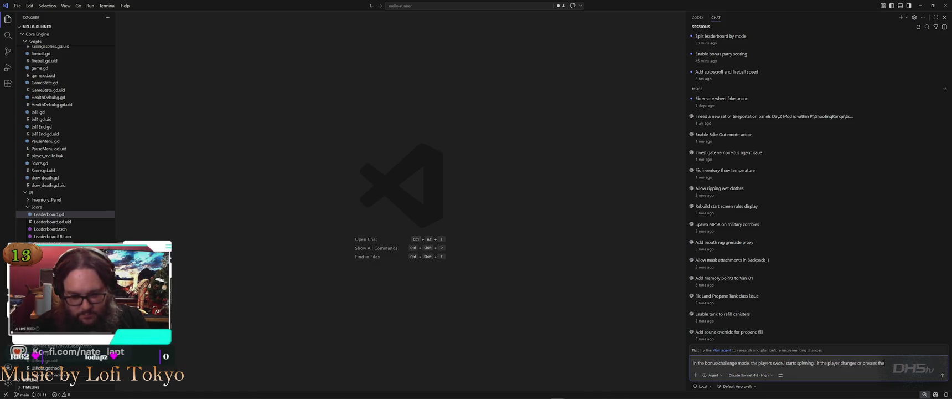
type(" sword action,")
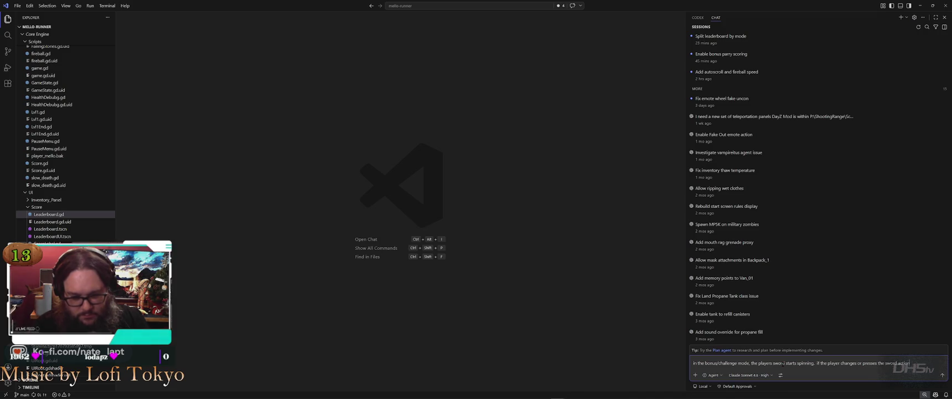
type(" do not stop")
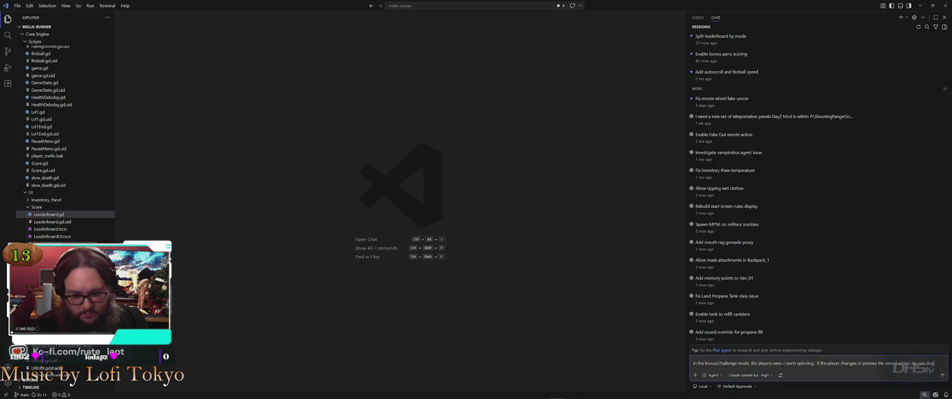
type(" spinning the")
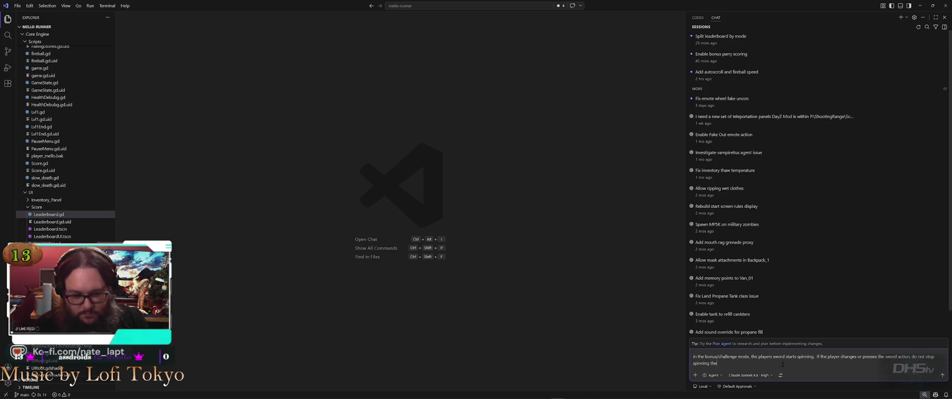
type(" sword.")
Step: Add a second line: currently bumping the attack action makes the sword stop spinning
key("shift+Return")
key("shift+Return")
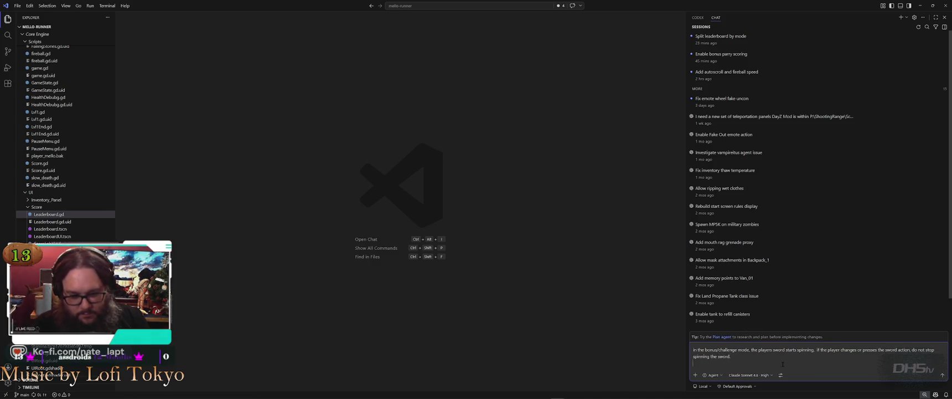
type("Currently if the player bumps the attack act")
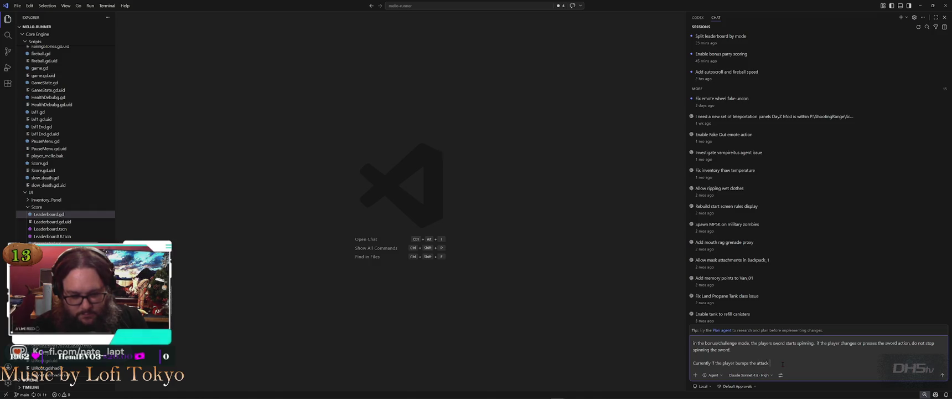
type("ion the swird")
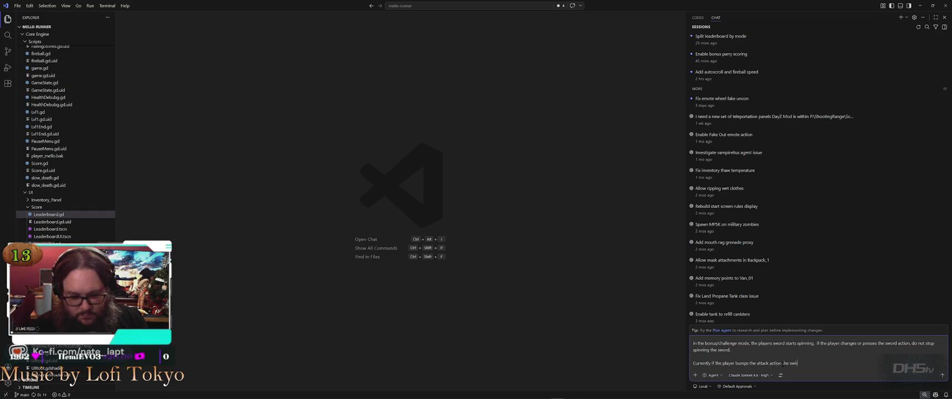
key("BackSpace")
key("BackSpace")
key("BackSpace")
type("ord")
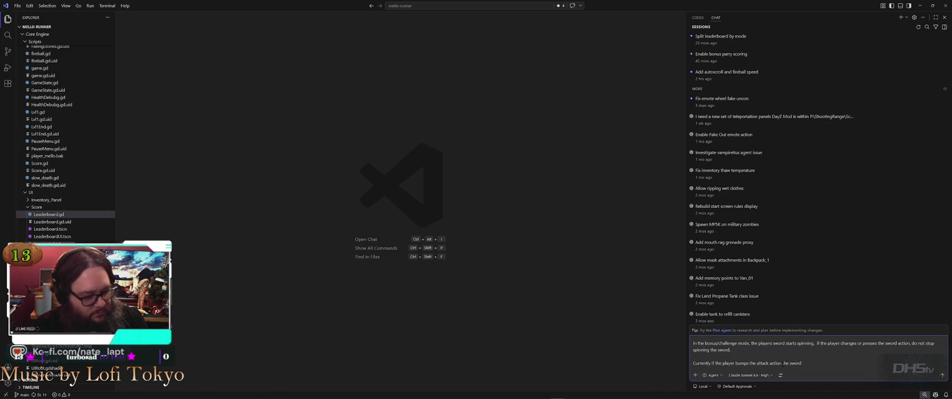
type(" stops")
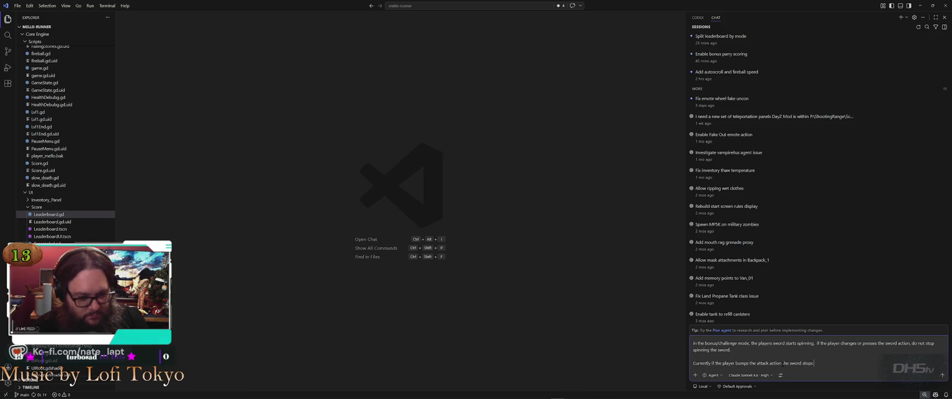
type(" spinning.")
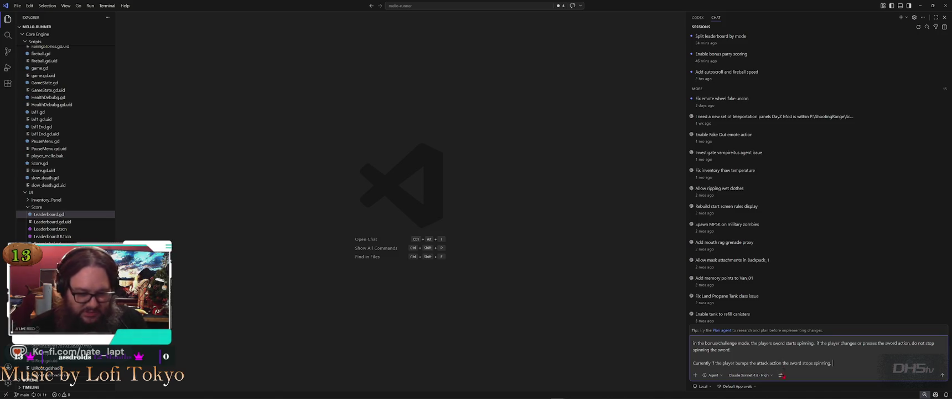
left_click(750, 375)
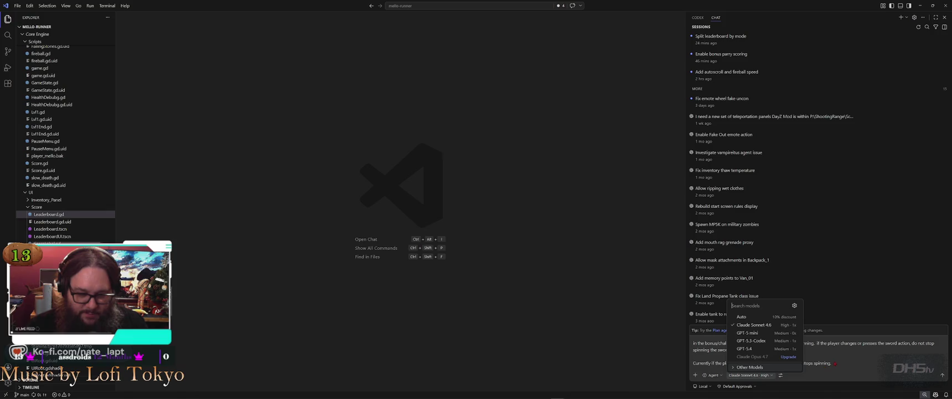
Step: Set the chat model to GPT-5 mini, browse the other models, then close the picker
mouse_move(764, 329)
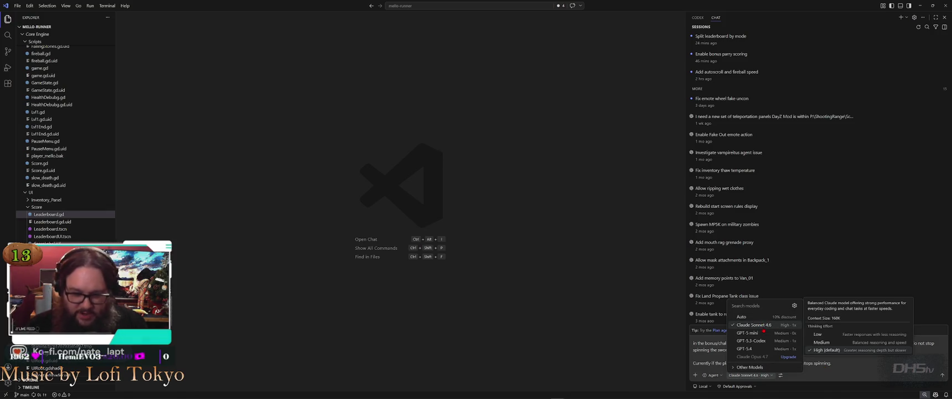
left_click(782, 333)
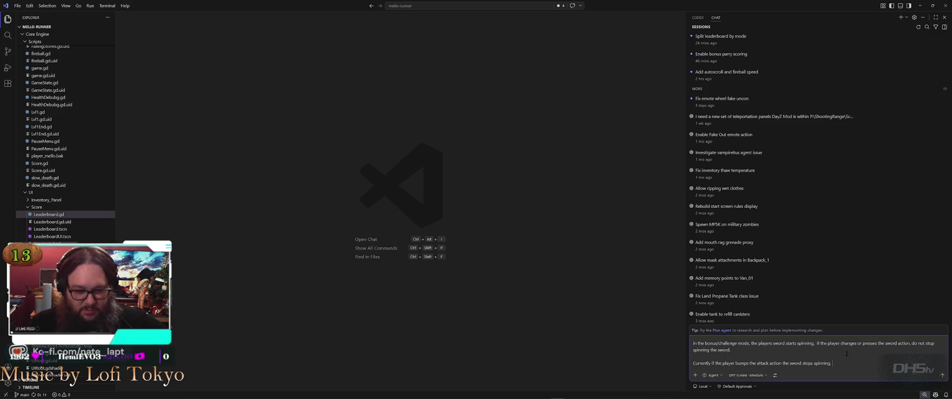
left_click(747, 375)
mouse_move(762, 335)
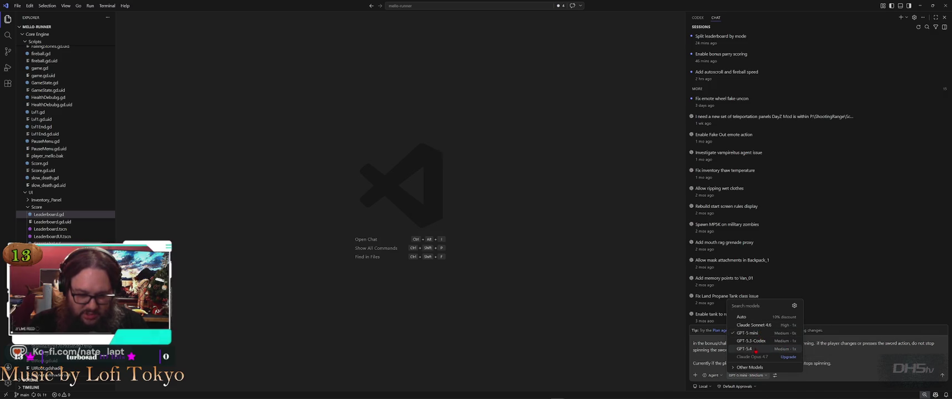
left_click(751, 367)
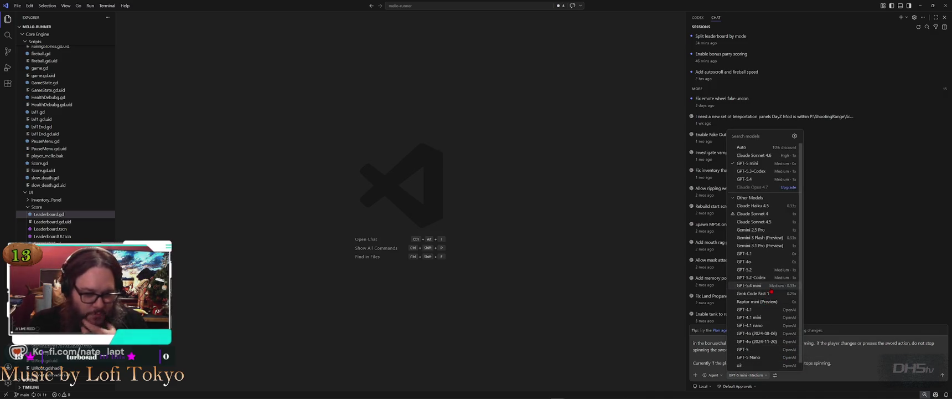
mouse_move(770, 290)
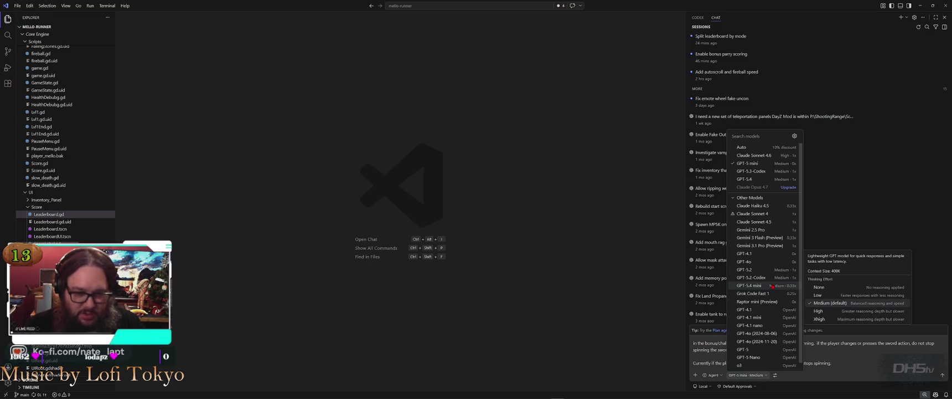
mouse_move(786, 157)
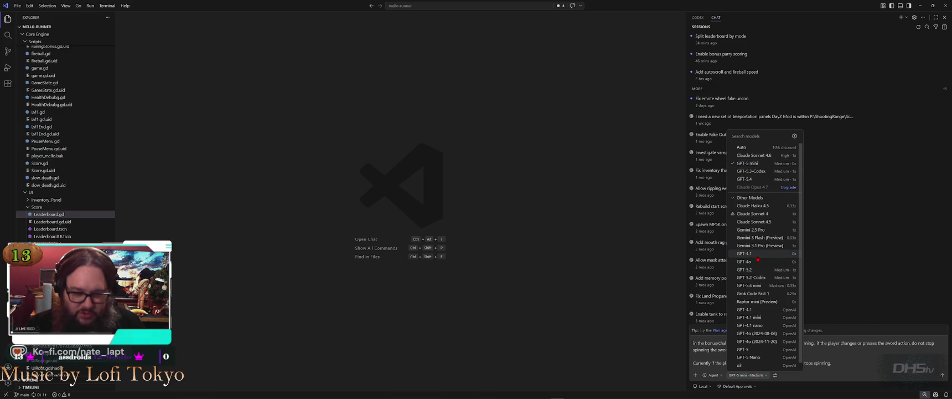
mouse_move(757, 259)
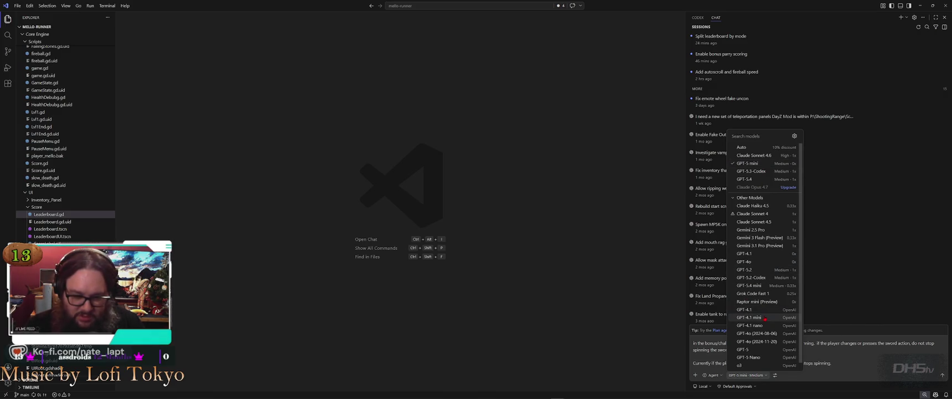
mouse_move(766, 326)
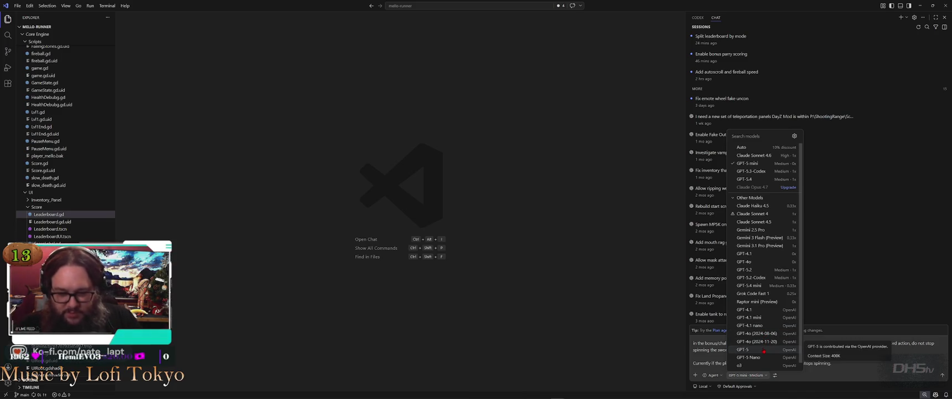
scroll(764, 350, "down", 1)
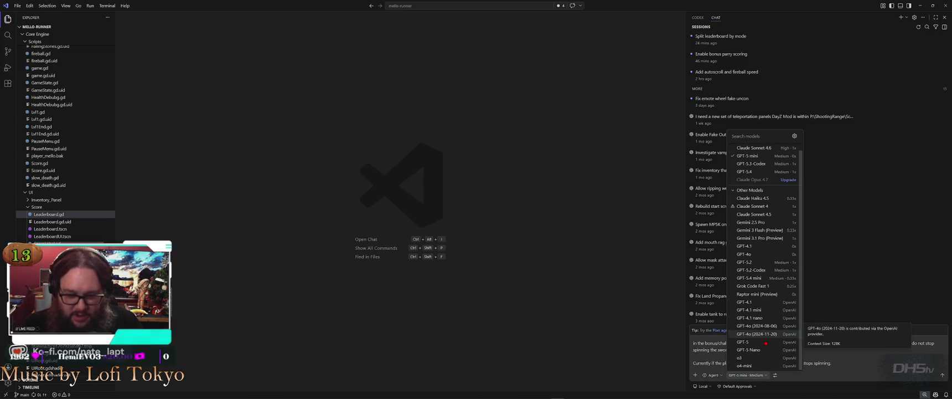
scroll(768, 346, "up", 1)
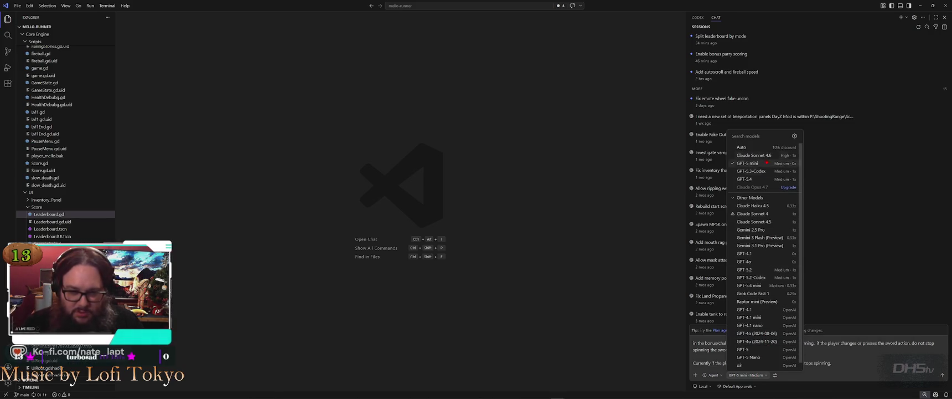
key("Escape")
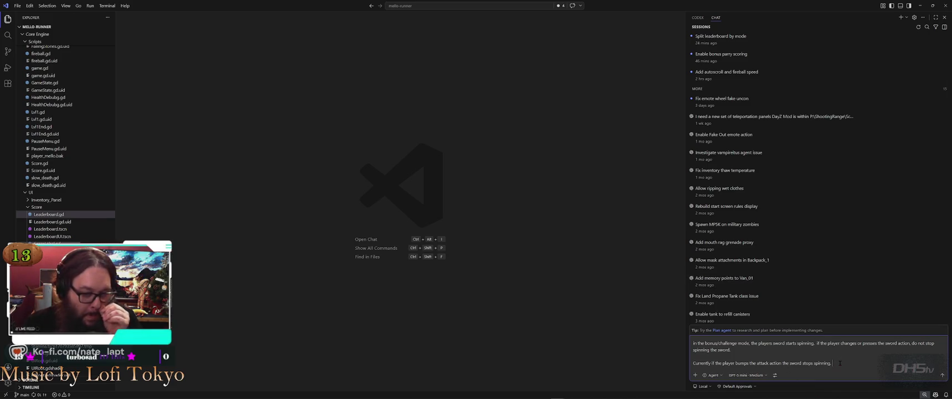
key("Up")
key("Up")
key("Up")
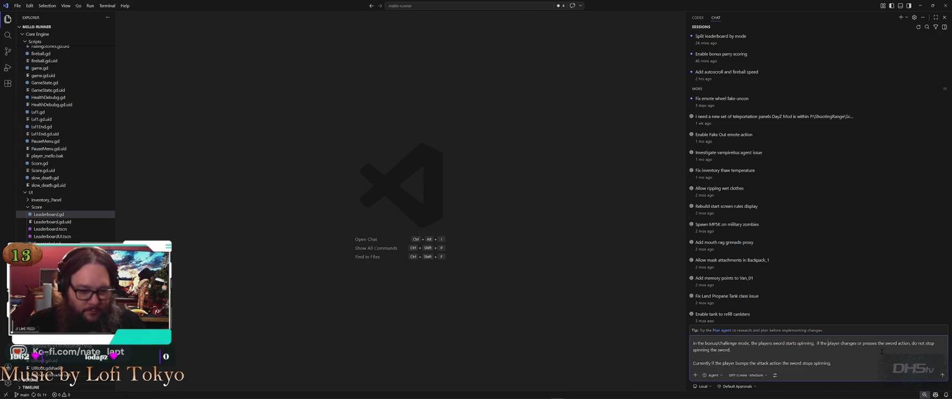
Step: Prefix the sword-spin prompt with 'Game engine is GoDot 4.5.1', checked in Help > About, and send it
key("shift+Return")
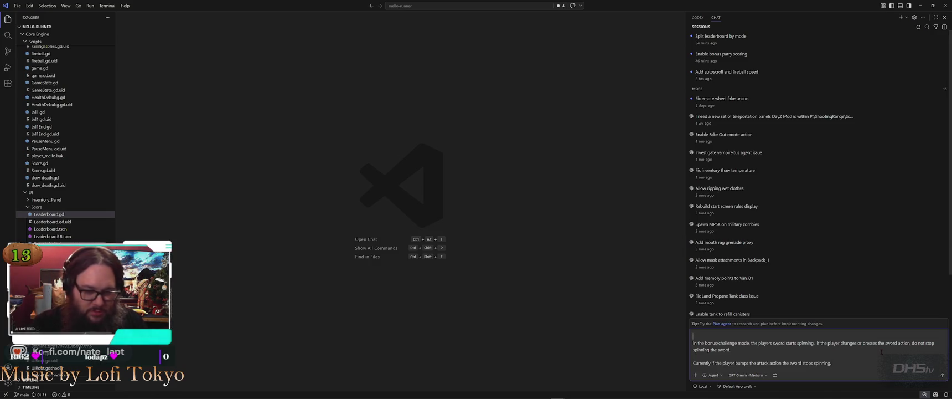
type("Game")
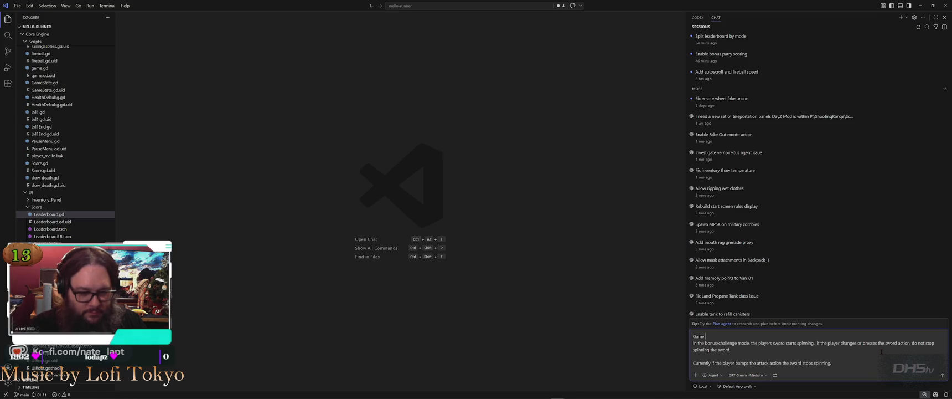
type(" engine is GoDot")
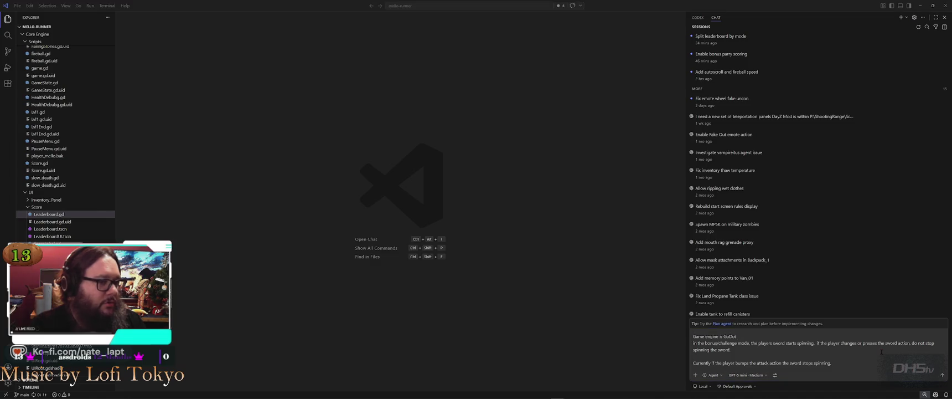
key("alt+Tab")
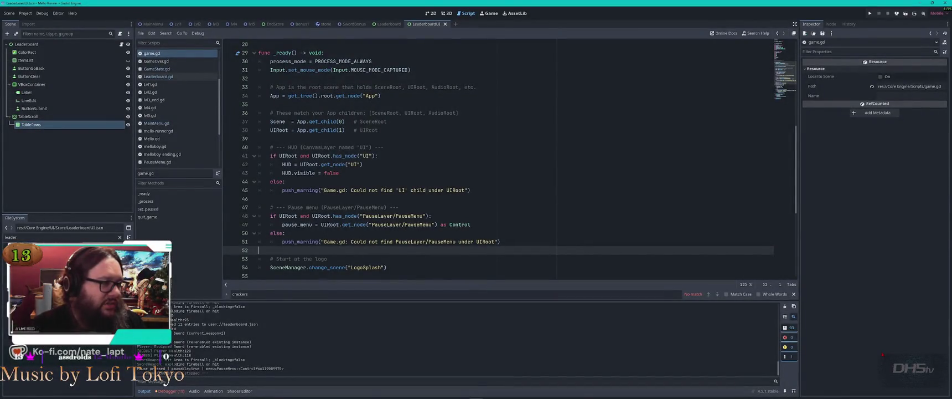
left_click(72, 12)
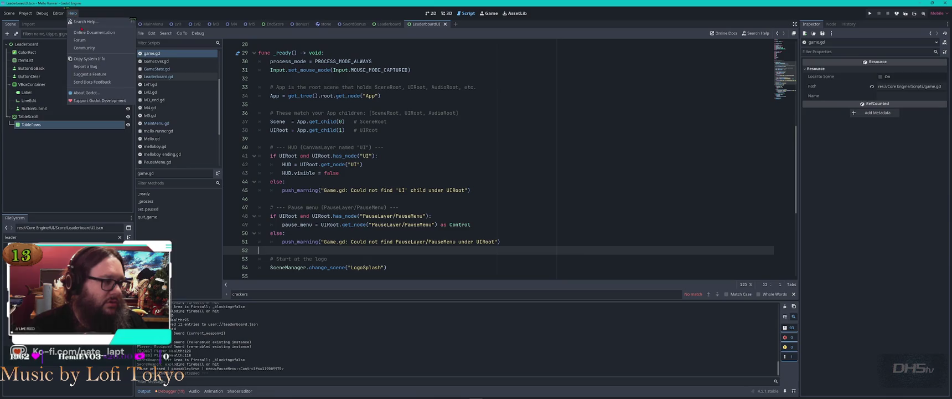
left_click(86, 93)
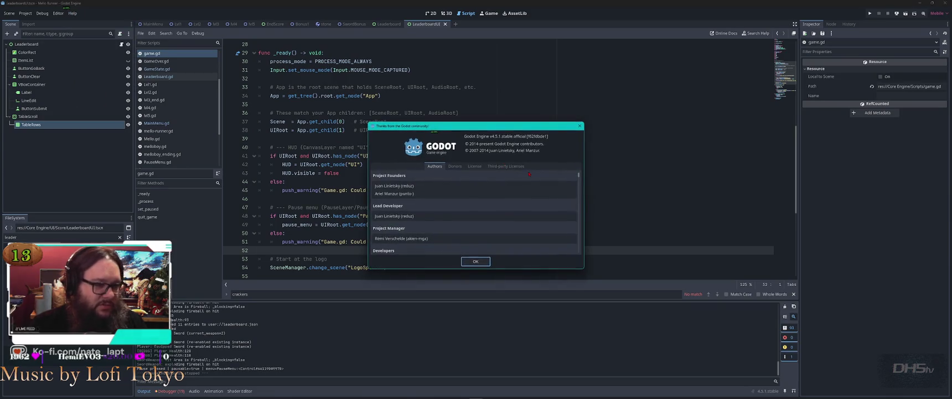
key("Escape")
key("alt+Tab")
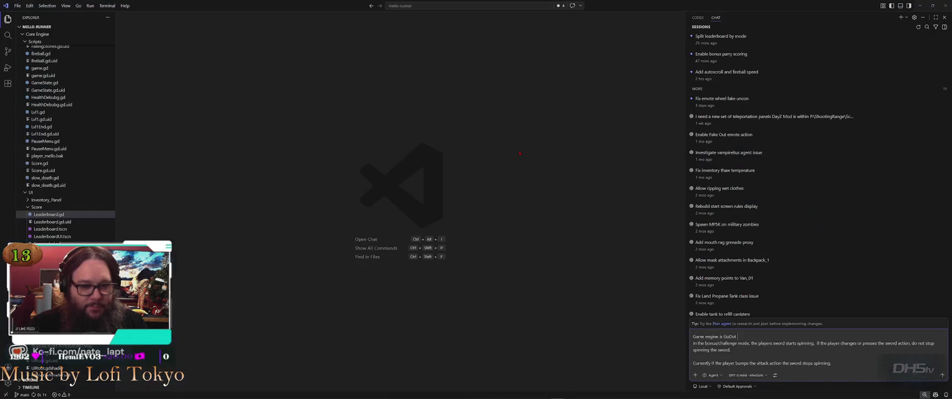
type("4.5.1")
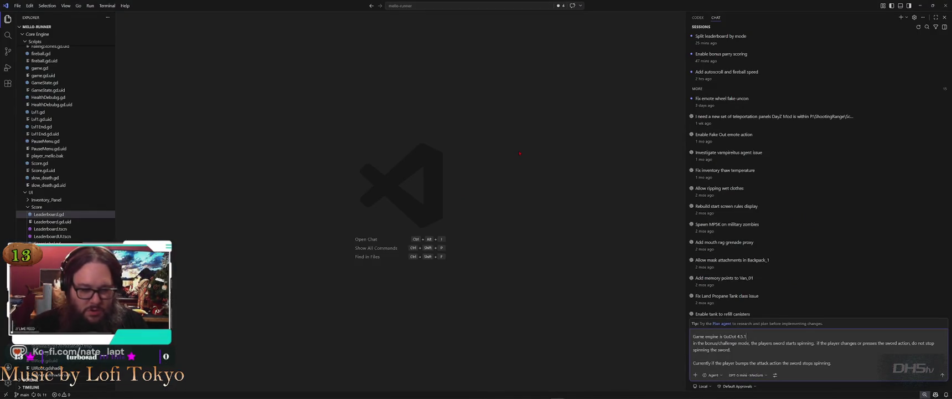
key("shift+Return")
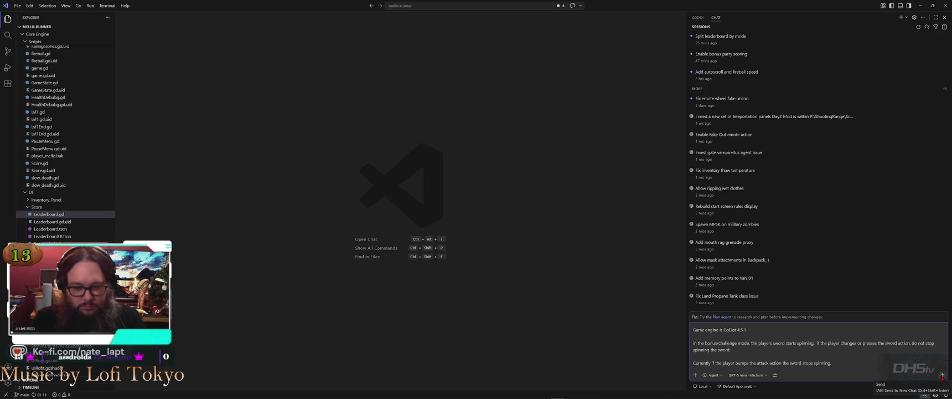
left_click(942, 375)
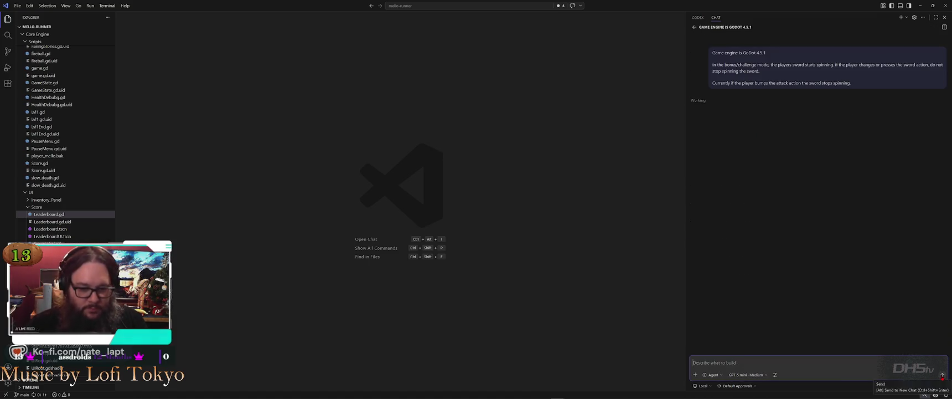
Step: Switch from VS Code to the Godot editor while the agent works
key("alt+Tab")
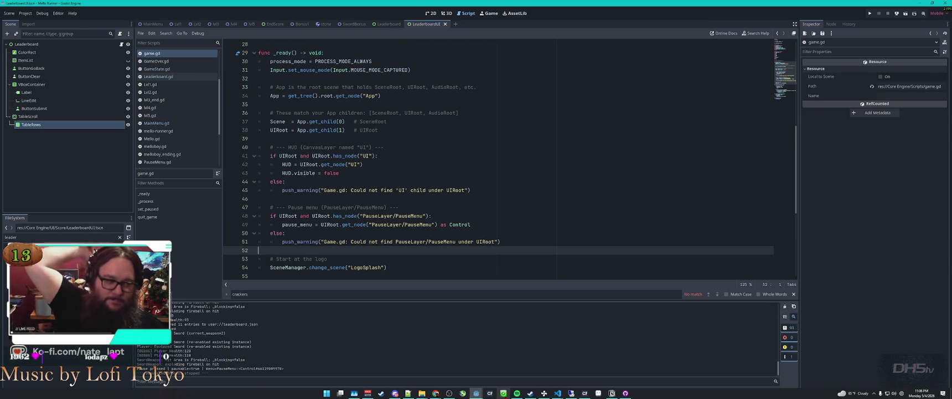
Step: Return to VS Code and wait for the agent to finish patching player_mello.gd
key("alt+Tab")
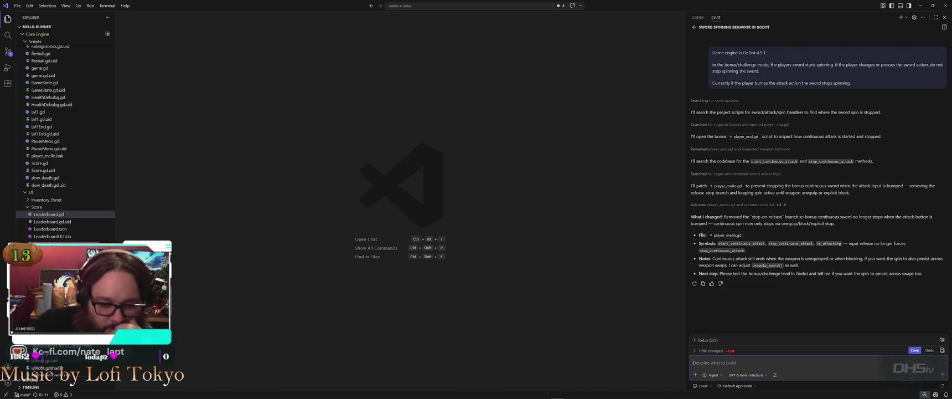
Step: Expand the agent's todos and scroll through the player_mello.gd diff, then return to Godot
left_click(744, 341)
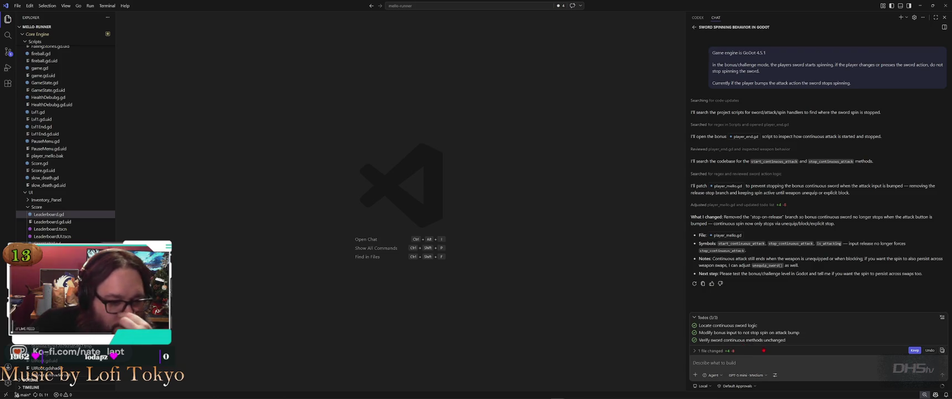
left_click(753, 352)
left_click(748, 342)
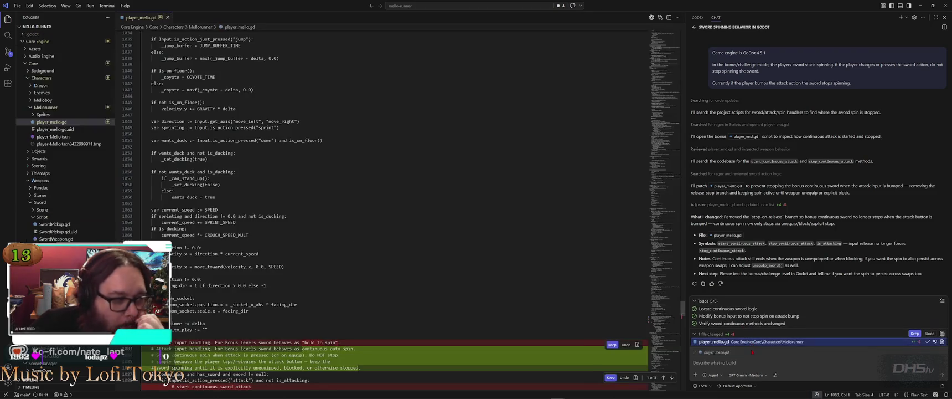
scroll(428, 281, "down", 4)
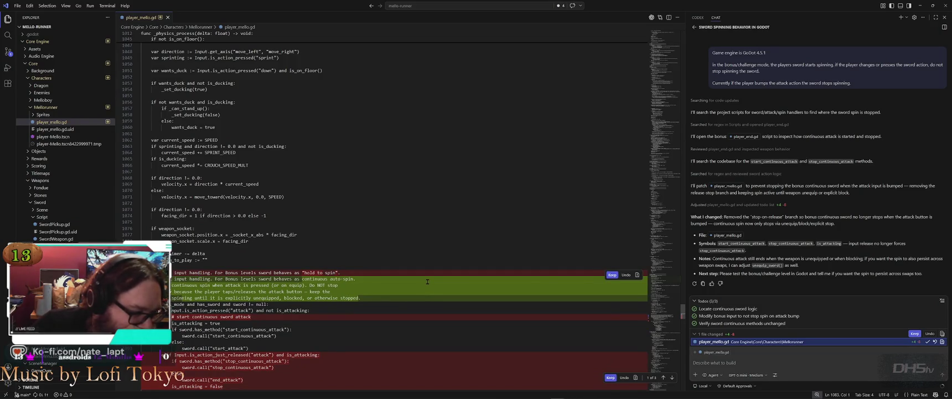
scroll(428, 281, "down", 4)
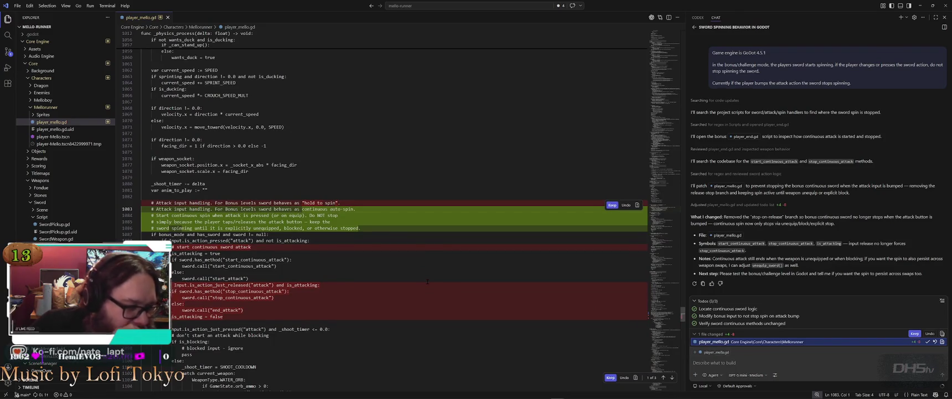
mouse_move(427, 281)
key("alt+Tab")
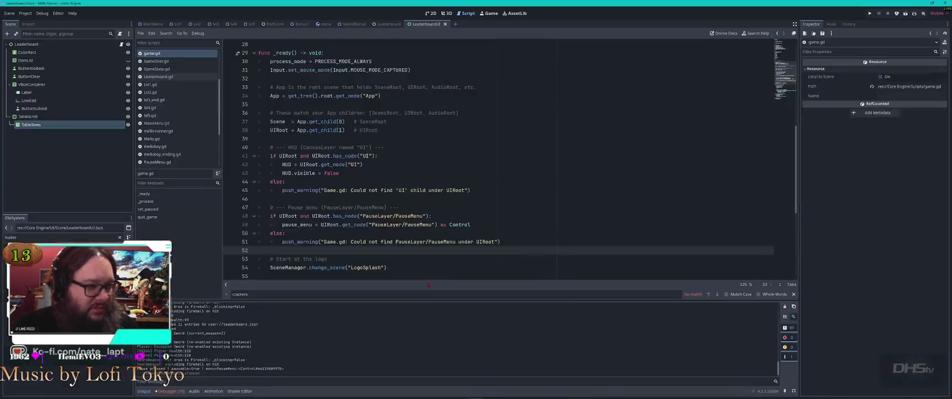
Step: Run the game with F5 and start a Challenge Mode run
left_click(482, 215)
key("F5")
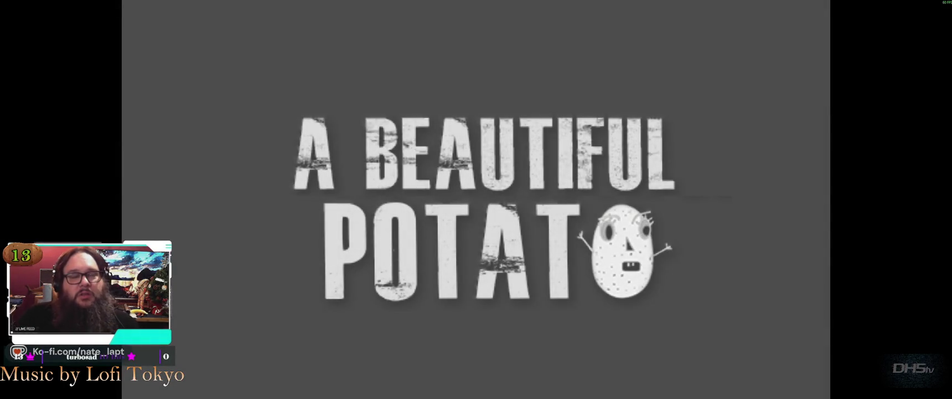
key("Down")
key("Return")
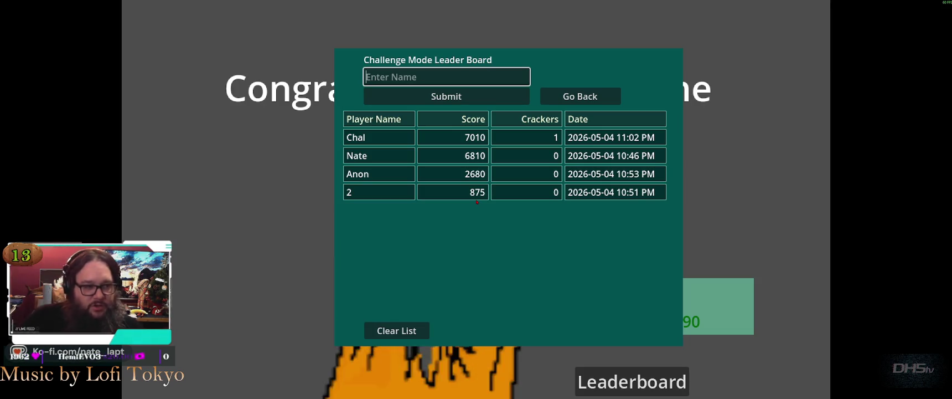
Step: Submit the 2490 score to the Challenge Mode leaderboard, check it, then start a new level
key("Tab")
key("Return")
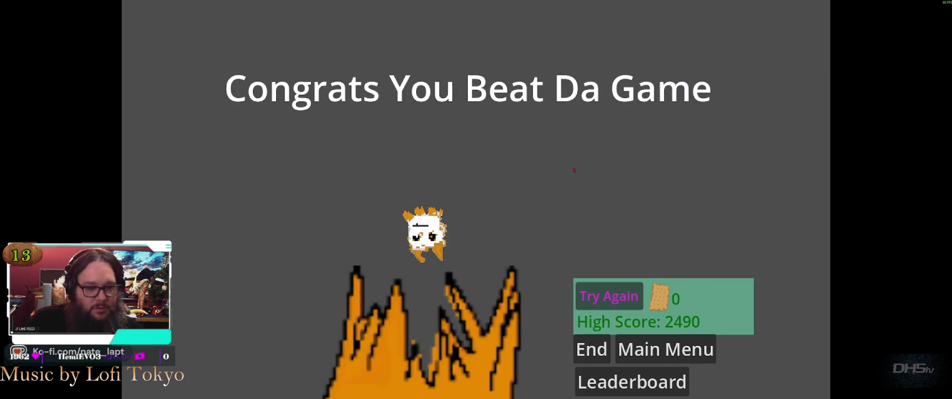
key("Tab")
key("Return")
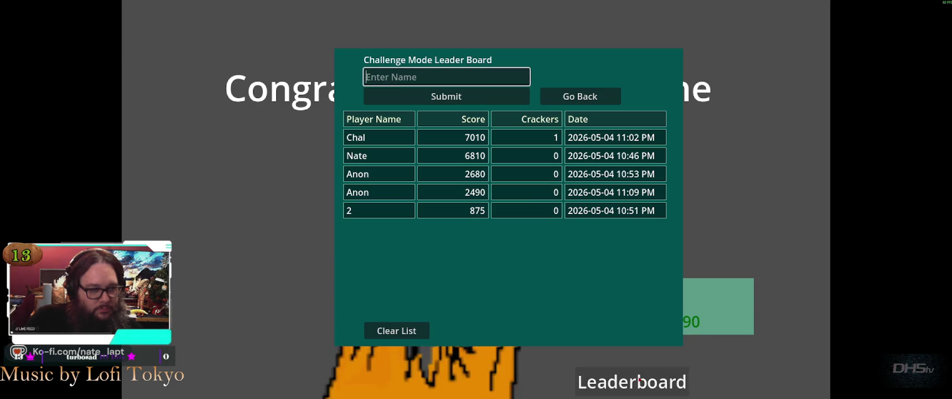
left_click(645, 368)
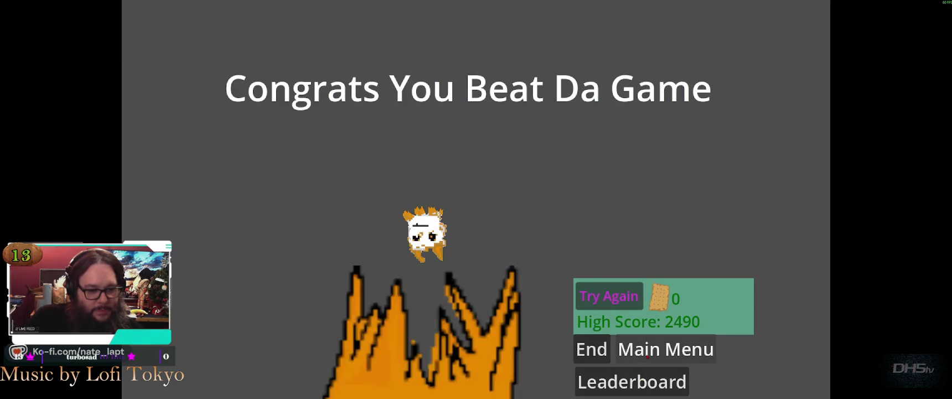
left_click(646, 350)
left_click(453, 230)
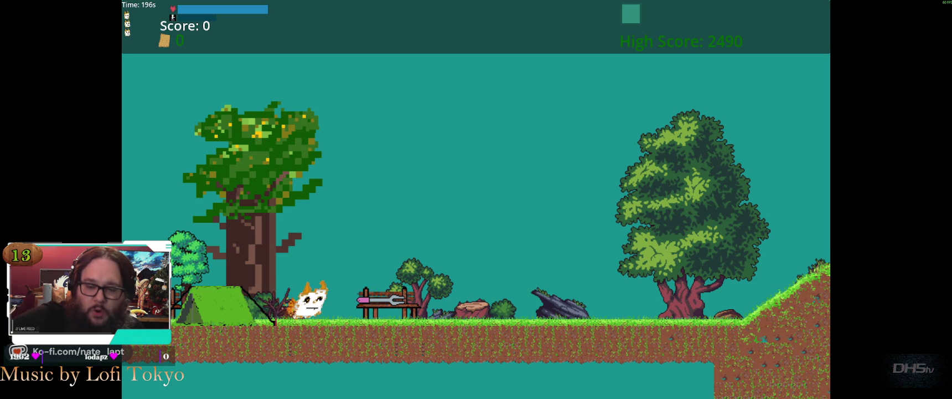
Step: Walk the cat right to pick up the sword and run through the level
key("Right")
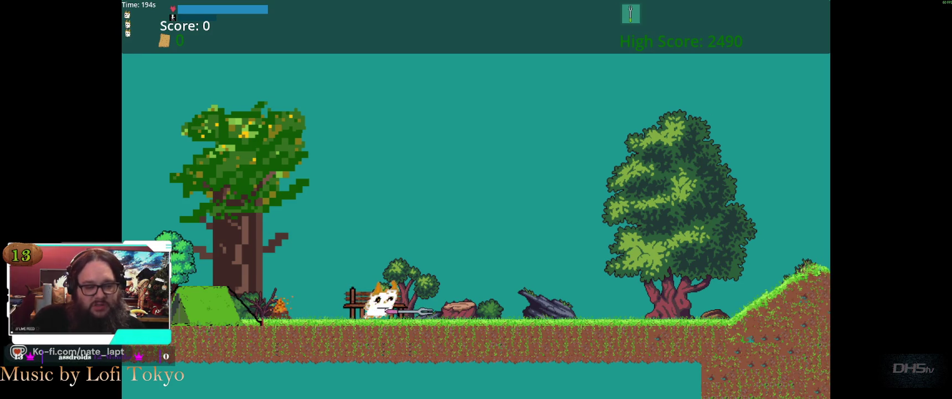
key("Right")
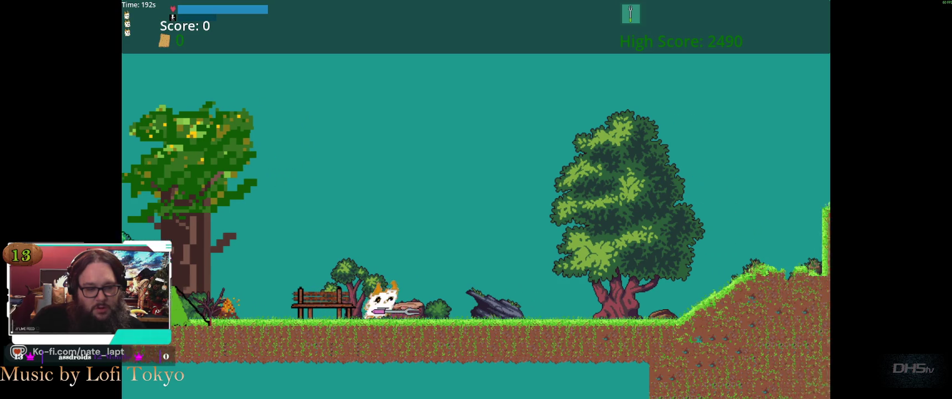
key("Right")
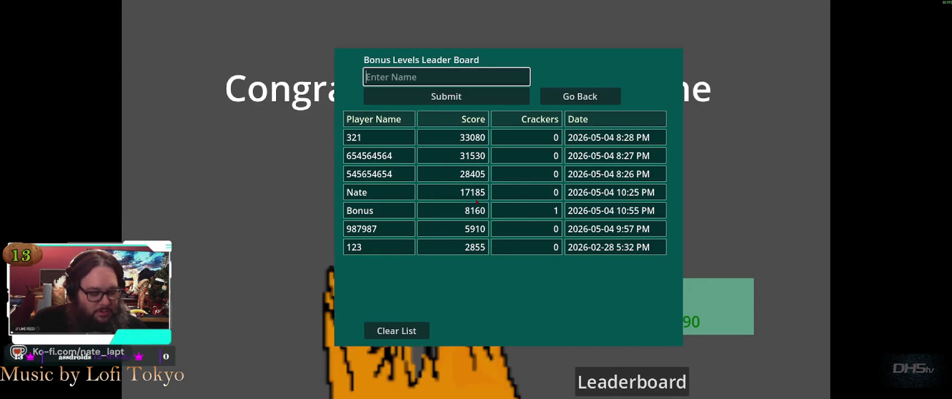
Step: Submit the 1325 score as 'Bonus2' and confirm it on the Bonus Levels leaderboard
type("Bonus2")
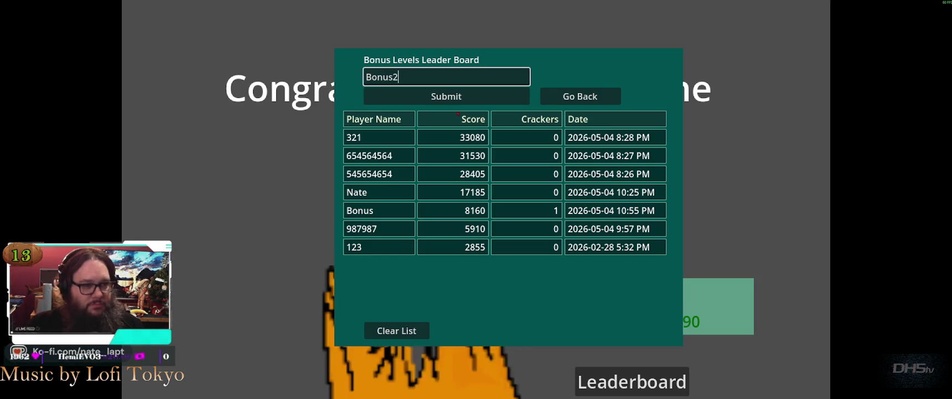
left_click(446, 97)
left_click(641, 382)
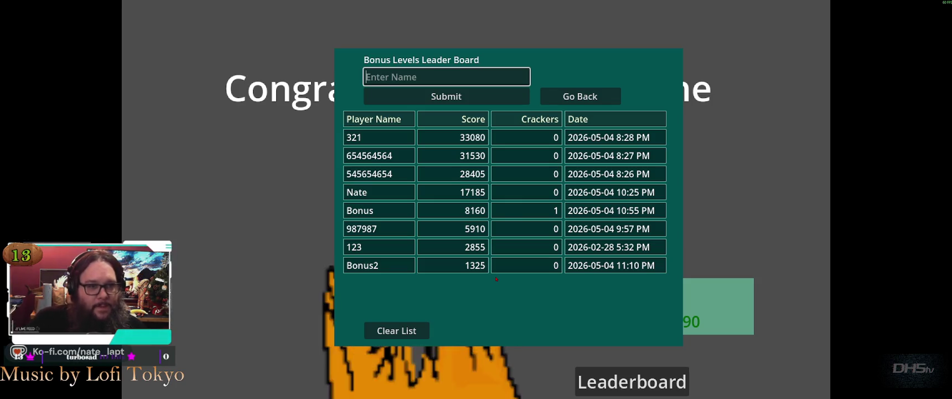
left_click(580, 97)
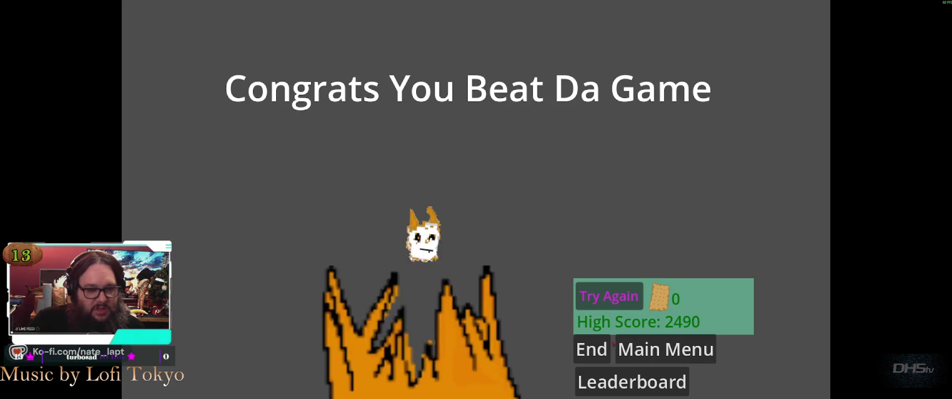
Step: Try again and run right up the slope, stomping an enemy for 200 points, then drop into the cave
left_click(609, 295)
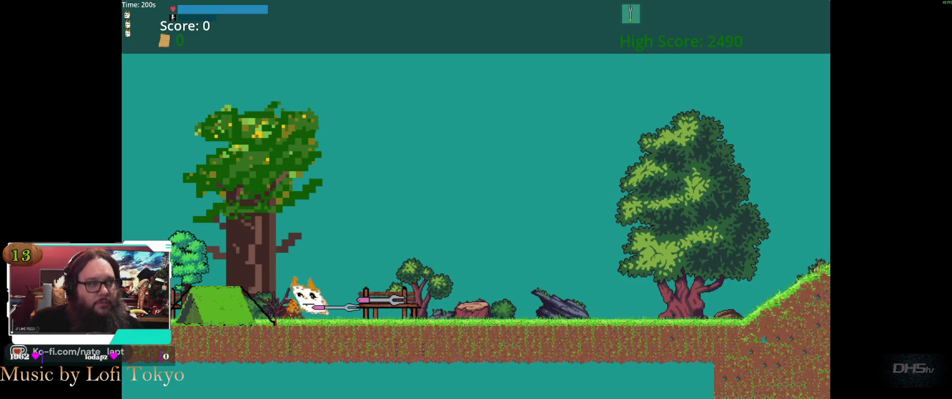
key("Right")
key("space")
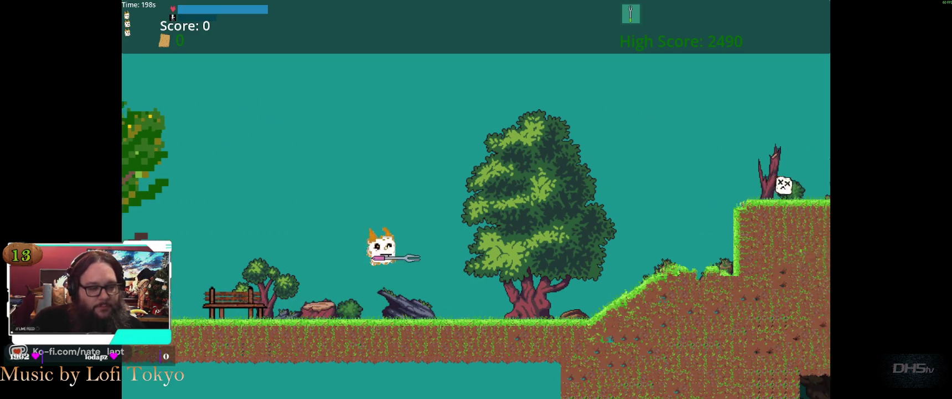
key("Right")
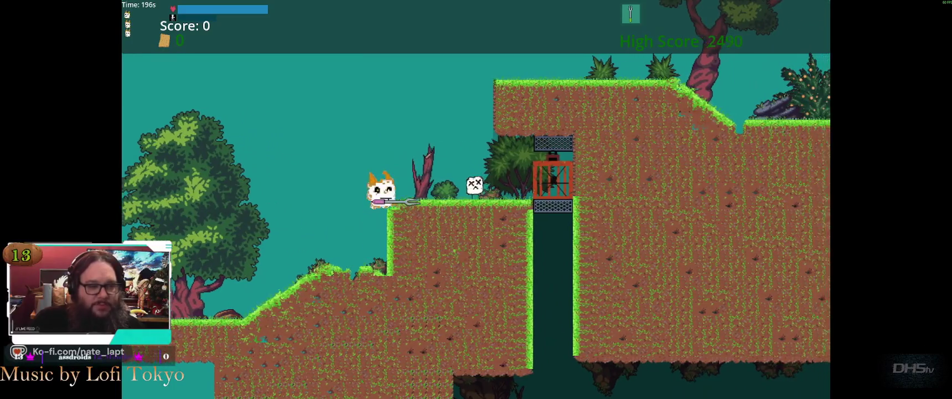
key("space")
key("Right")
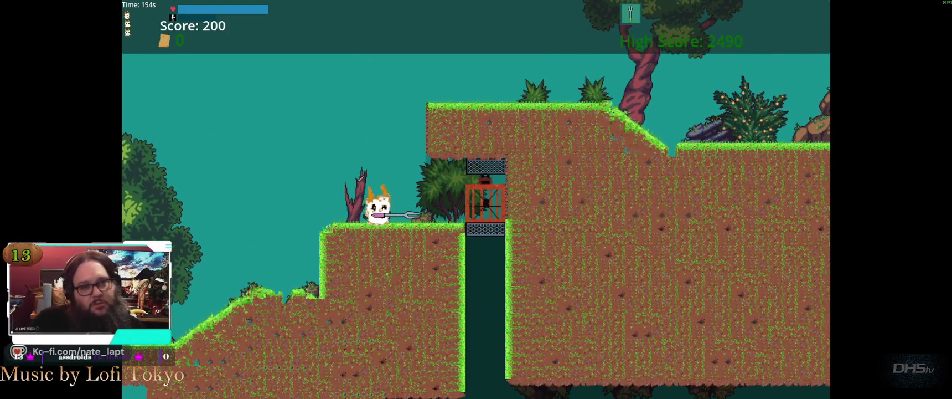
key("Right")
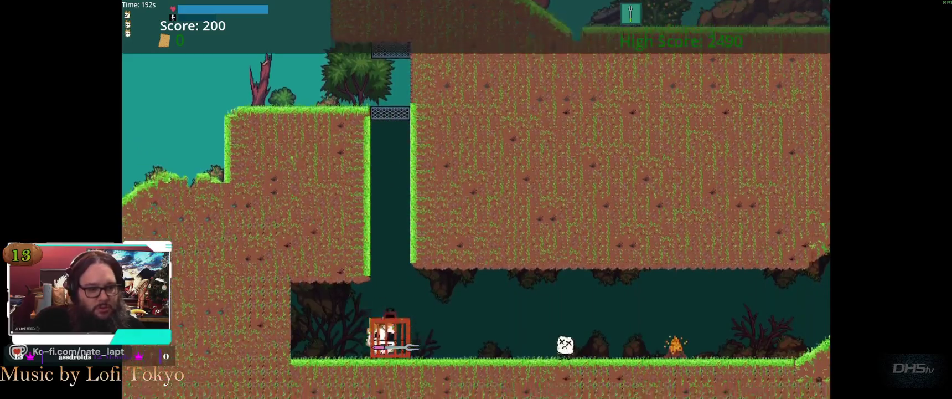
Step: Cross the cave floor and plateau, jump the gap, and defeat the sack enemy
key("Right")
key("Left")
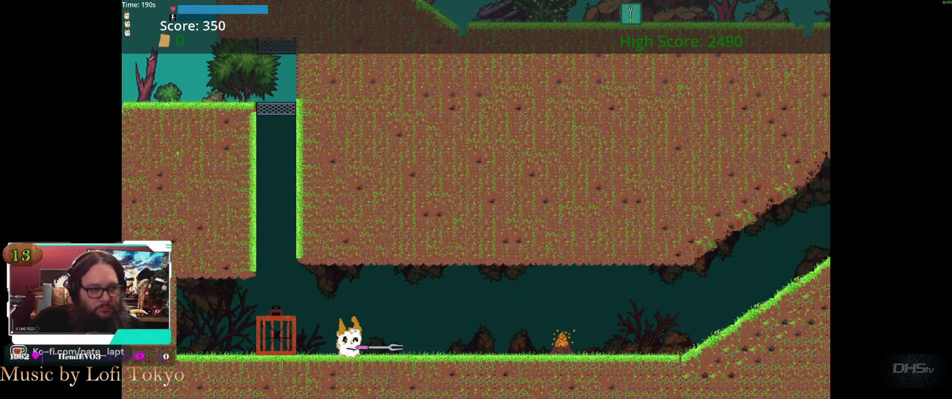
key("Right")
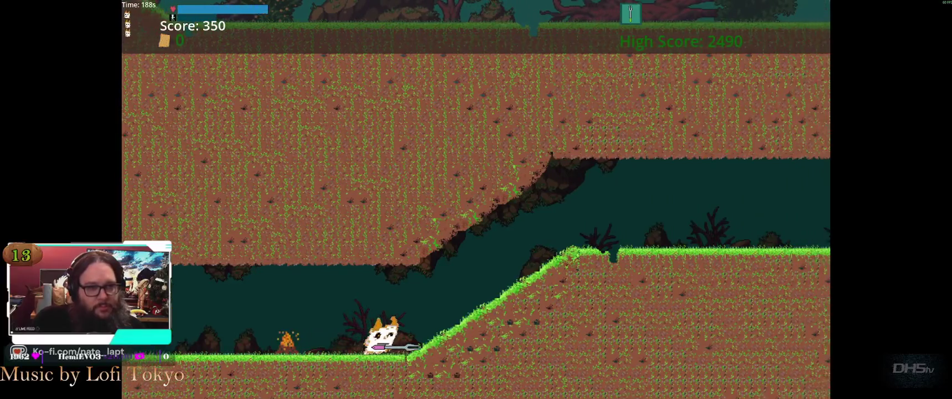
key("Right")
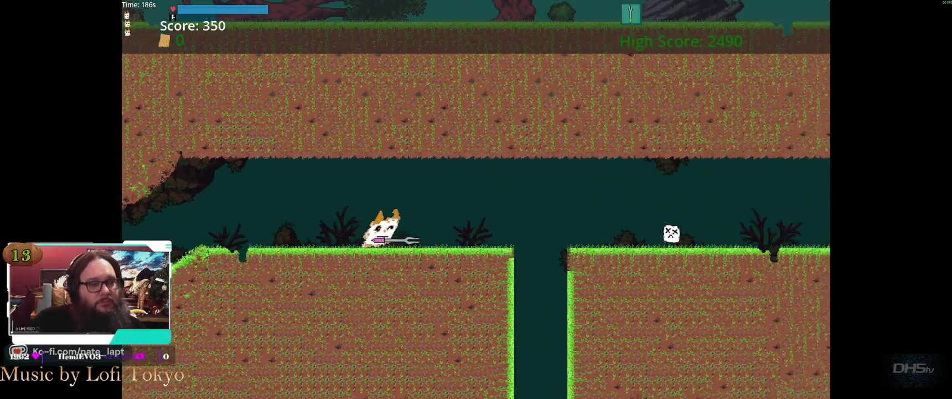
key("Up")
key("Right")
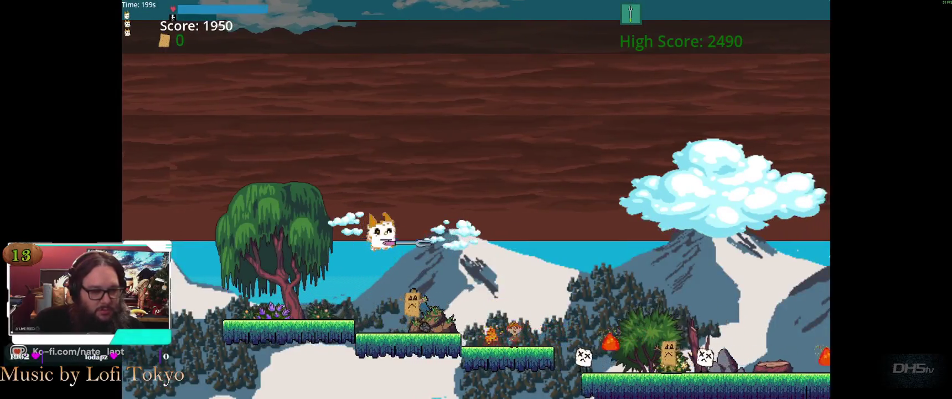
key("Right")
Step: Run right past the welcome message, jumping and slashing enemies across the platforms
key("Right")
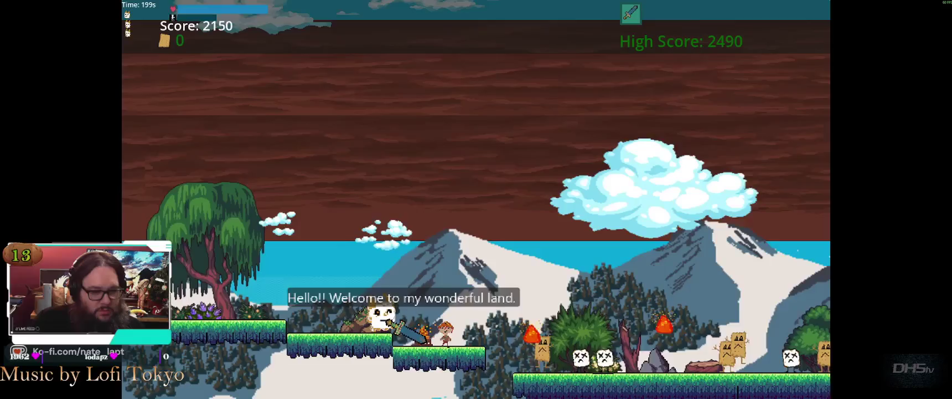
key("space")
key("space")
key("Right")
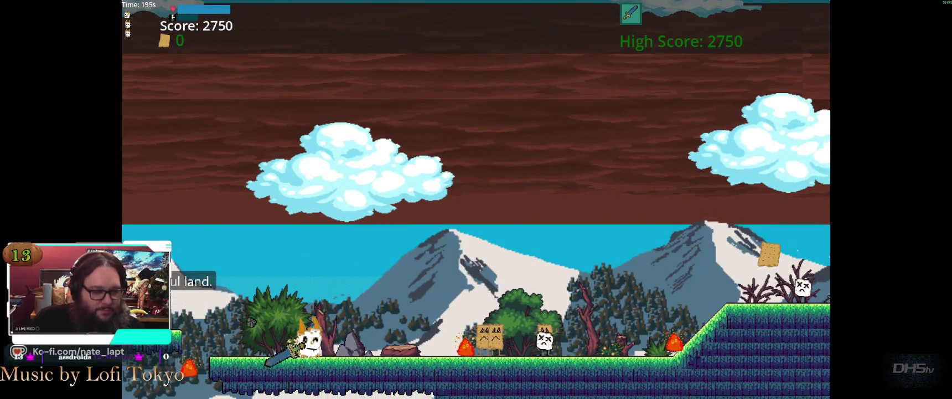
key("Right")
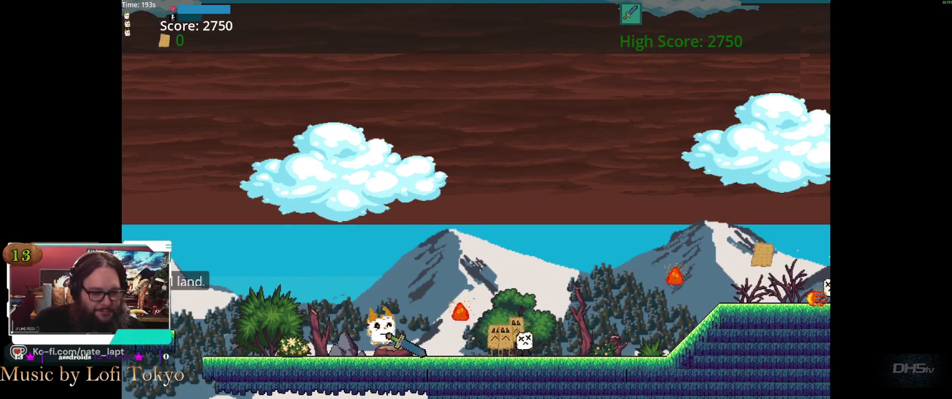
key("Right")
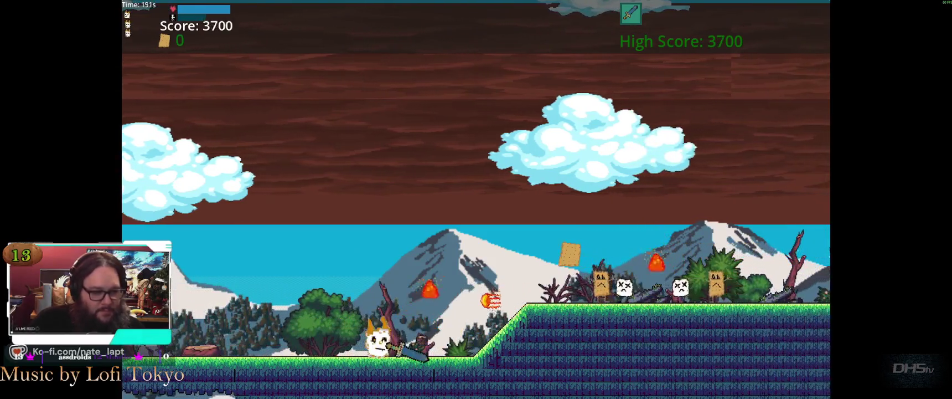
key("Right")
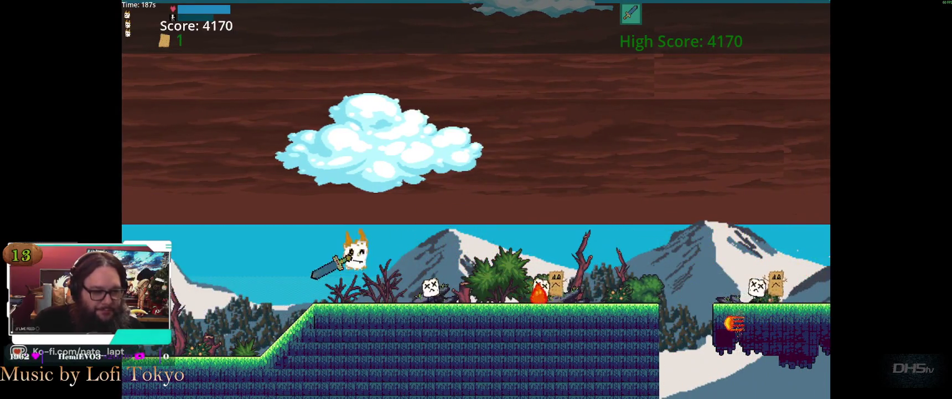
key("Right")
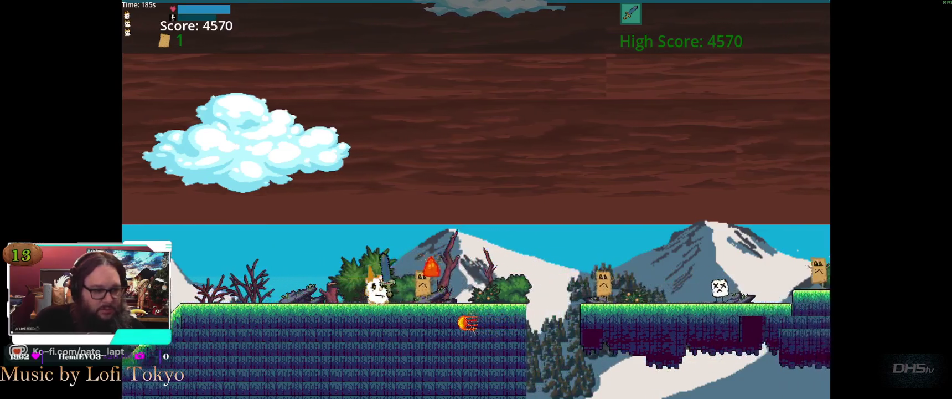
key("Right")
key("space")
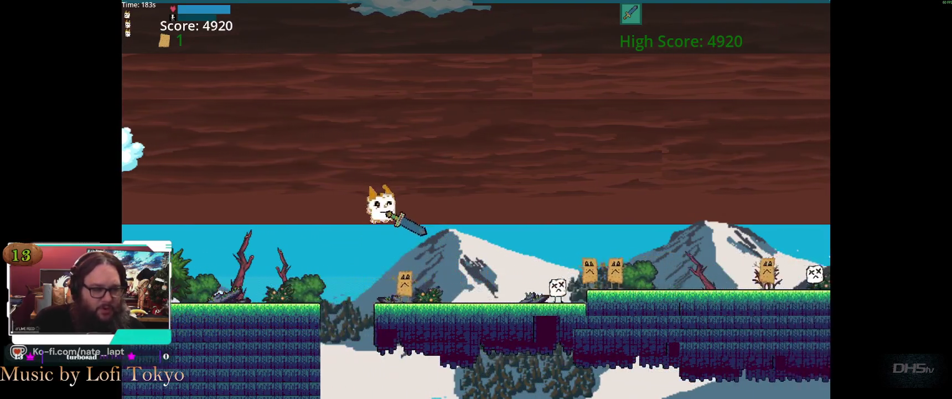
key("Right")
key("space")
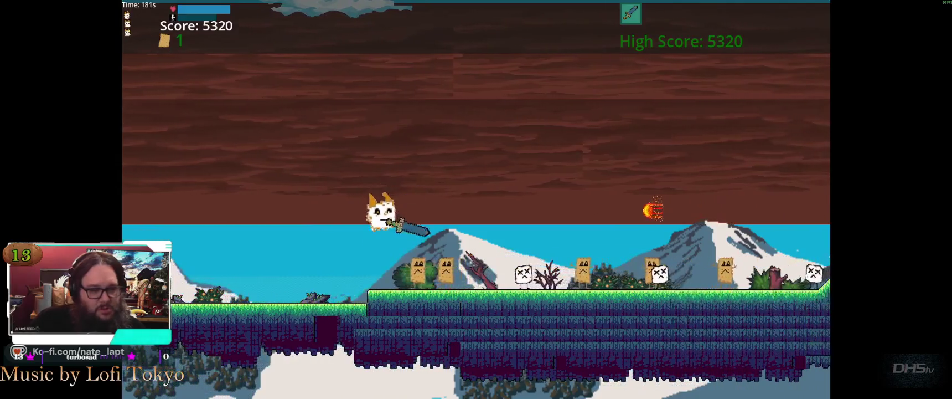
key("Right")
key("space")
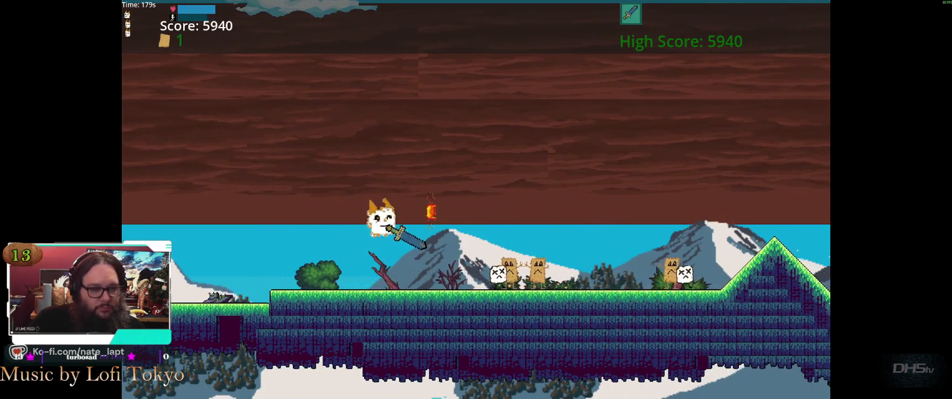
key("Right")
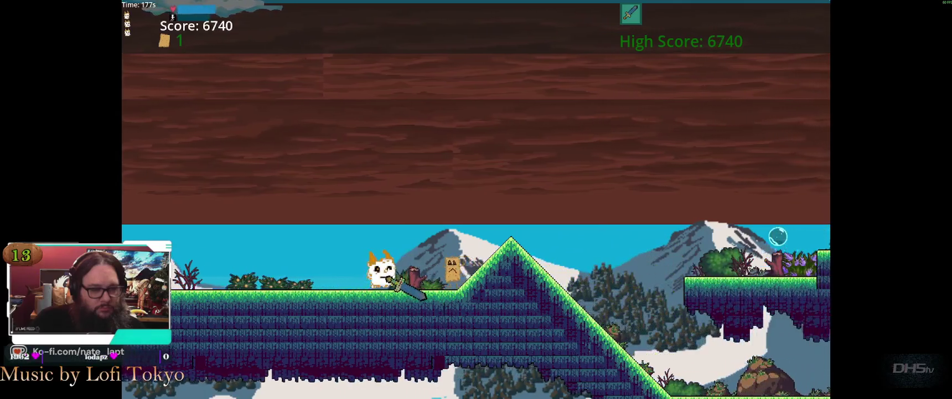
Step: Hop across slopes, gaps and upper platforms, raising the score to 8800
key("Left")
key("space")
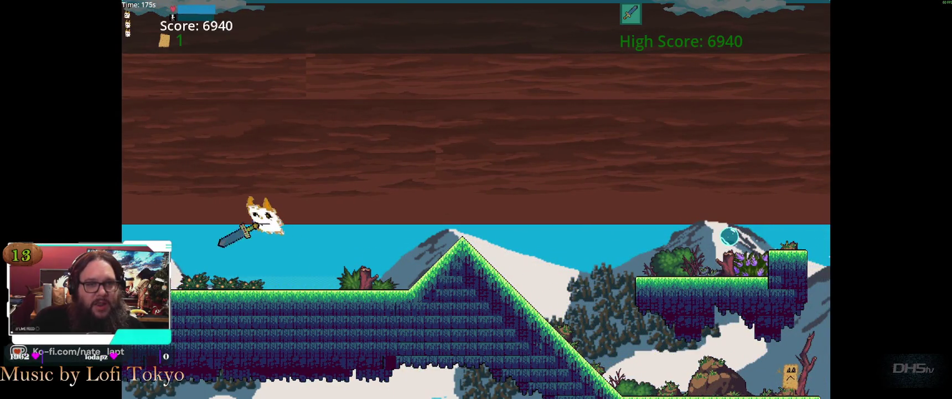
key("Right")
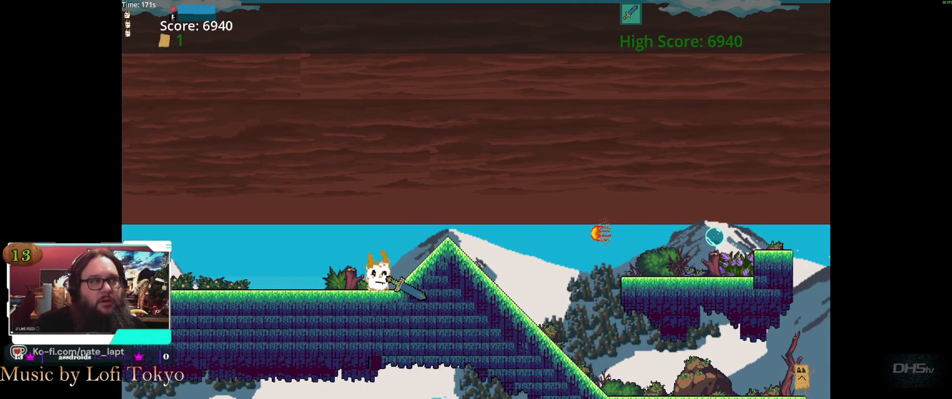
key("Right")
key("space")
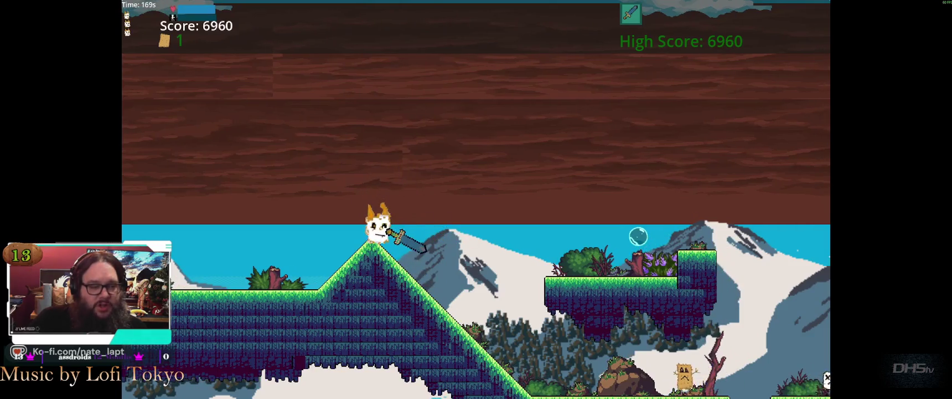
key("Left")
key("Right")
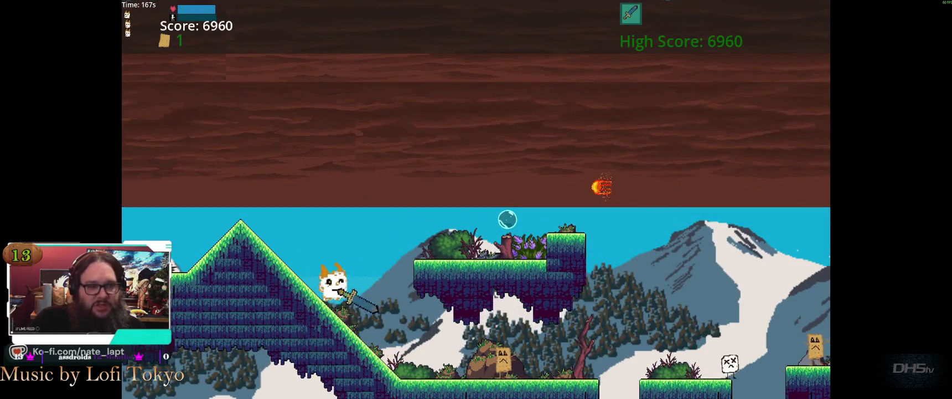
key("space")
key("Left")
key("Right")
key("Right")
key("space")
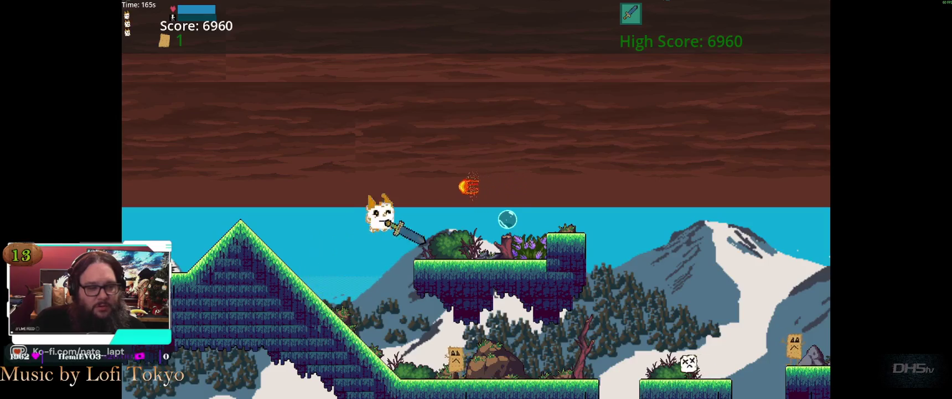
key("Left")
key("space")
key("Left")
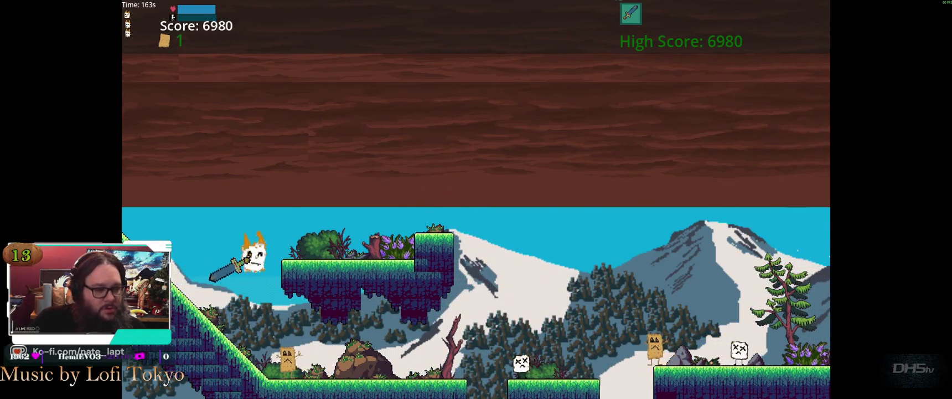
key("Right")
key("space")
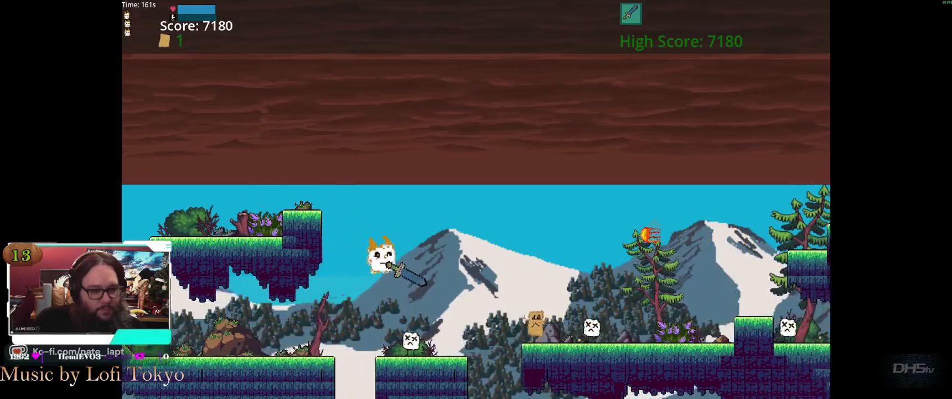
key("Right")
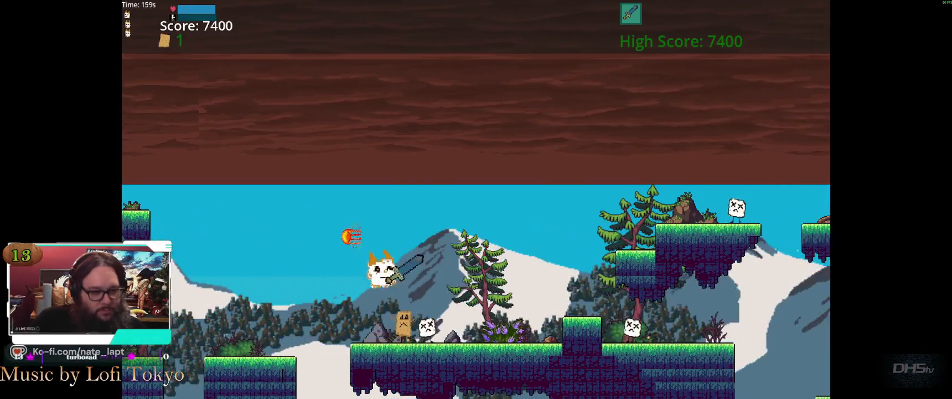
key("Right")
key("space")
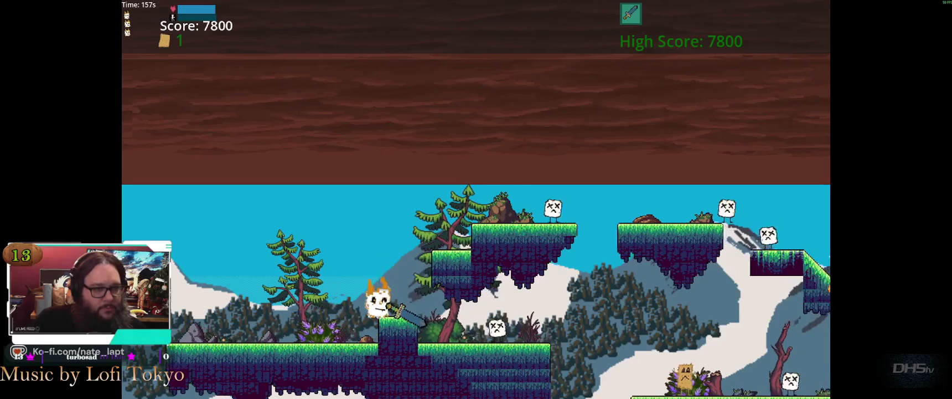
key("Right")
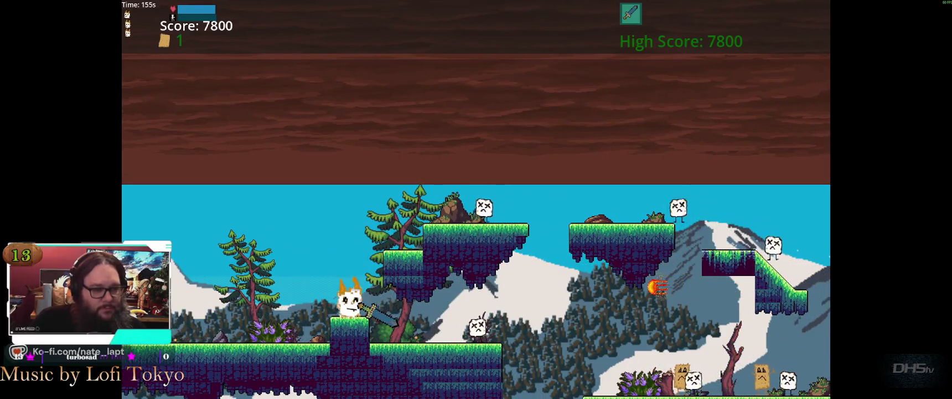
key("space")
key("Right")
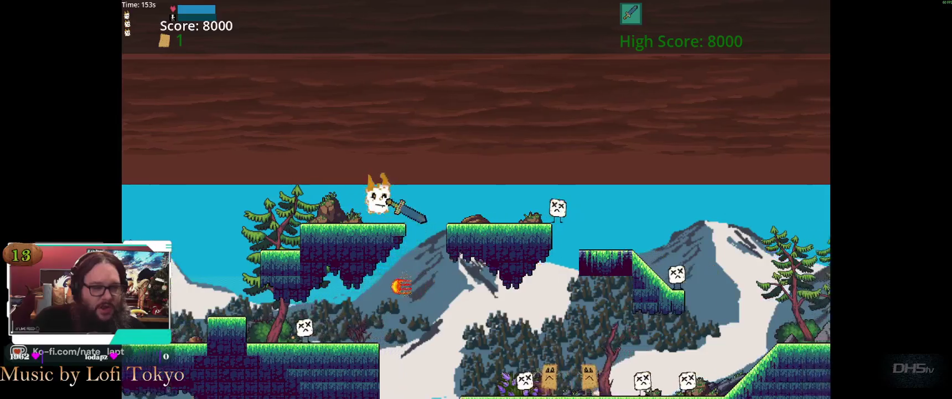
key("space")
key("Right")
key("space")
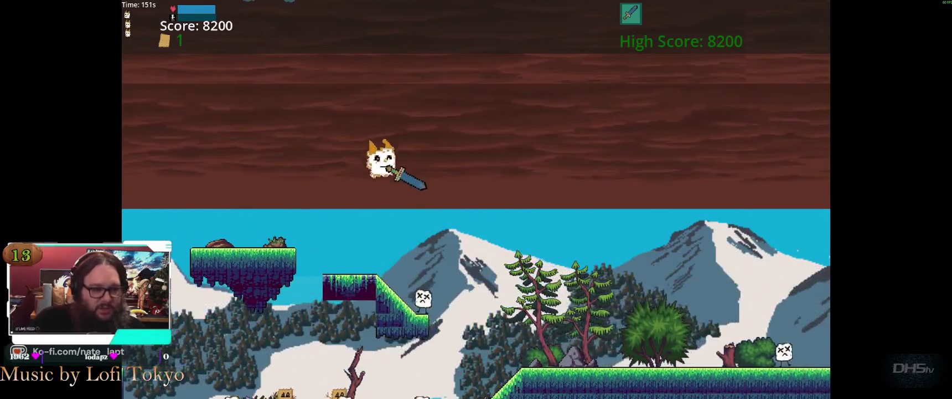
key("Left")
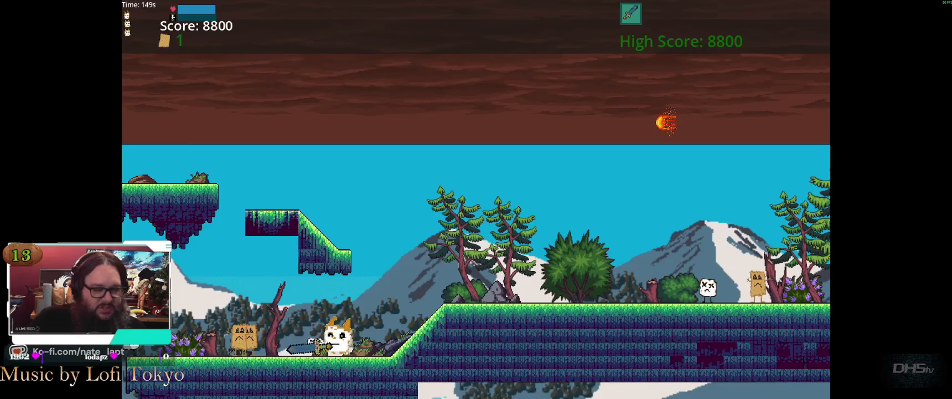
Step: Jump onto the upper ground and slash the approaching enemies with the sword
key("Left")
key("Right")
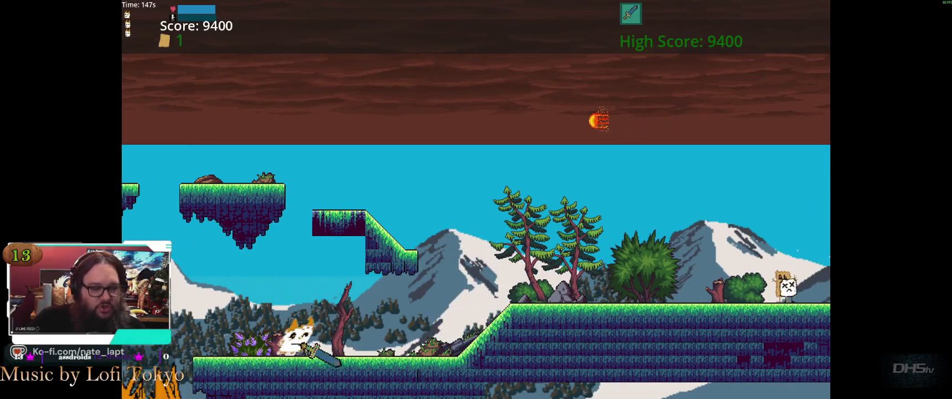
key("space")
key("Right")
key("space")
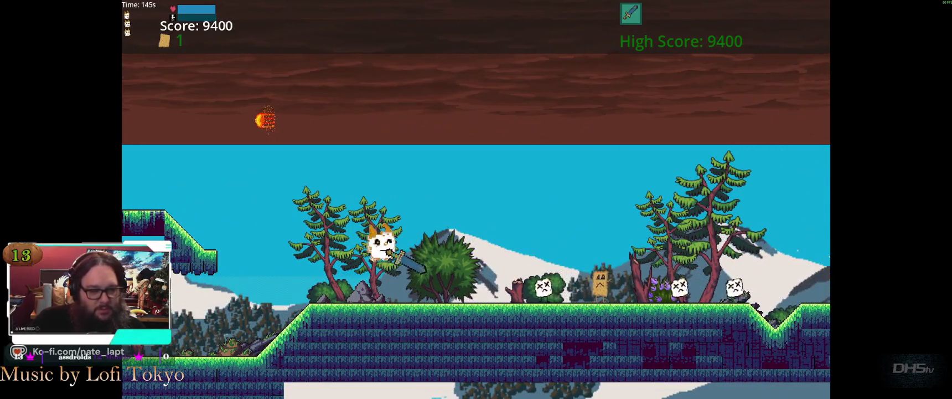
key("Right")
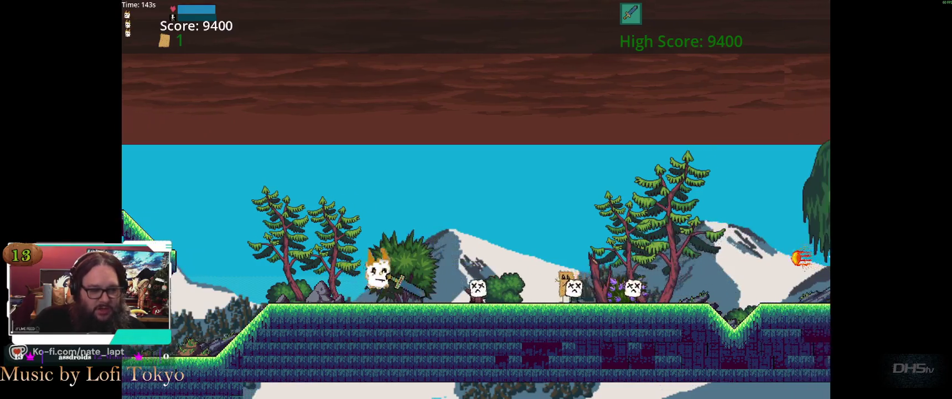
key("space")
key("Left")
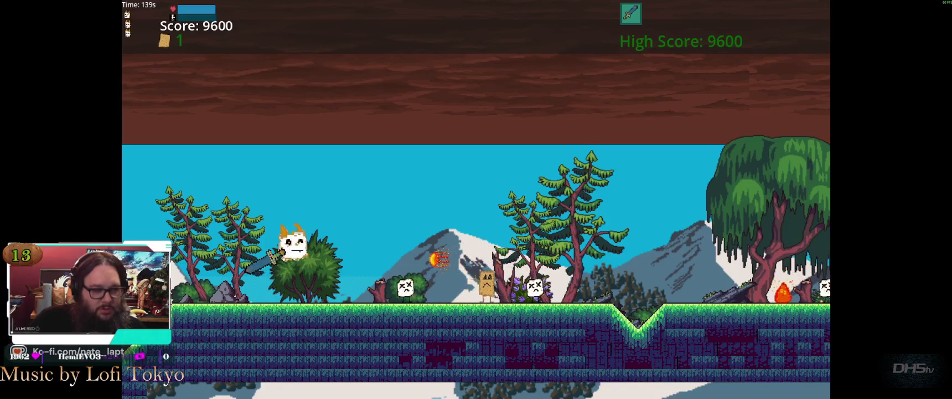
key("space")
key("space")
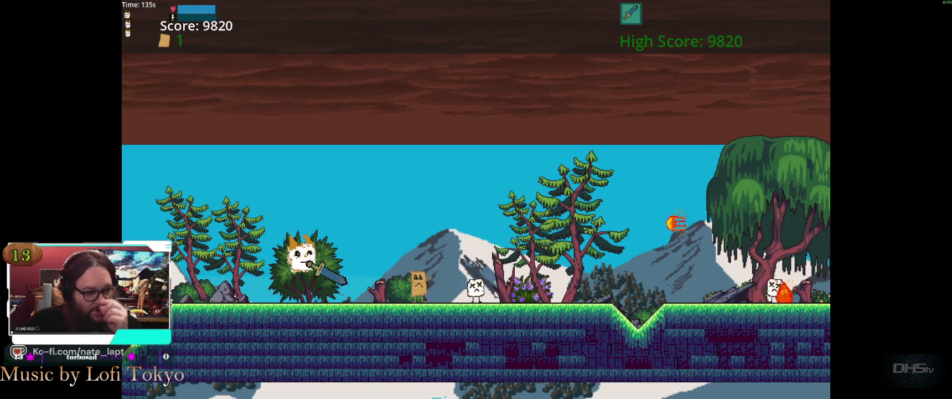
key("space")
key("space")
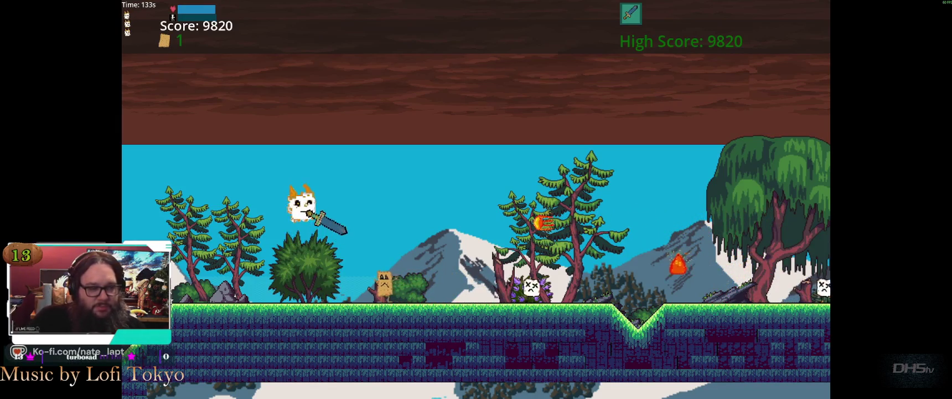
key("Right")
key("space")
key("space")
Step: Run right up the slope onto the raised grassy block, pushing the score past 13000
key("Right")
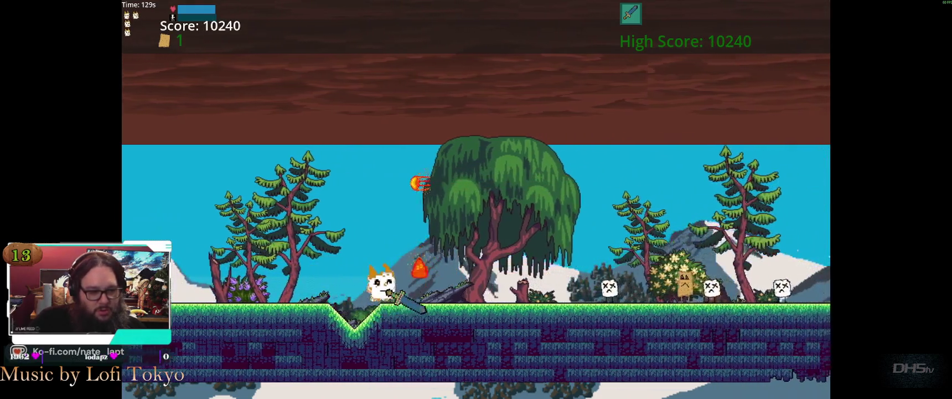
key("space")
key("Right")
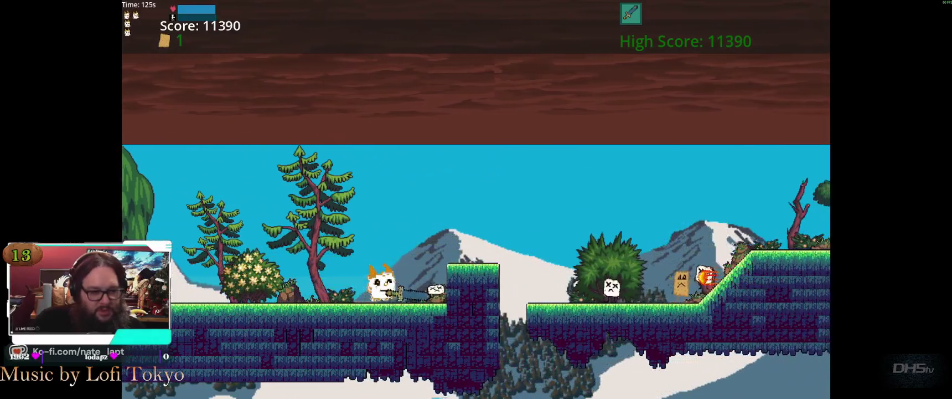
key("space")
key("Right")
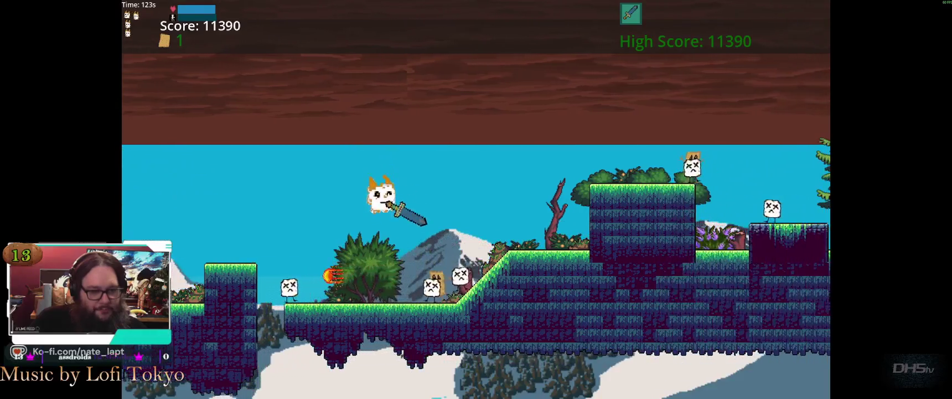
key("Right")
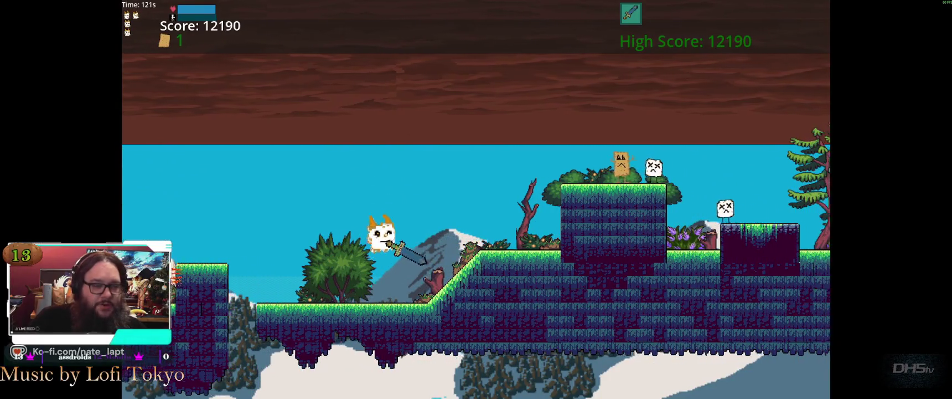
key("space")
key("space")
key("Right")
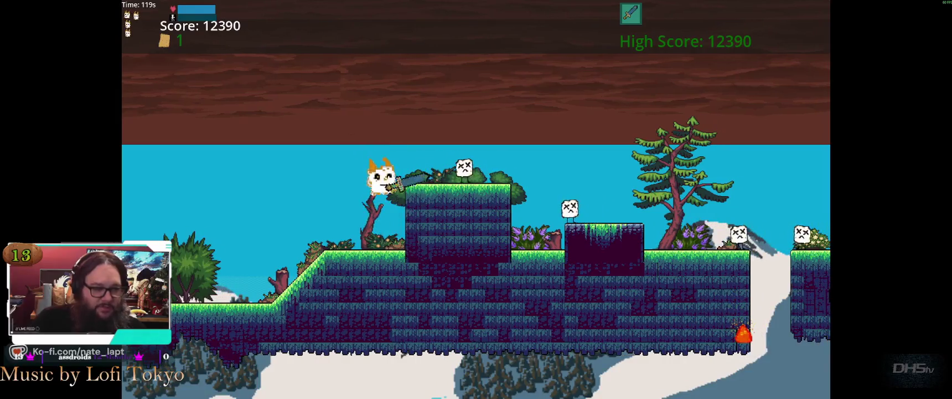
key("space")
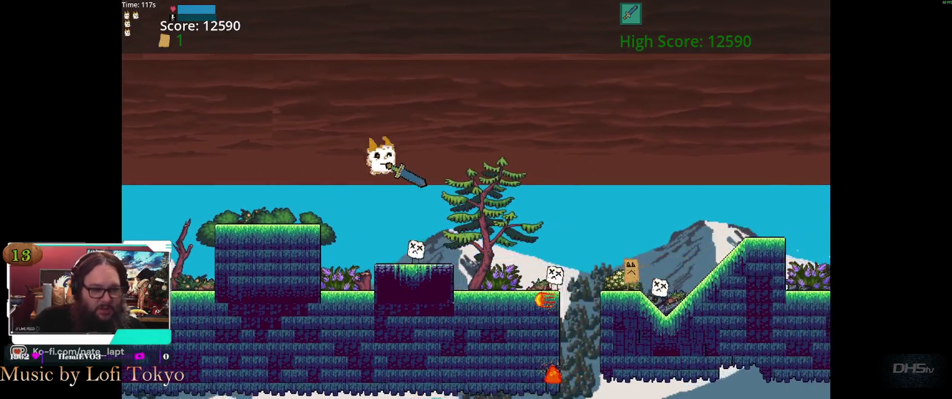
key("space")
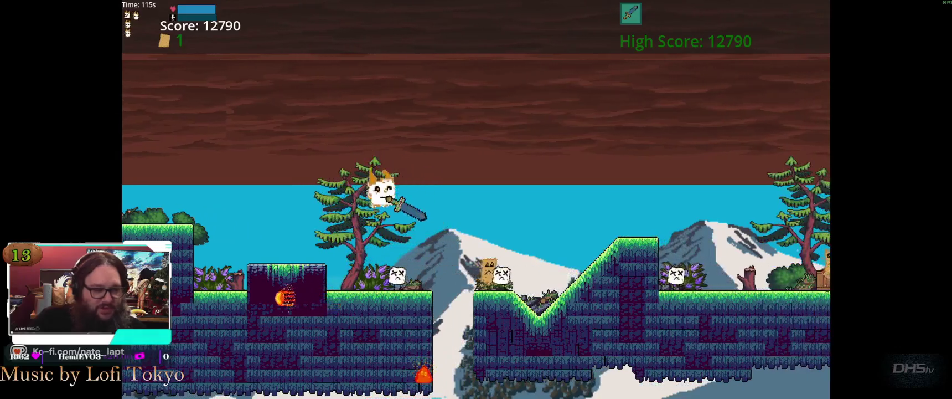
key("space")
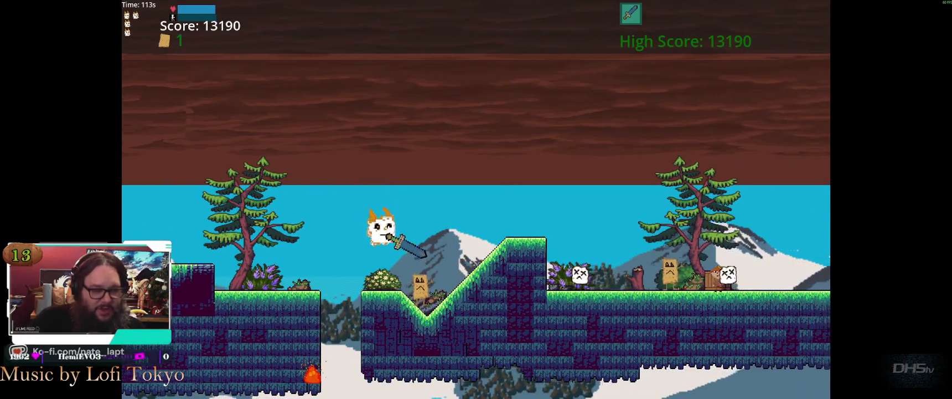
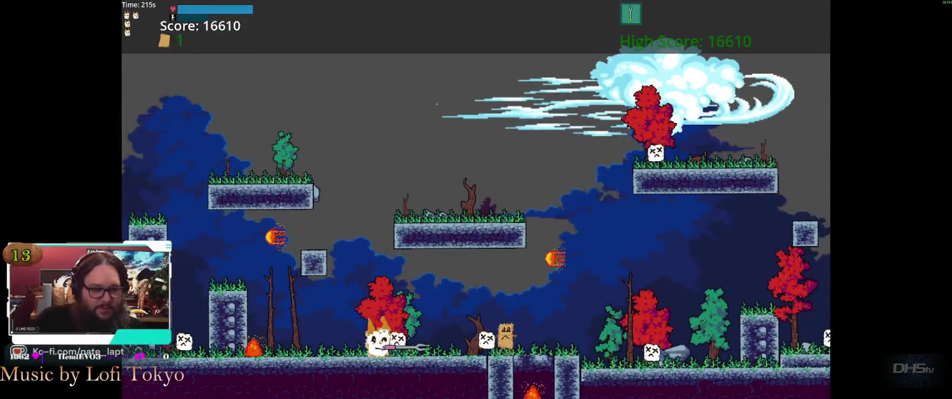
Step: Exit the running playtest at score 16610 and return to game.gd in the script editor
key("Return")
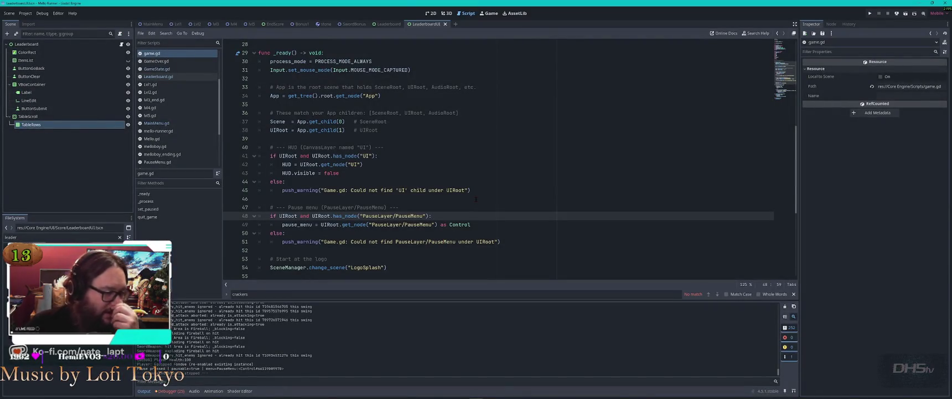
Step: Step back through recent scripts to MainMenu.gd's scene change call
key("alt+Left")
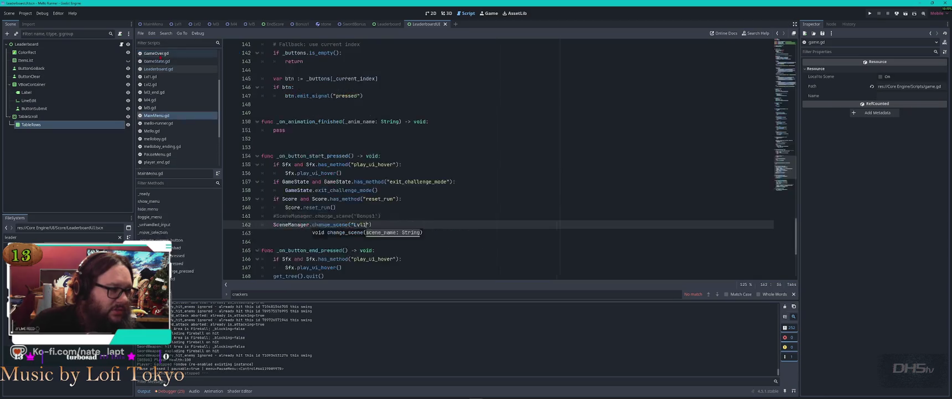
scroll(165, 53, "down", 1)
key("alt+Left")
scroll(167, 56, "down", 1)
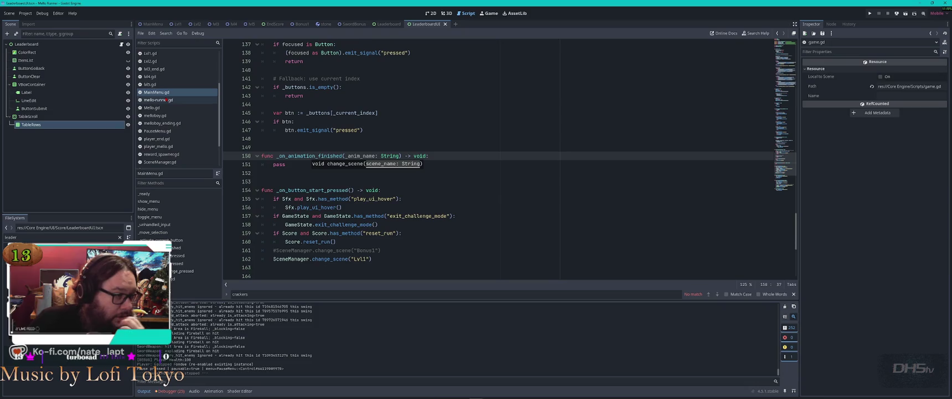
Step: Close player_mello.gd and another unneeded script, then bring up reward_spawner.gd
middle_click(163, 138)
middle_click(164, 140)
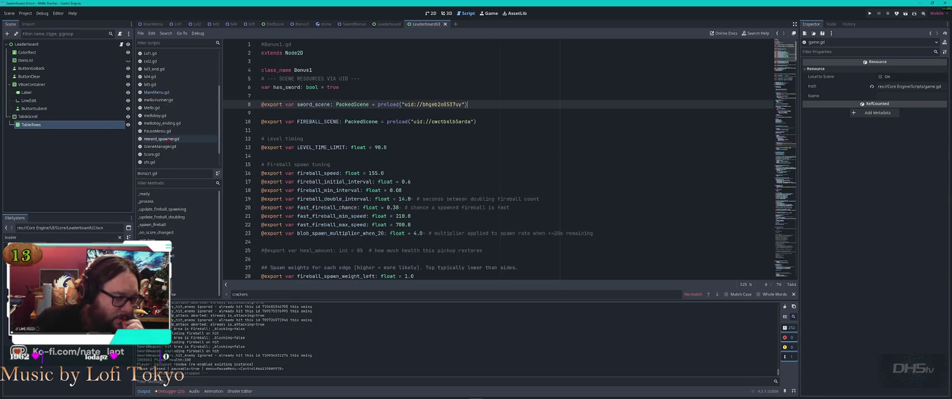
left_click(168, 139)
key("ctrl+shift+t")
key("ctrl+shift+t")
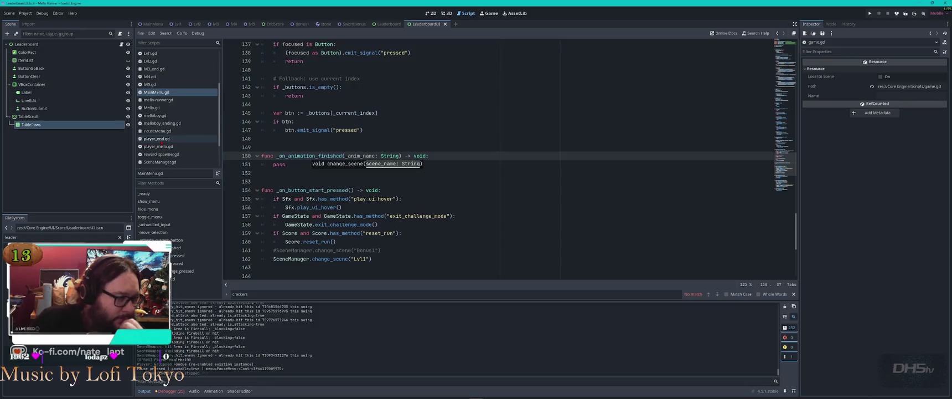
middle_click(162, 139)
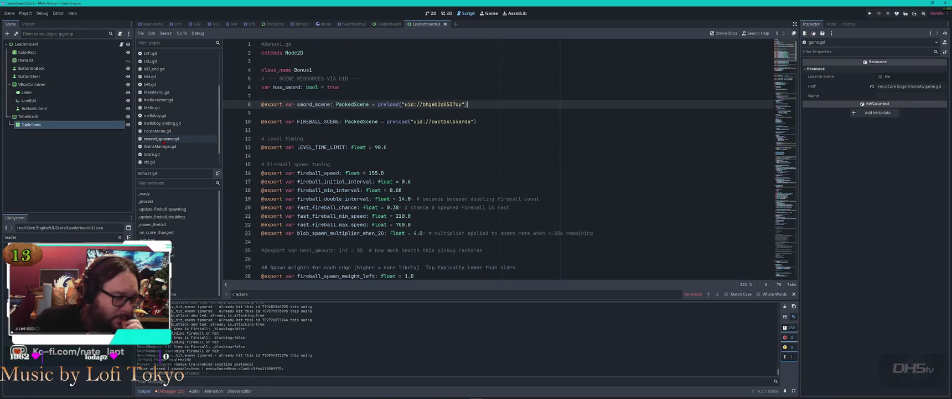
left_click(166, 139)
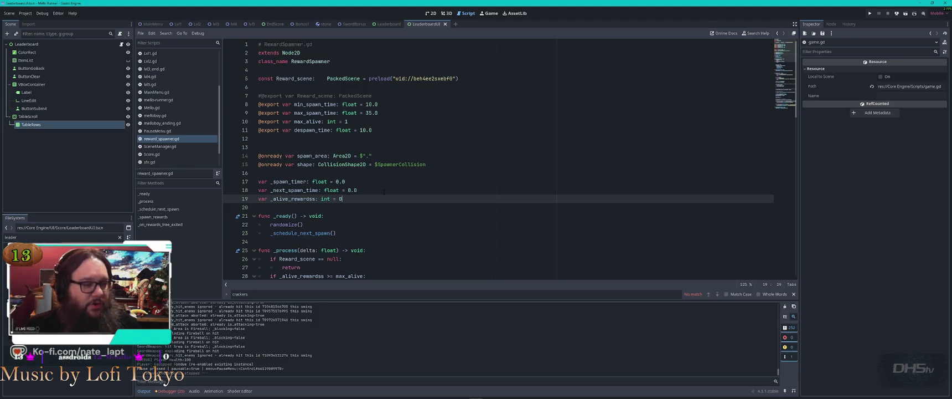
Step: Scroll through reward_spawner.gd and search it for 'cr', then dismiss the search
scroll(443, 175, "down", 8)
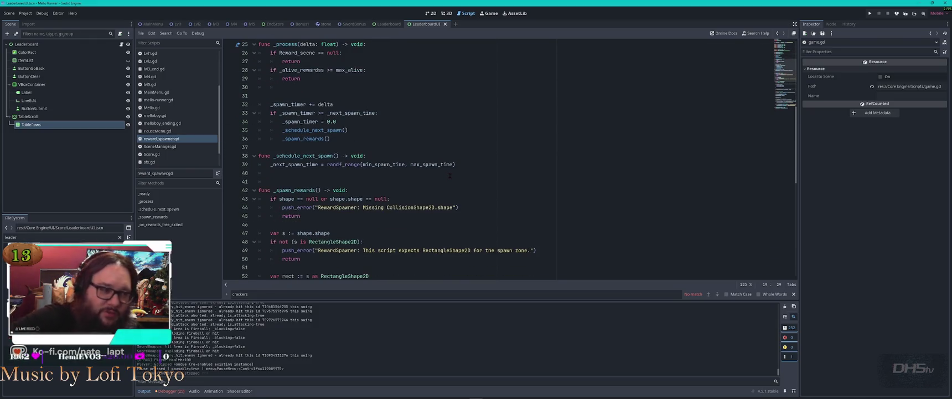
scroll(450, 176, "down", 7)
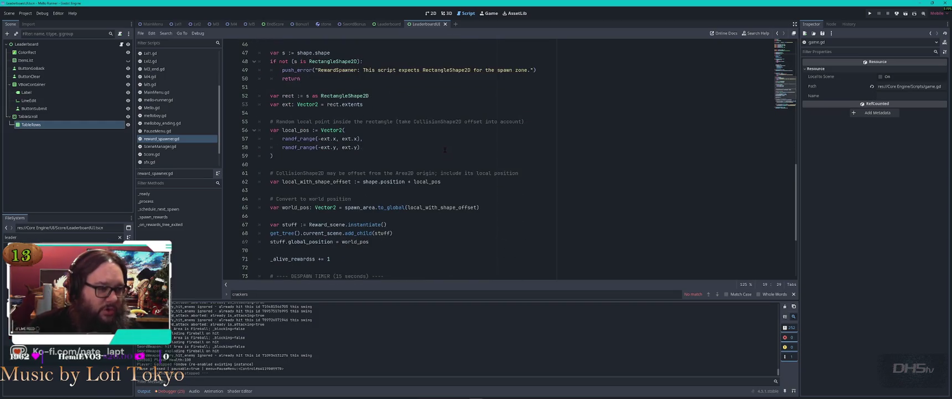
left_click(463, 162)
key("ctrl+f")
type("cr")
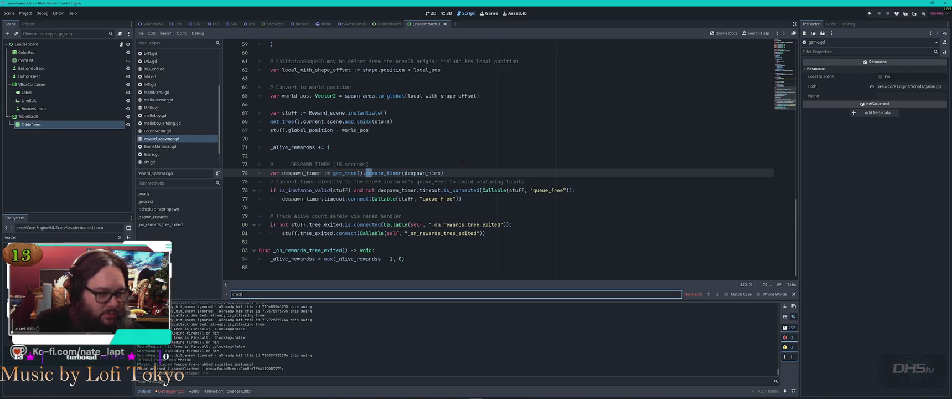
key("Escape")
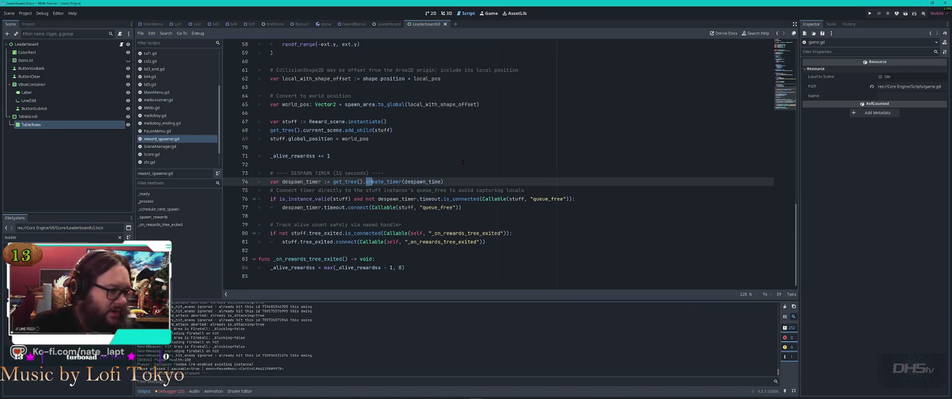
Step: Close reward_spawner.gd and the other reviewed scripts, then open SwordWeapon.gd
left_click(461, 155)
key("ctrl+w")
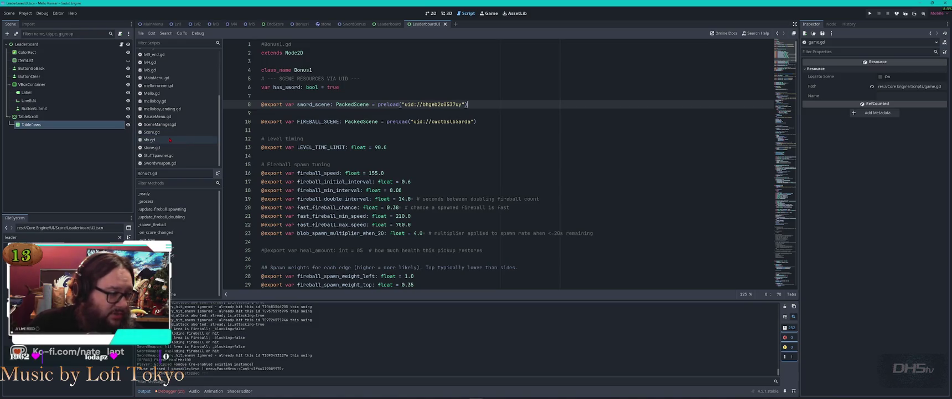
key("ctrl+w")
key("ctrl+w")
key("ctrl+w")
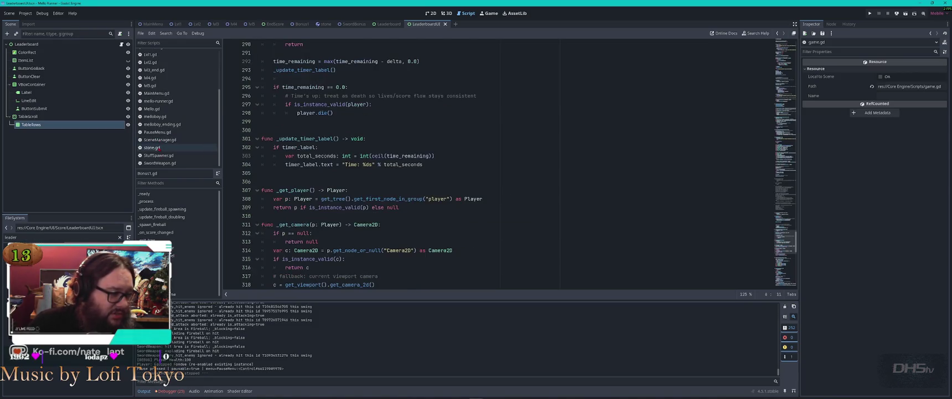
left_click(178, 163)
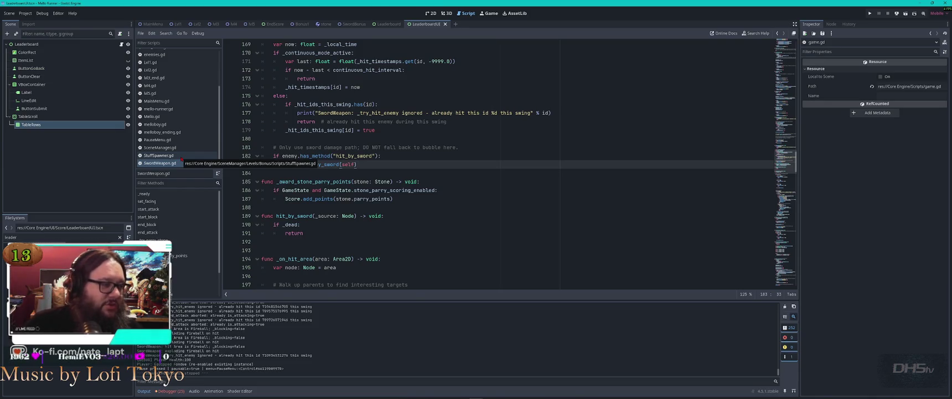
Step: Inspect lvl5.gd's fireball speed and spawn interval settings on lines 11–13
left_click(158, 93)
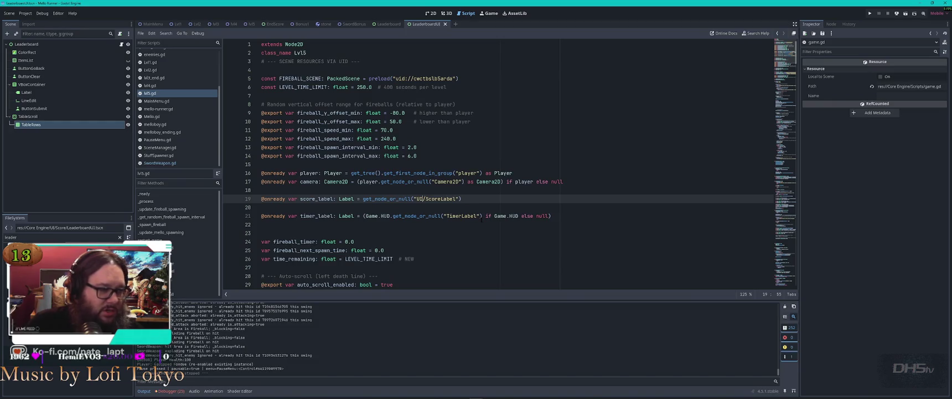
left_click(466, 149)
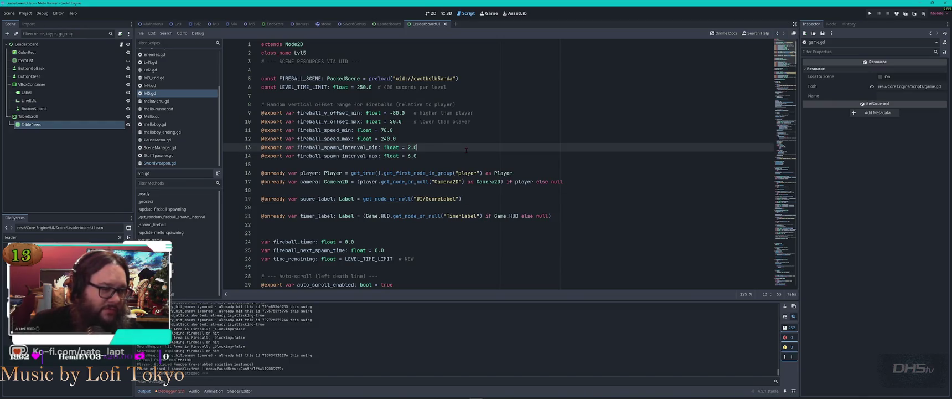
left_click(454, 140)
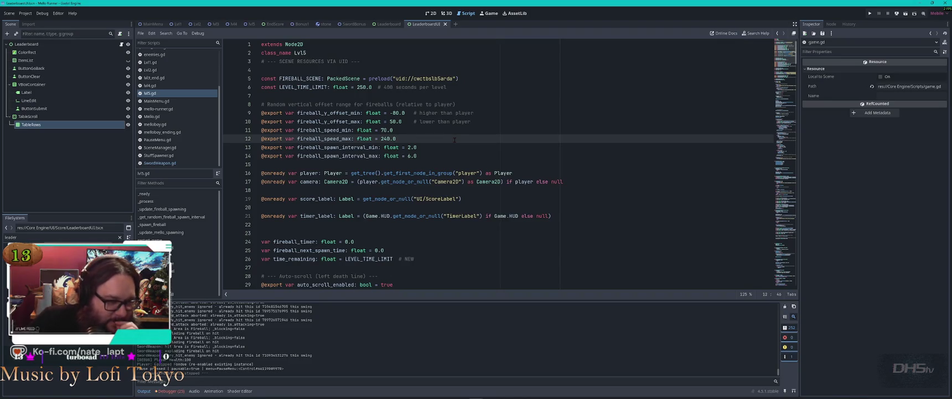
left_click(457, 133)
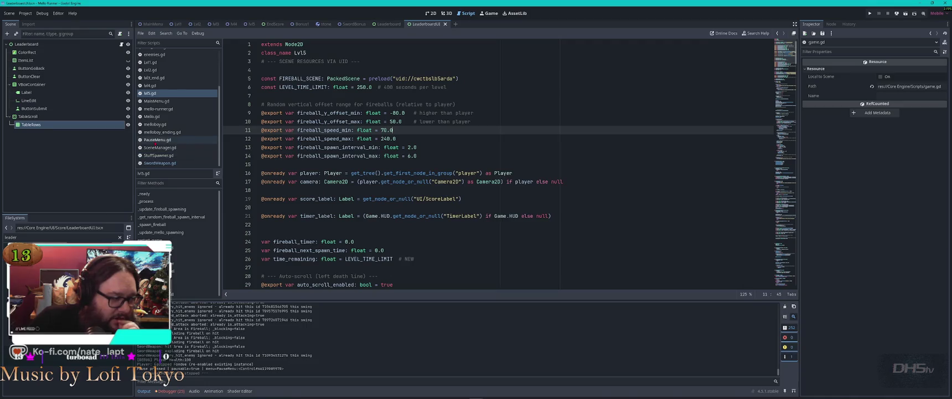
Step: Look through Bonus1.gd, StuffSpawner.gd and SceneManager.gd
key("alt+Left")
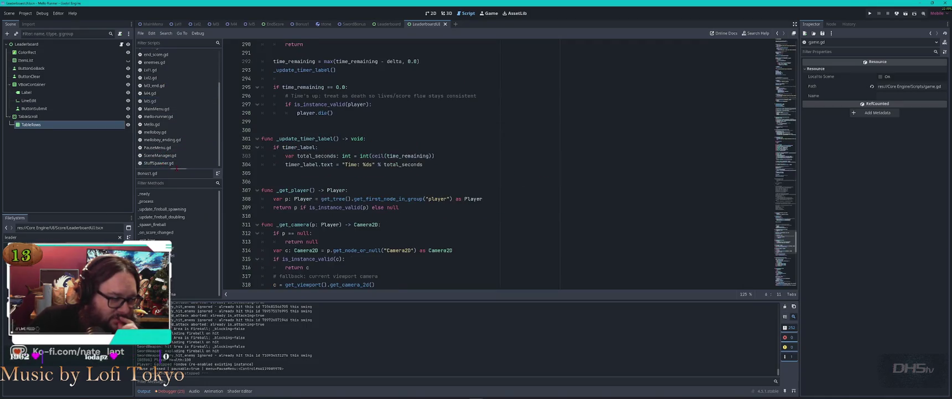
left_click(166, 164)
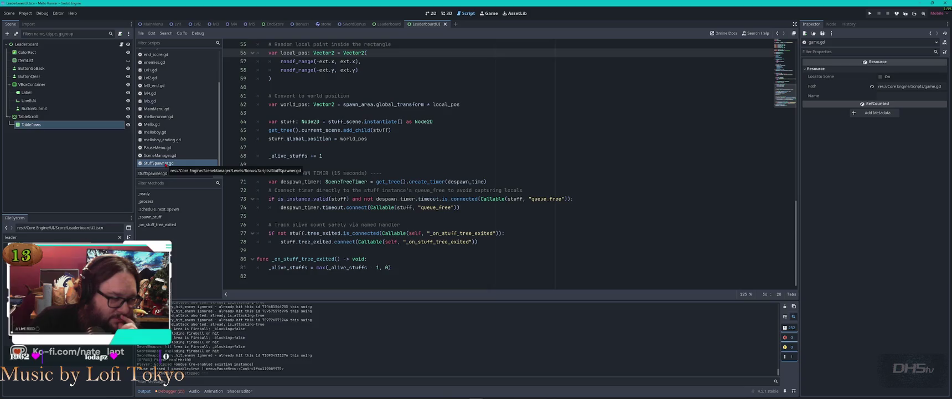
key("alt+Left")
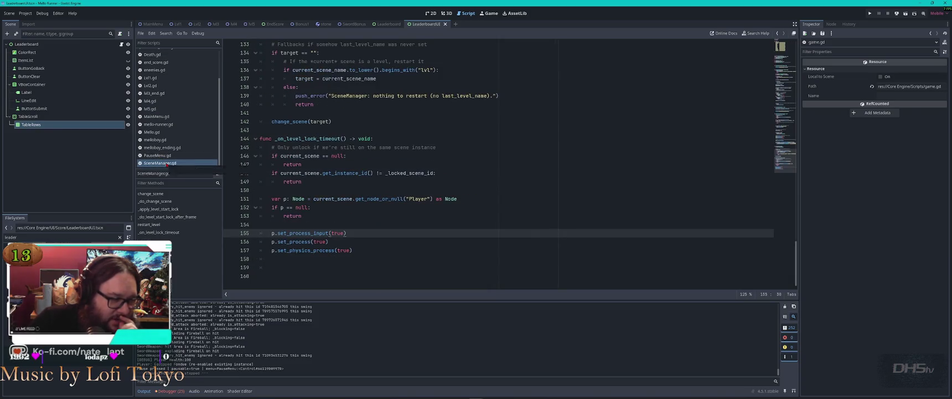
scroll(442, 187, "up", 2)
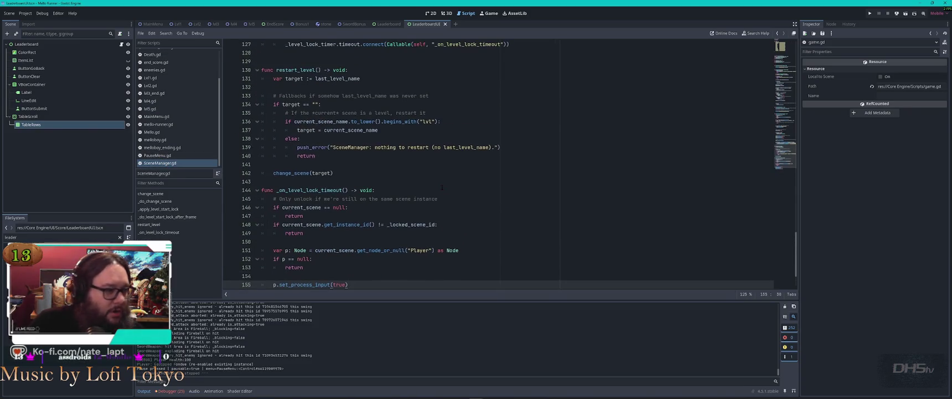
Step: Edit the level name after Lvl1 on line 162 of MainMenu.gd and run with F5
left_click(157, 116)
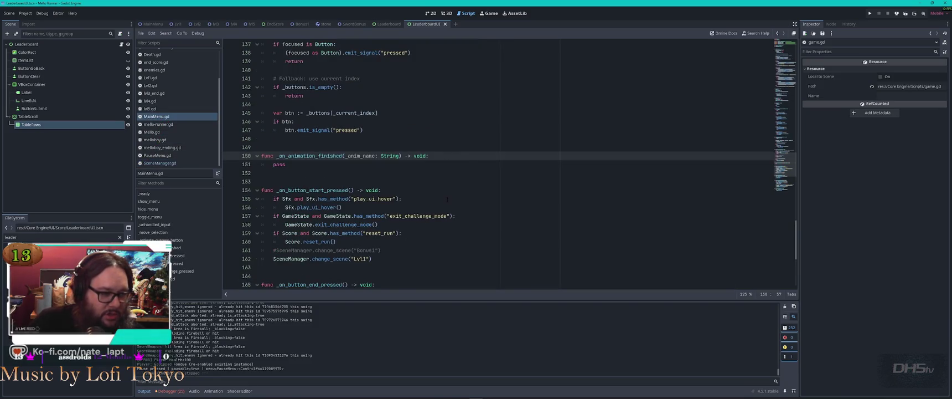
left_click(374, 261)
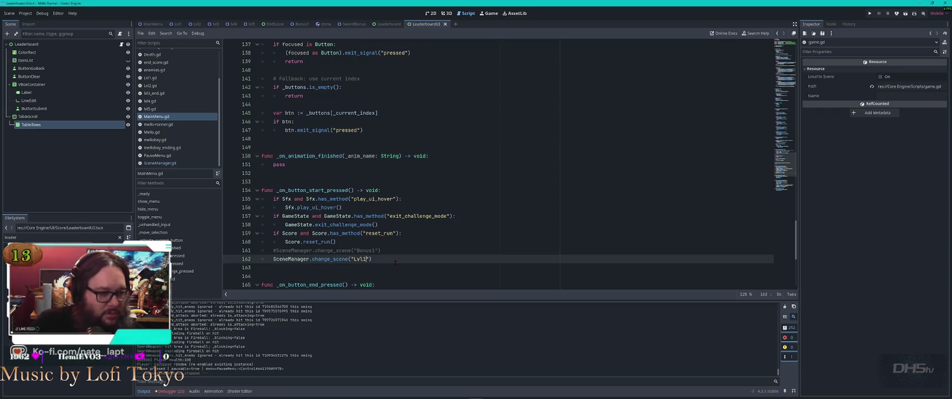
type("5")
key("F5")
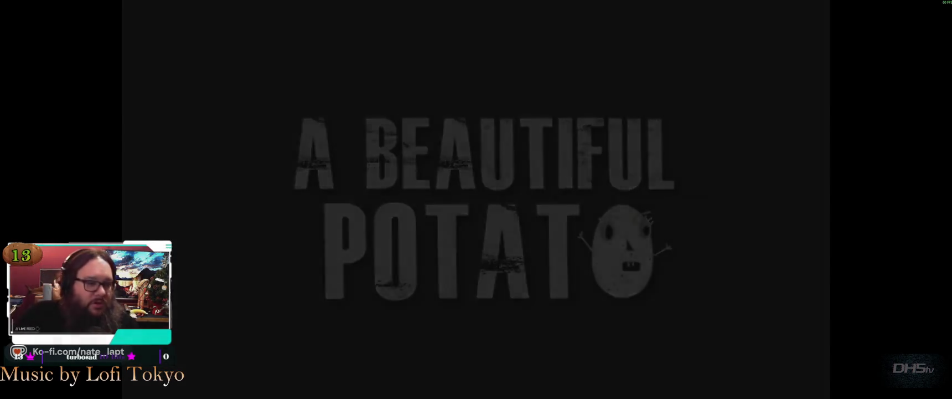
Step: Start the game and play the first stretch, jumping gaps and firing shots until dying
key("Return")
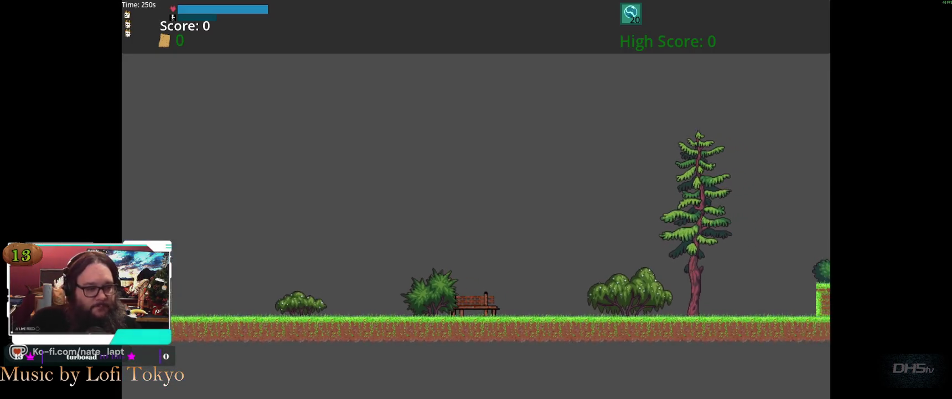
key("Right")
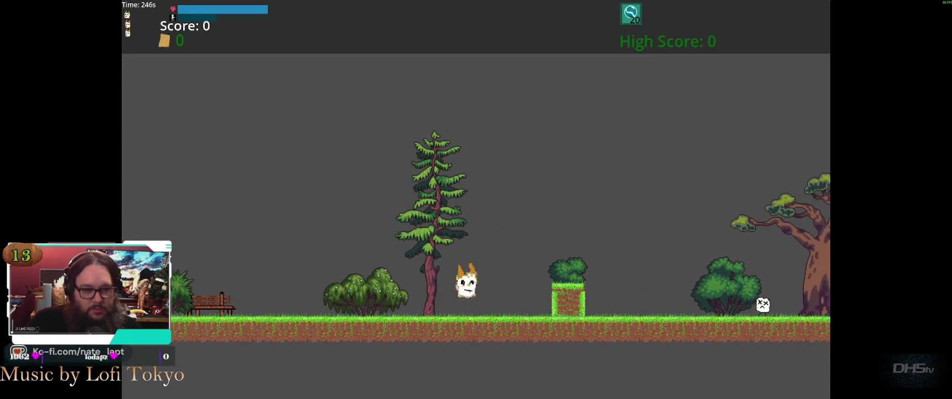
key("space")
key("space")
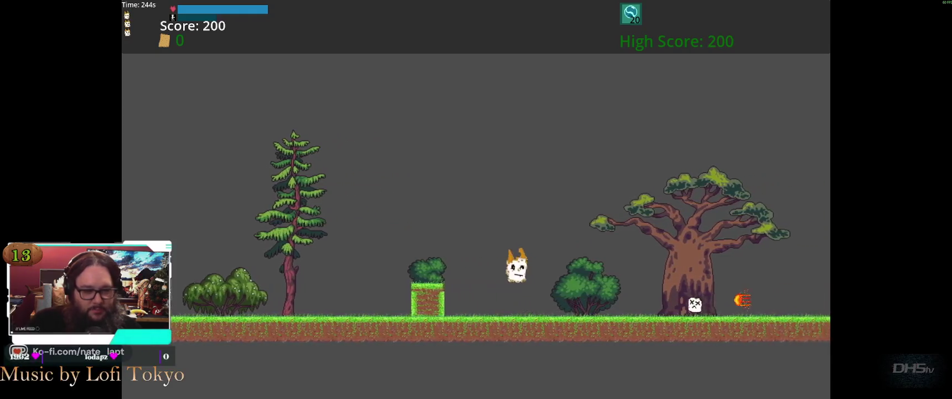
key("f")
key("space")
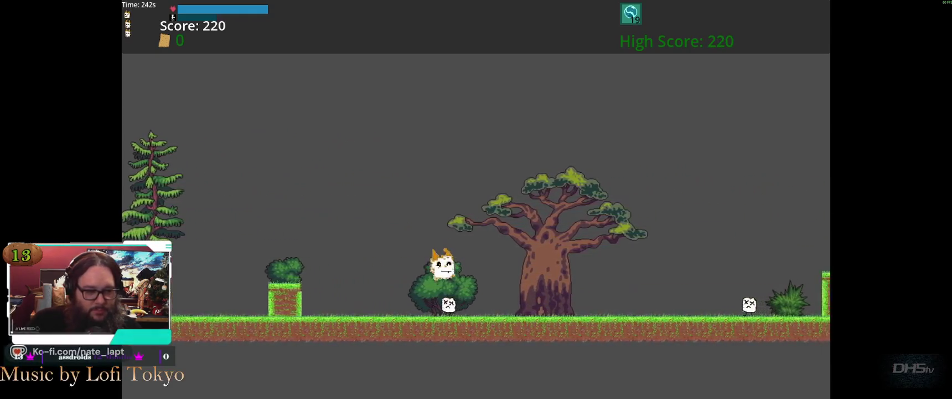
key("f")
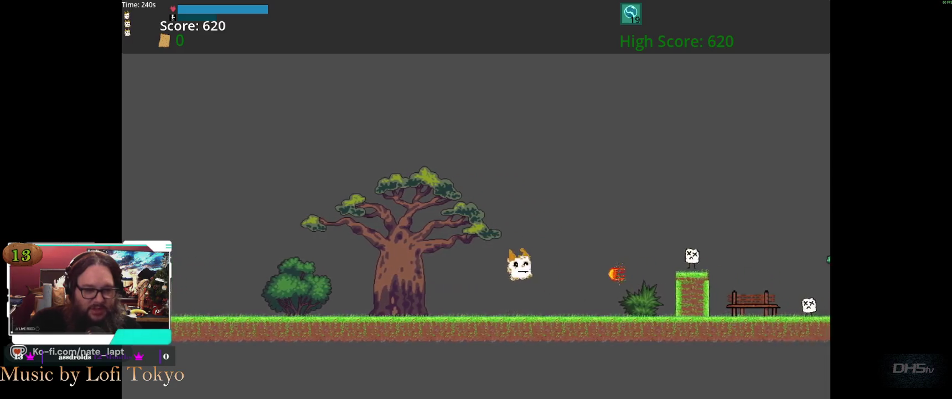
key("space")
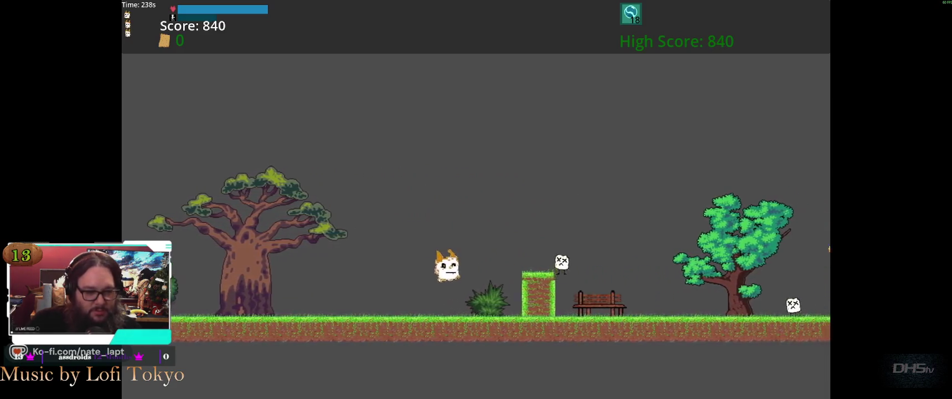
key("space")
key("space")
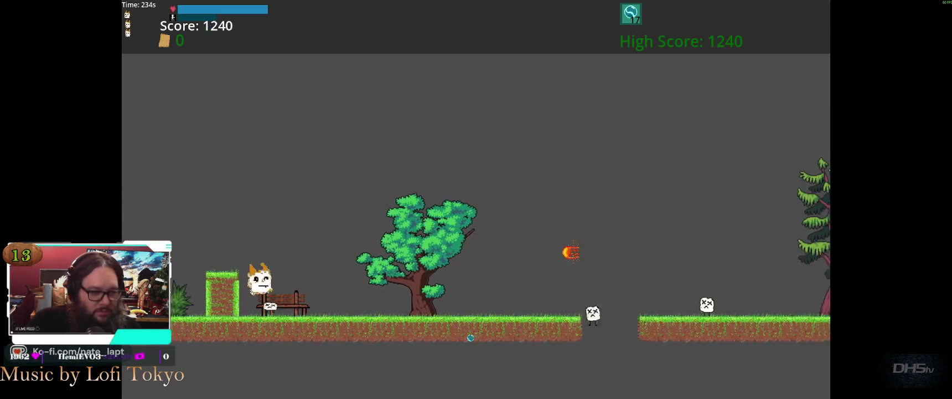
key("f")
key("space")
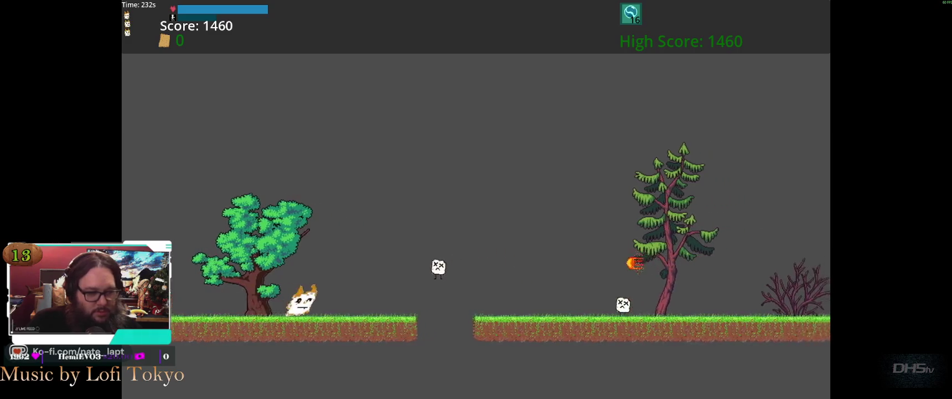
key("f")
key("space")
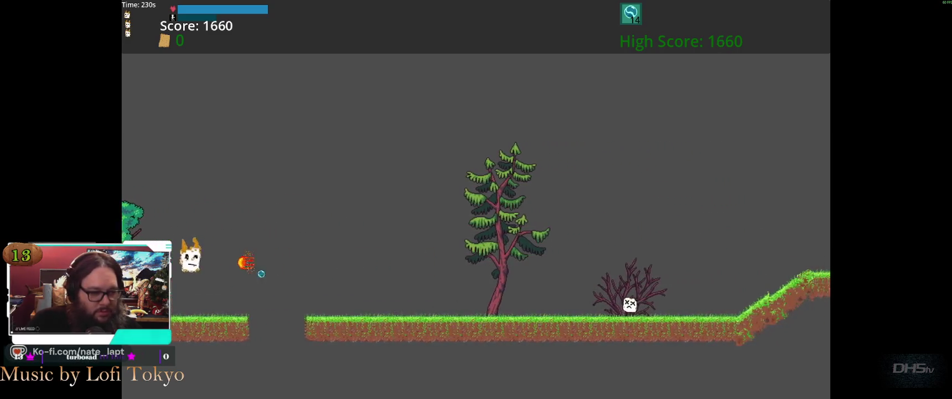
key("f")
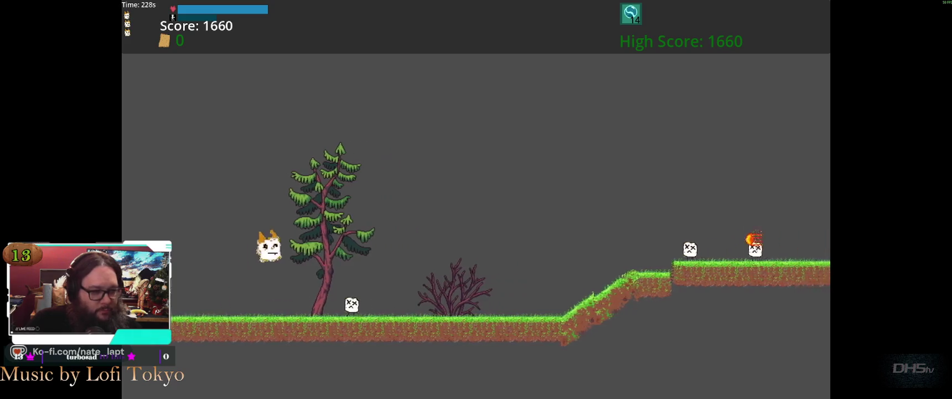
key("space")
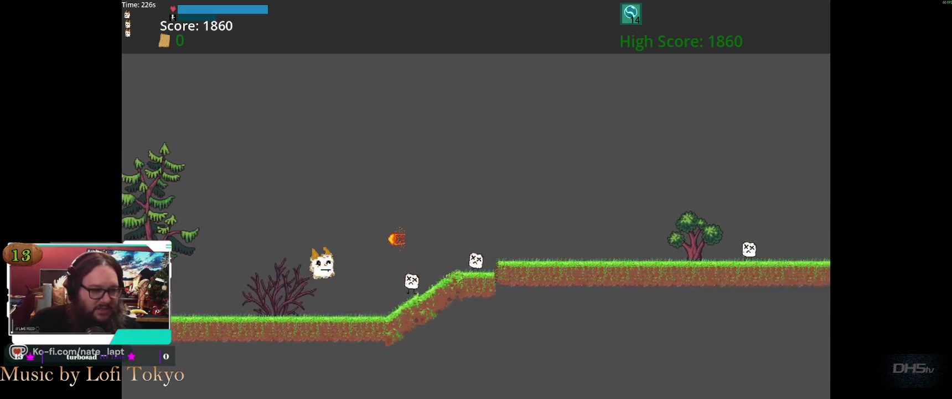
key("f")
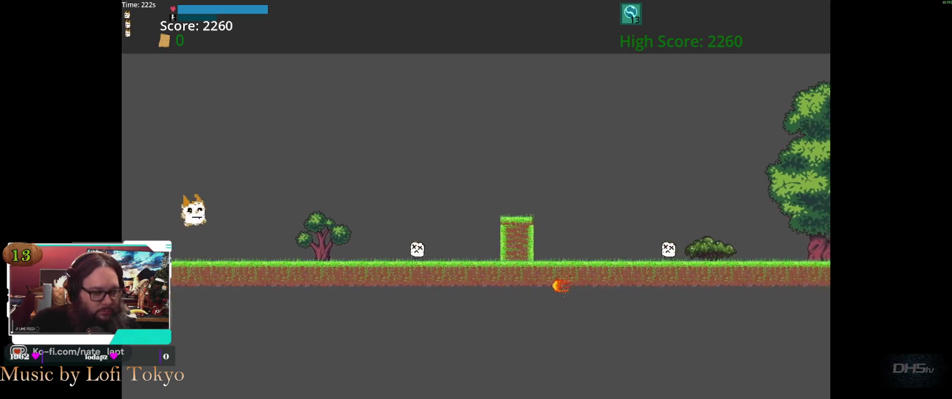
key("space")
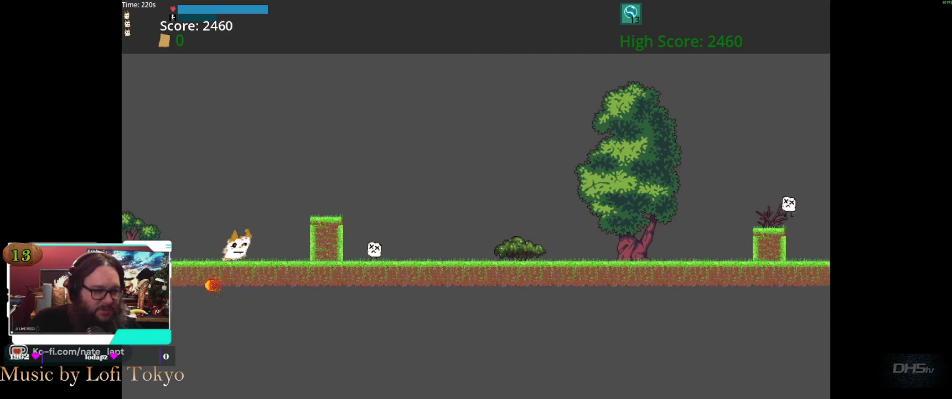
key("space")
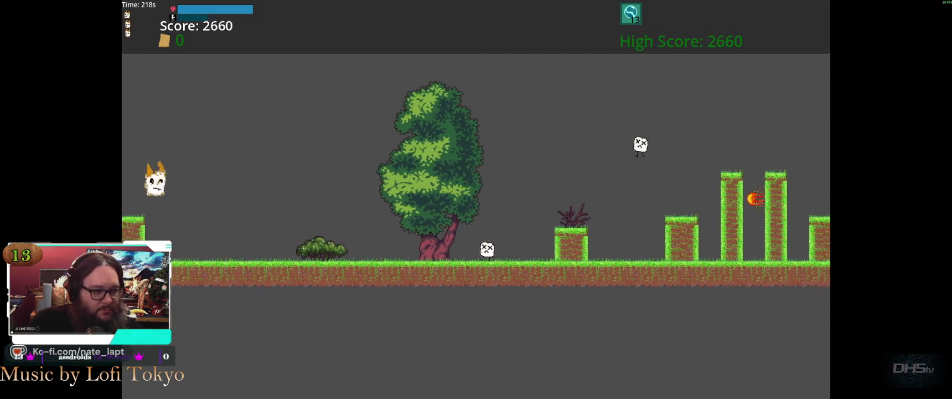
key("space")
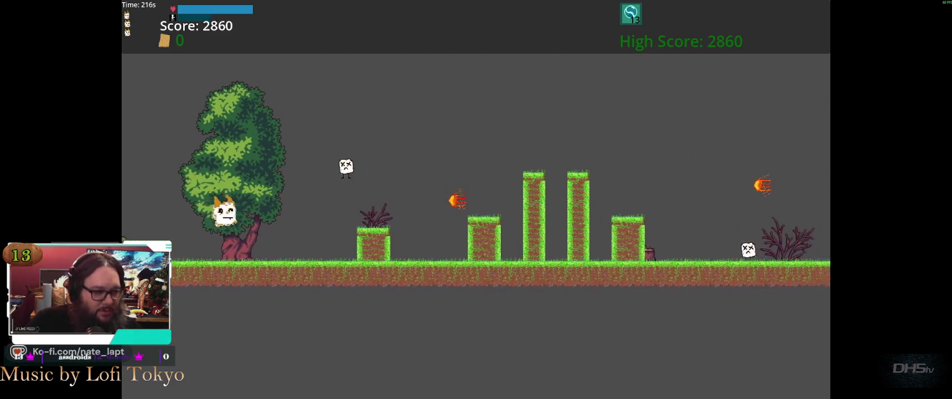
key("space")
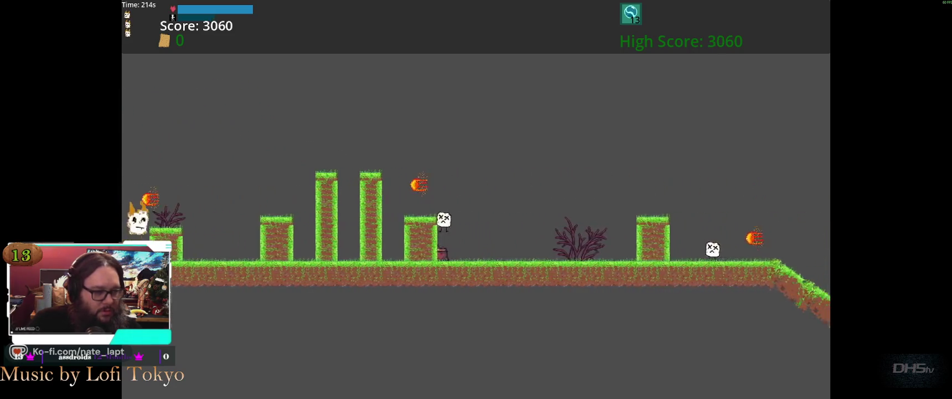
key("space")
key("space")
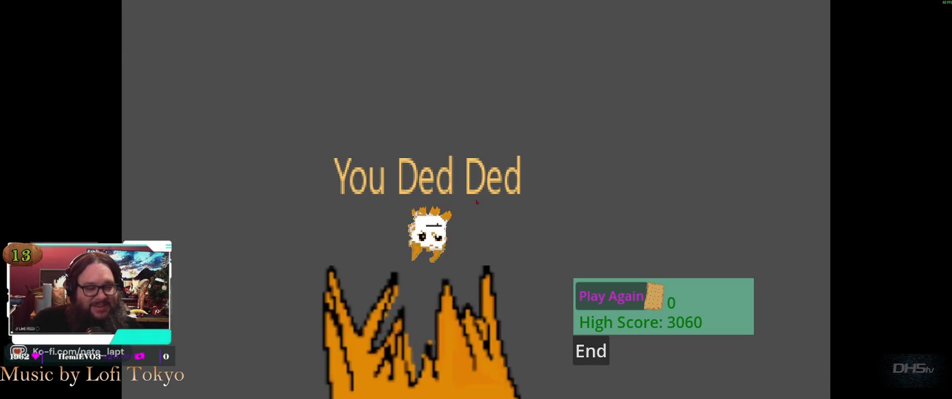
Step: Restart and play again, stomping enemies and crossing the pillars to score 4280
key("space")
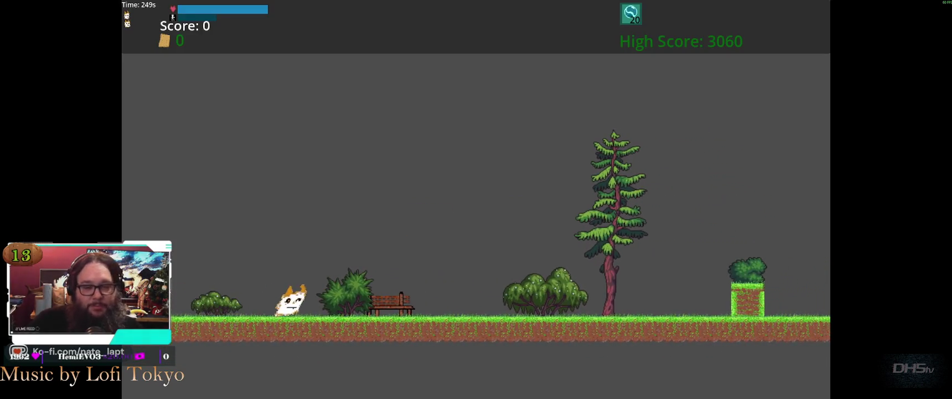
key("Right")
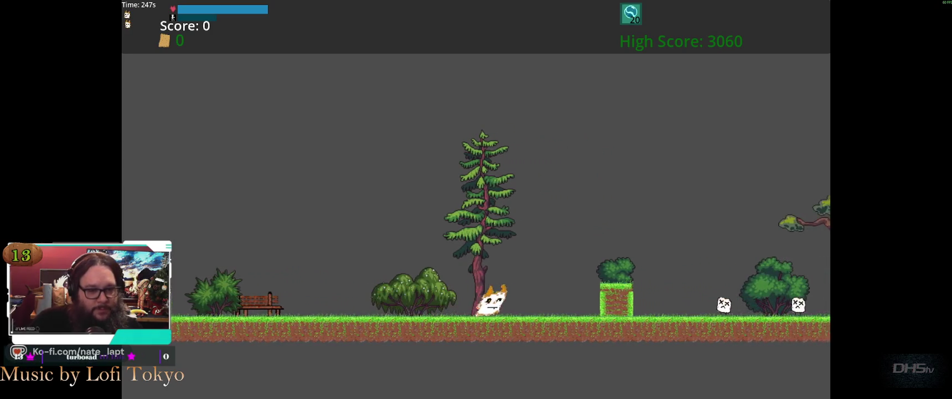
key("space")
key("space")
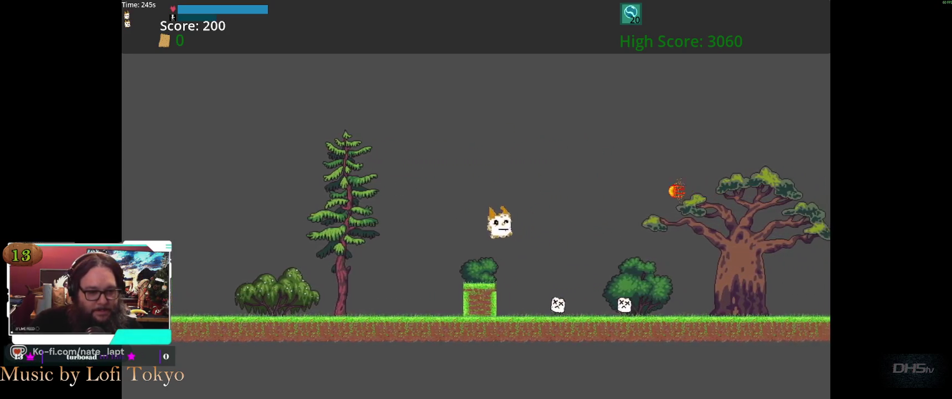
key("space")
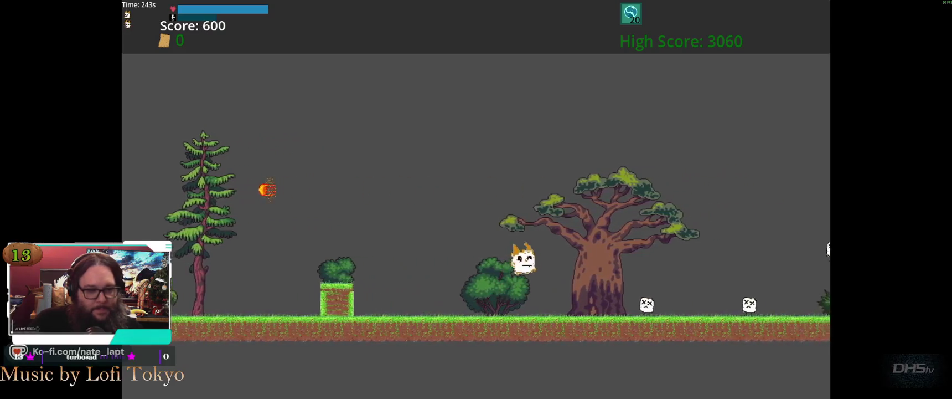
key("space")
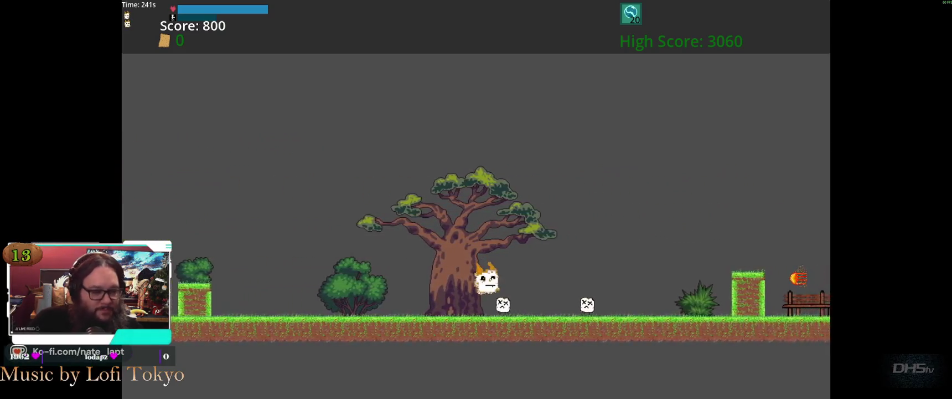
key("space")
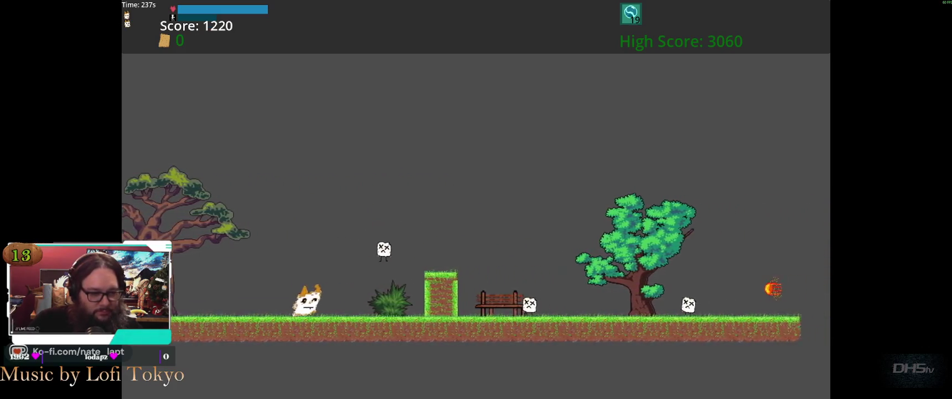
key("space")
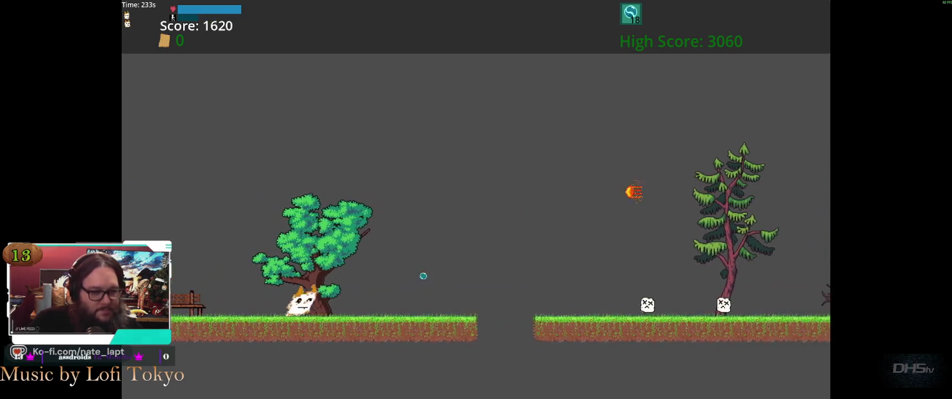
key("space")
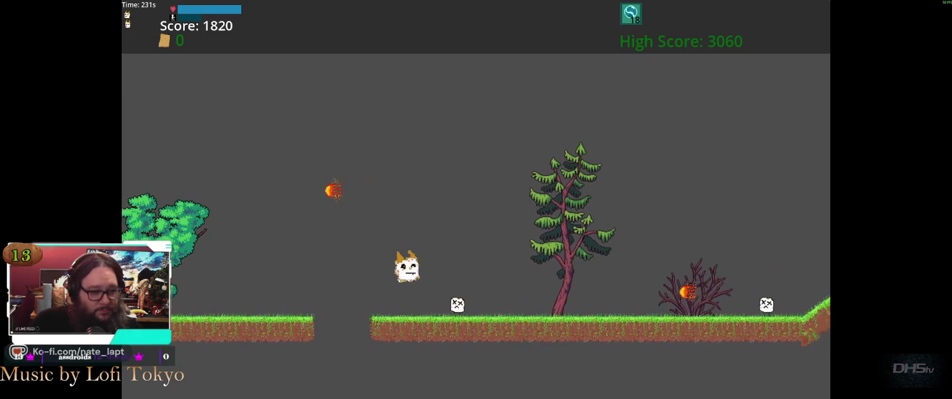
key("space")
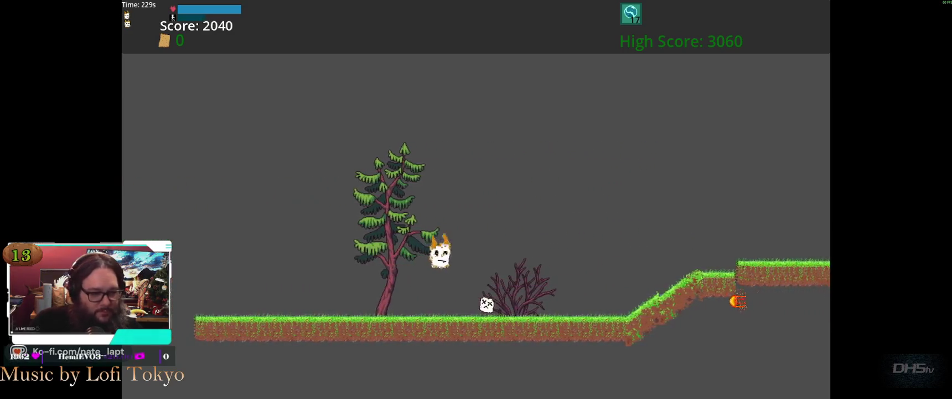
key("space")
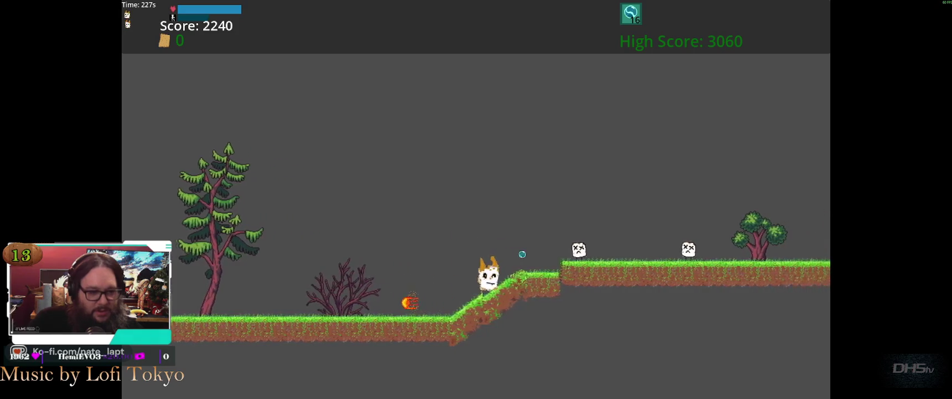
key("space")
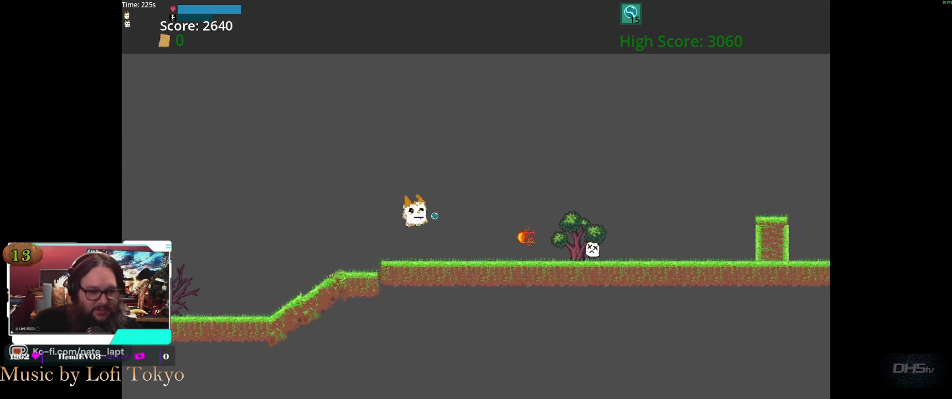
key("f")
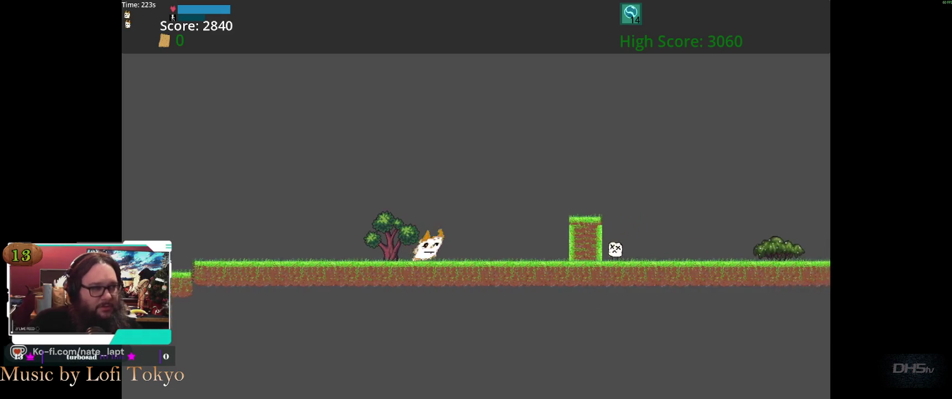
key("space")
key("space")
key("space")
key("Right")
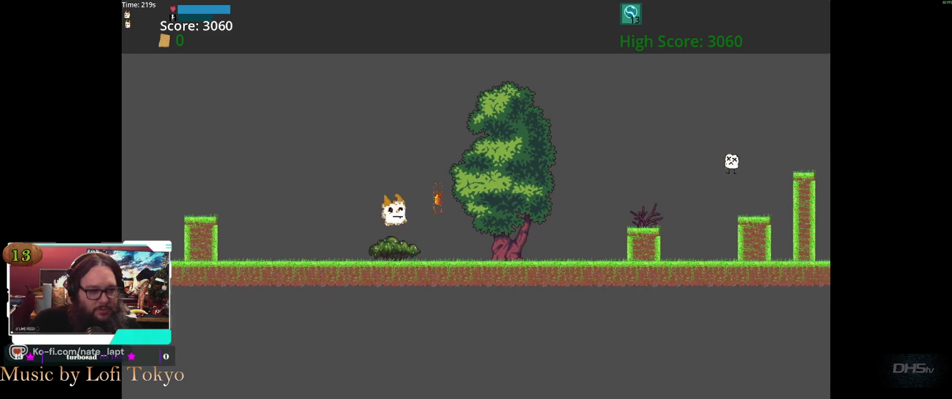
key("space")
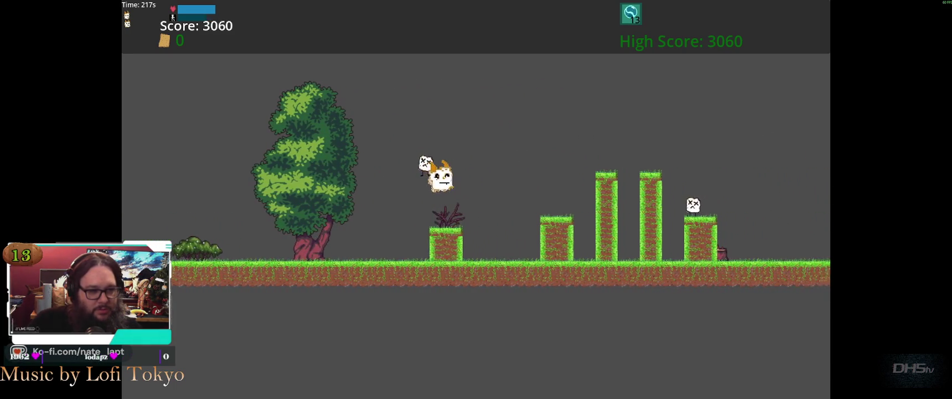
key("space")
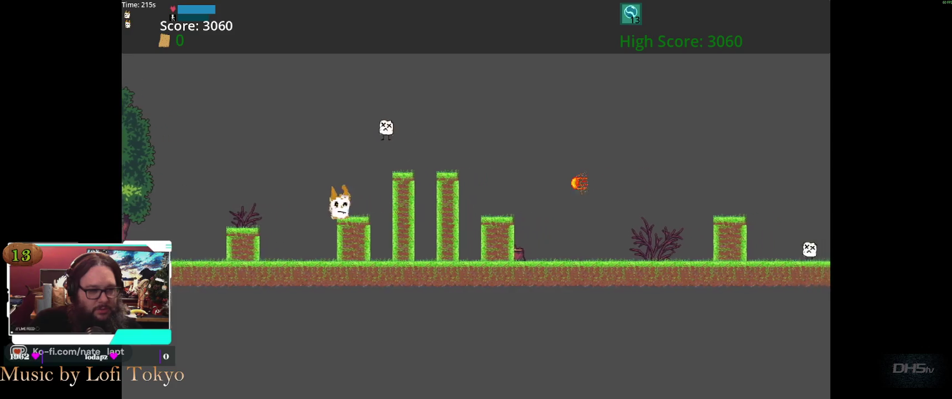
key("space")
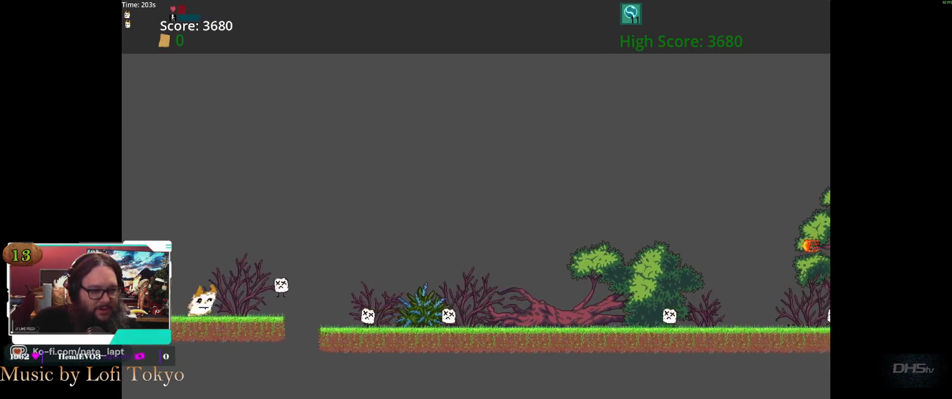
key("space")
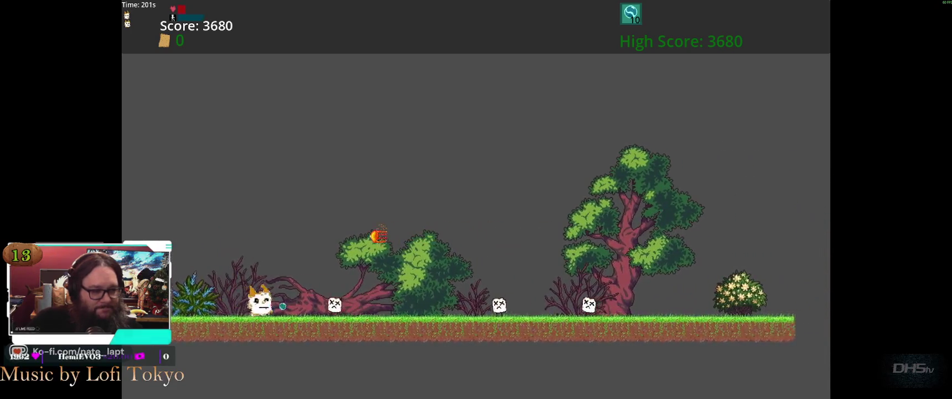
key("space")
key("space")
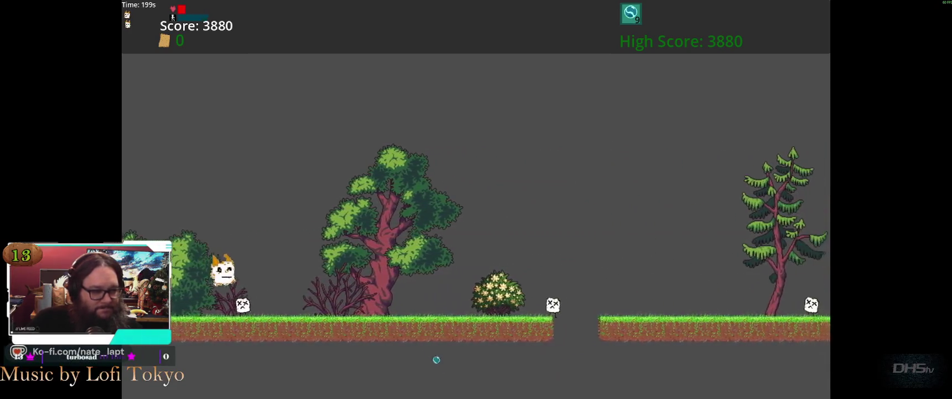
key("space")
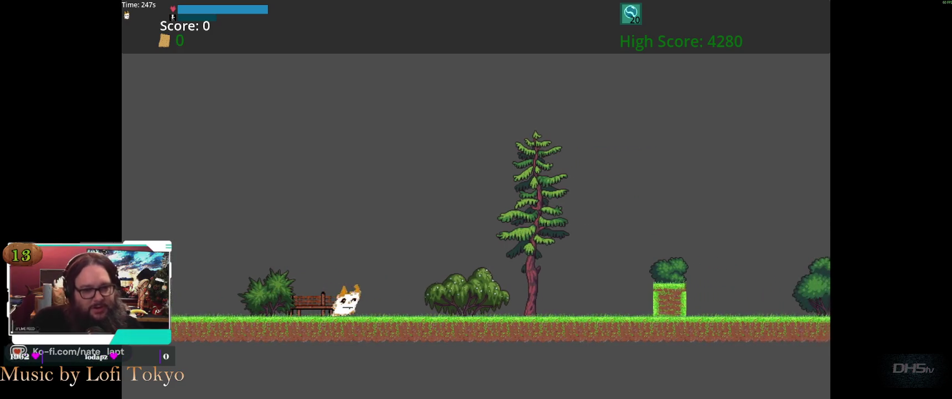
Step: Replay the level, stomping enemies and hopping across the grassy pillars to reach 2660
key("space")
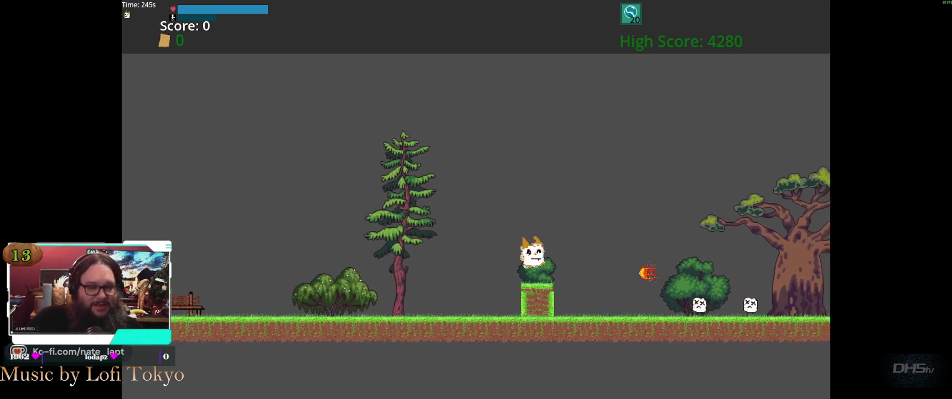
key("space")
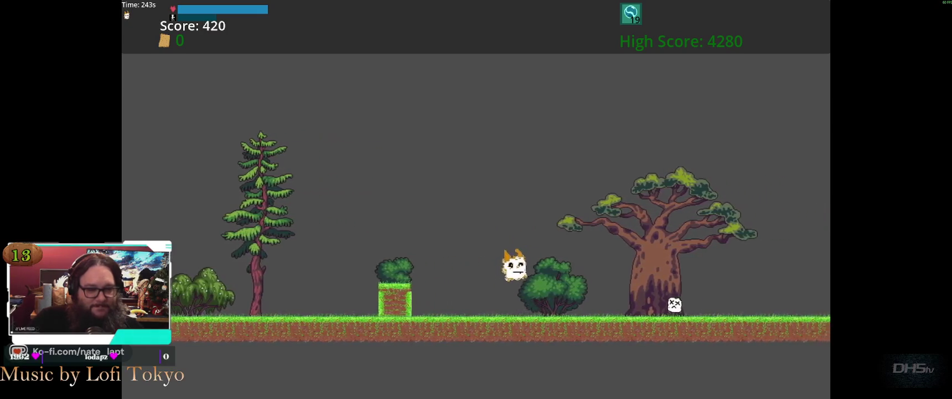
key("space")
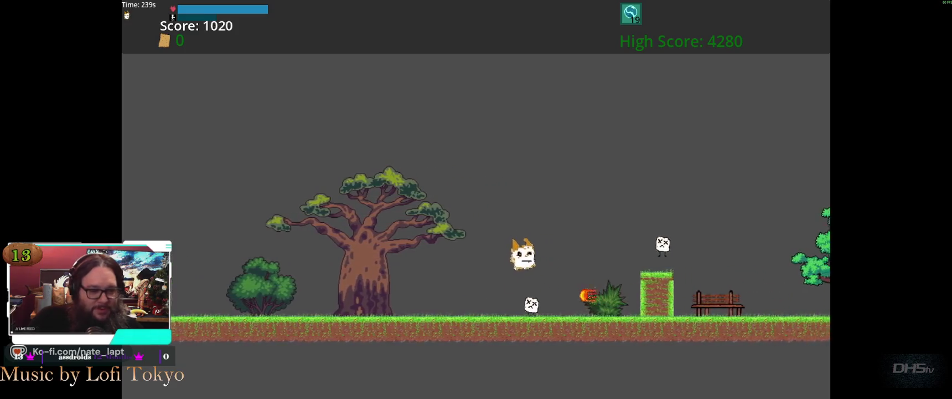
key("space")
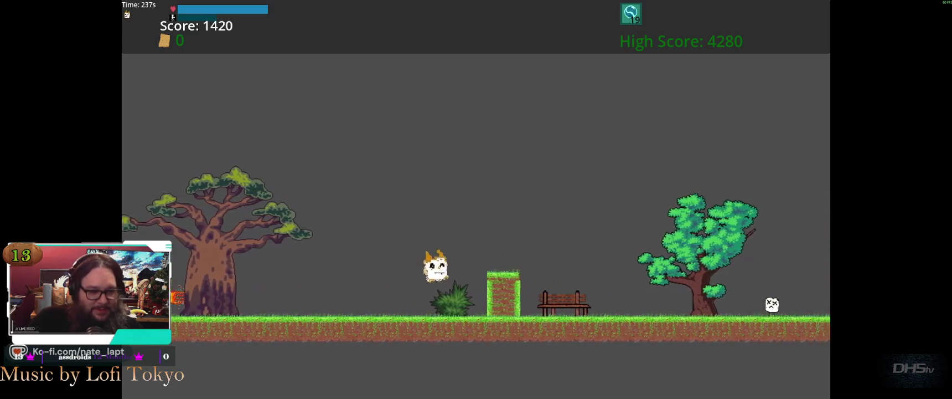
key("space")
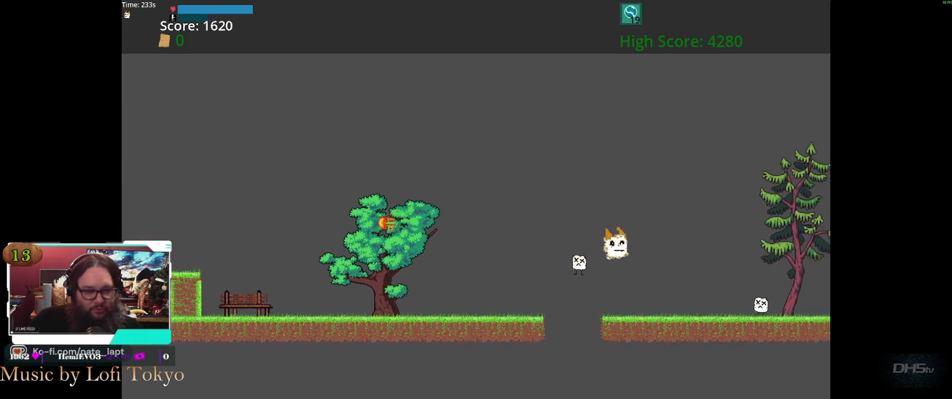
key("space")
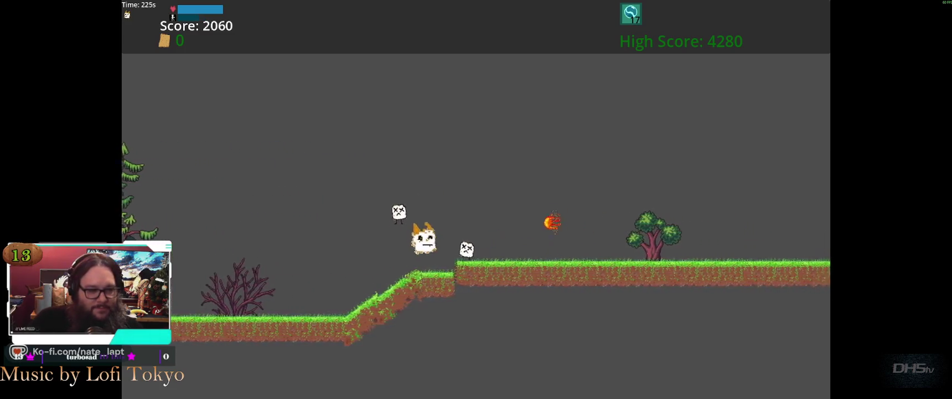
key("space")
key("space")
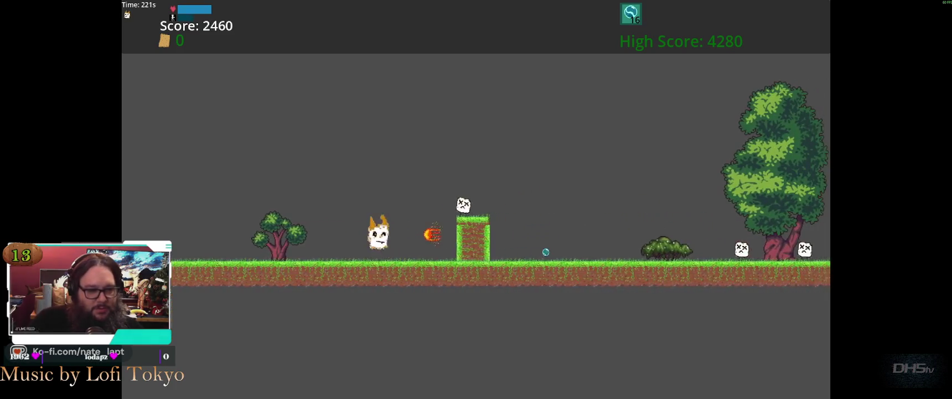
key("space")
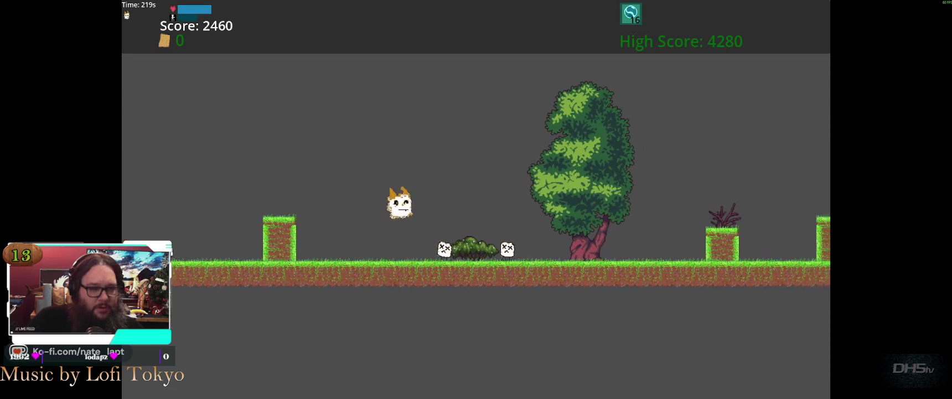
key("space")
key("space")
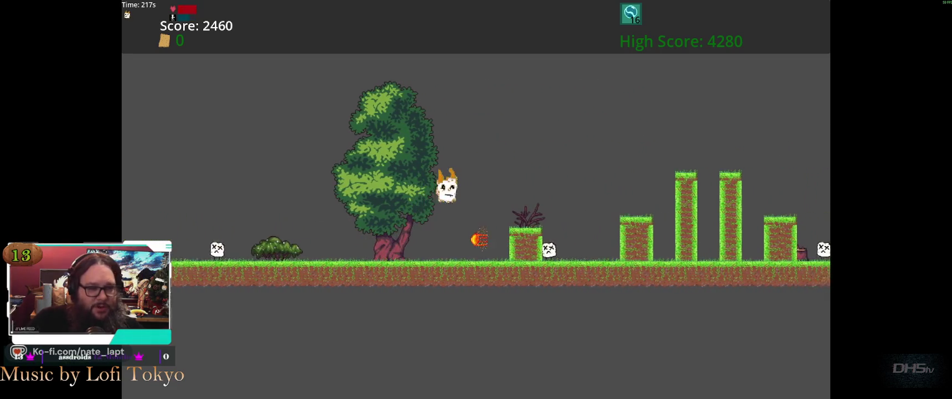
key("space")
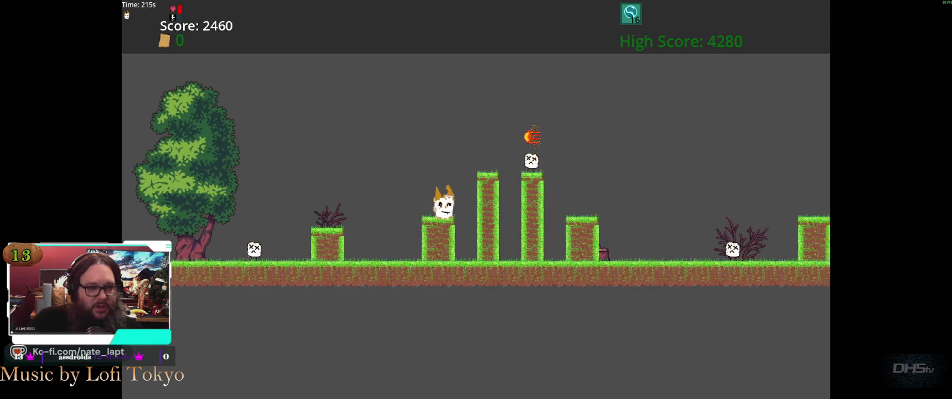
key("space")
key("space")
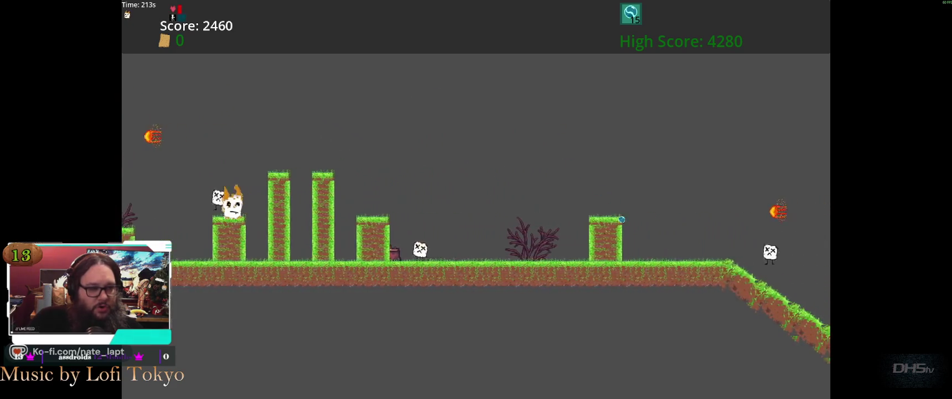
key("space")
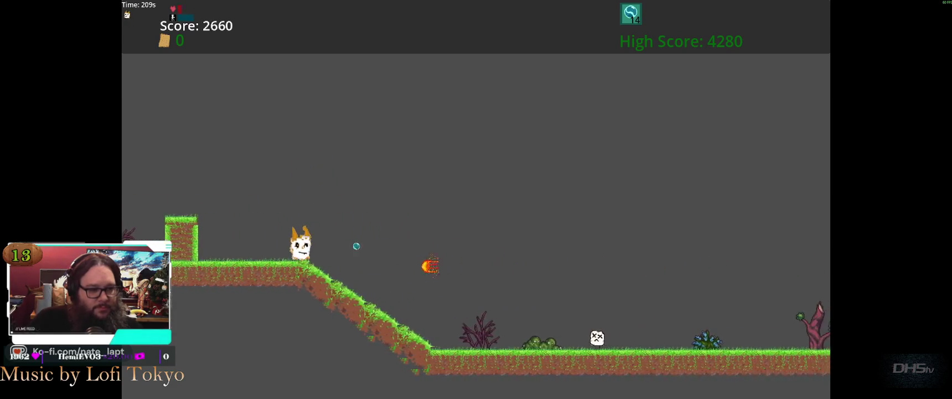
key("space")
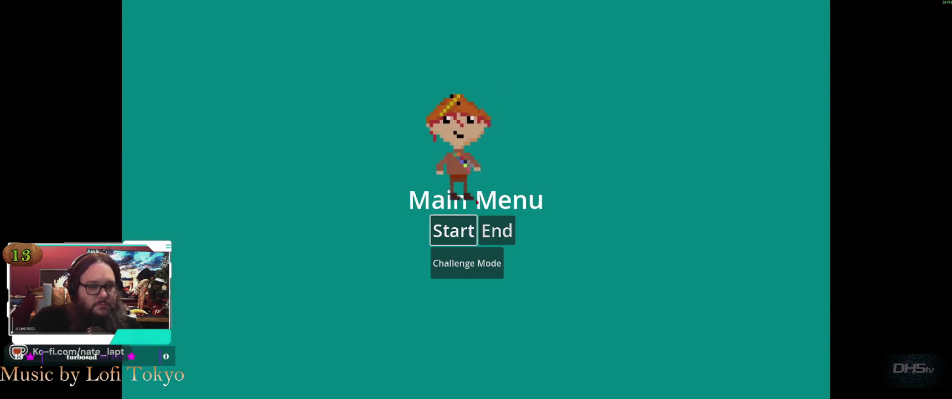
Step: Start a new game and run past the baobab, clearing grass blocks and the first gap
key("Return")
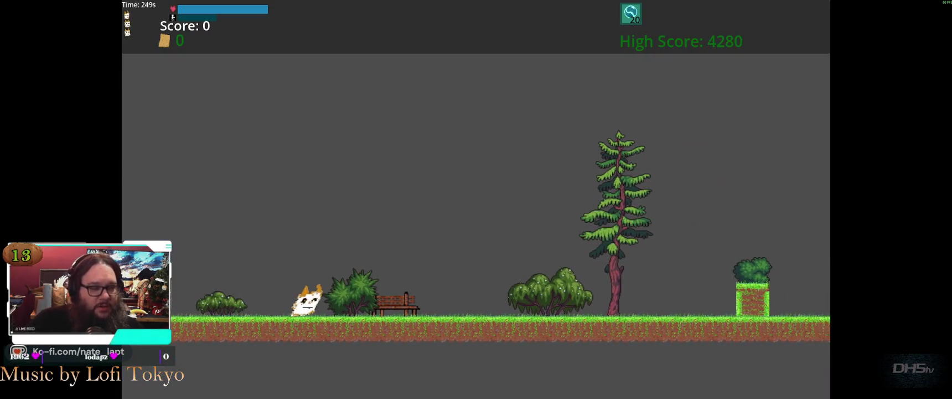
key("Right")
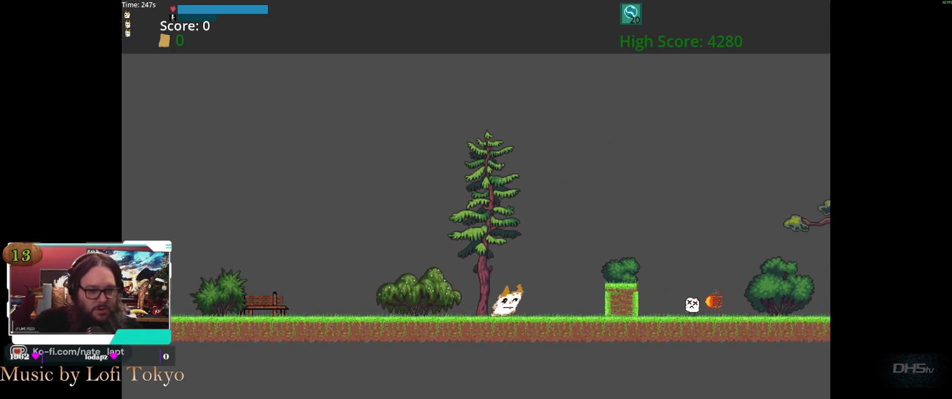
key("Up")
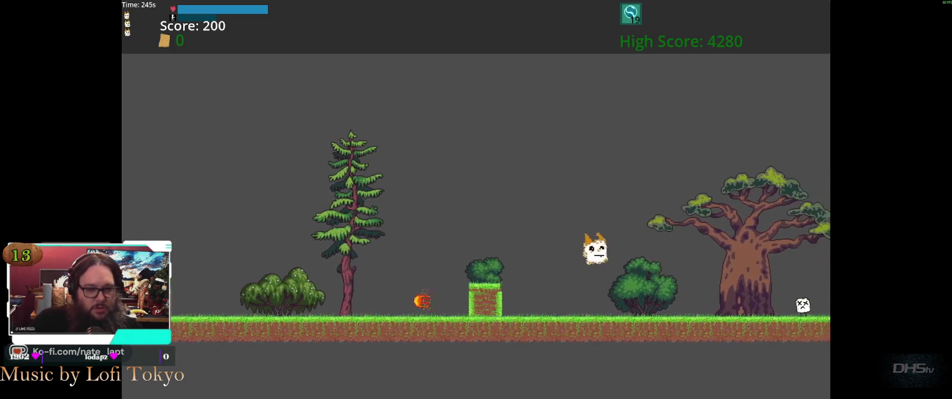
key("Right")
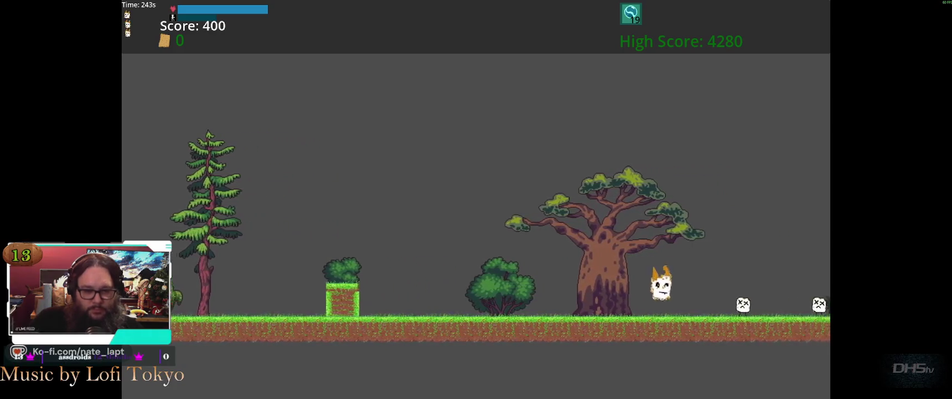
key("Right")
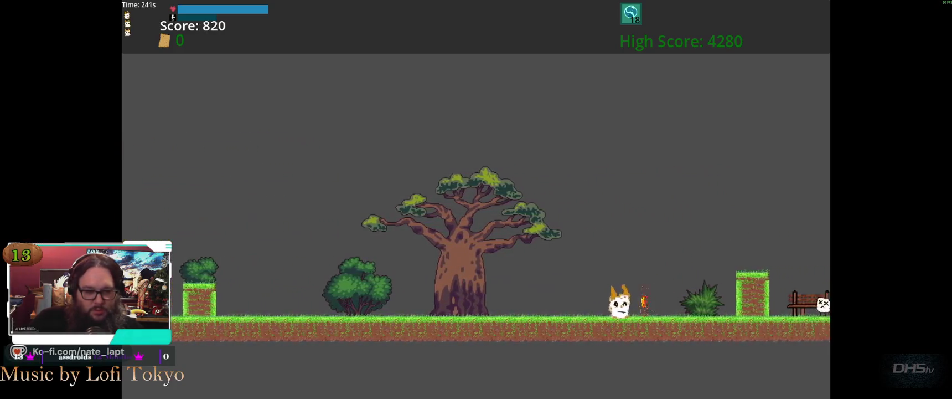
key("Up")
key("Up")
key("Right")
key("Up")
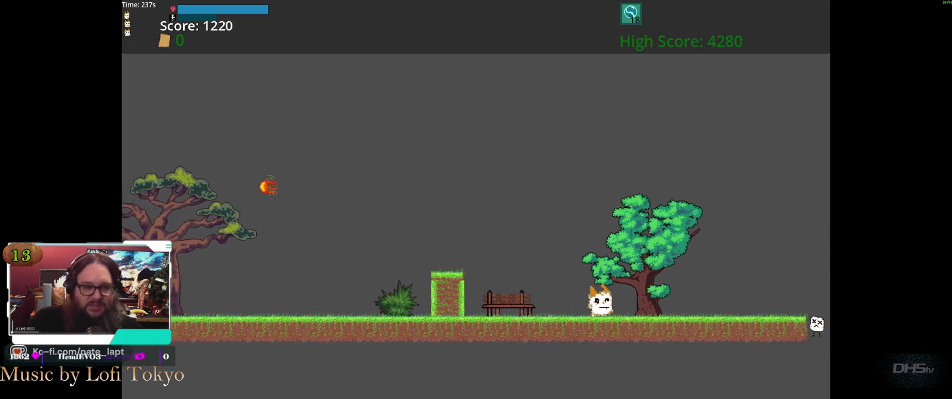
key("Right")
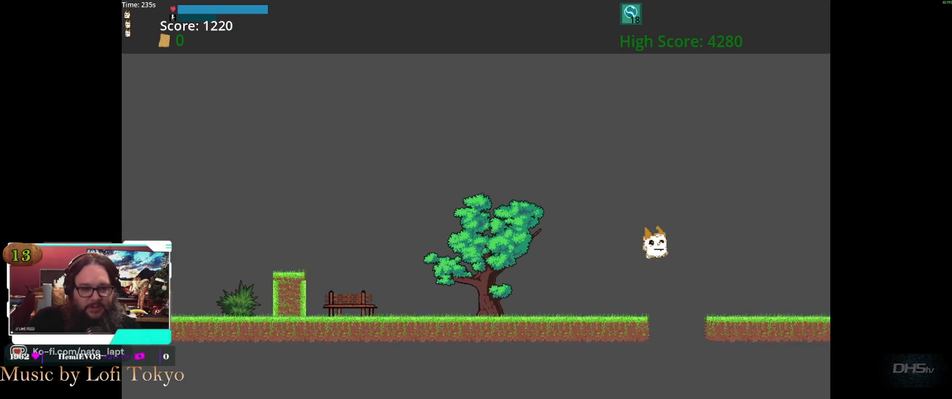
key("Right")
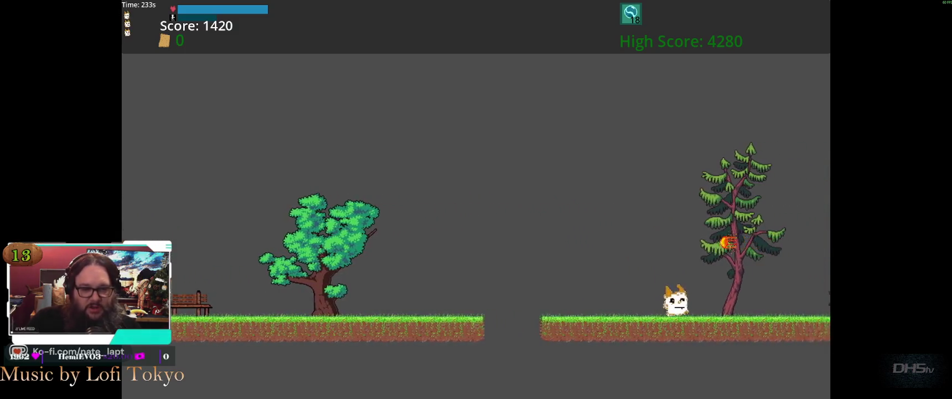
key("Right")
key("Up")
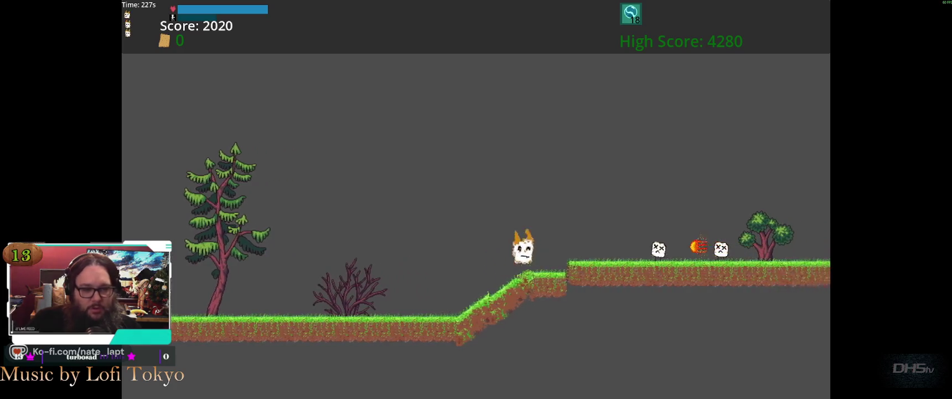
Step: Jump up the slope, dodge fireballs and cross the pillars until dying with high score 4880
key("Right")
key("Up")
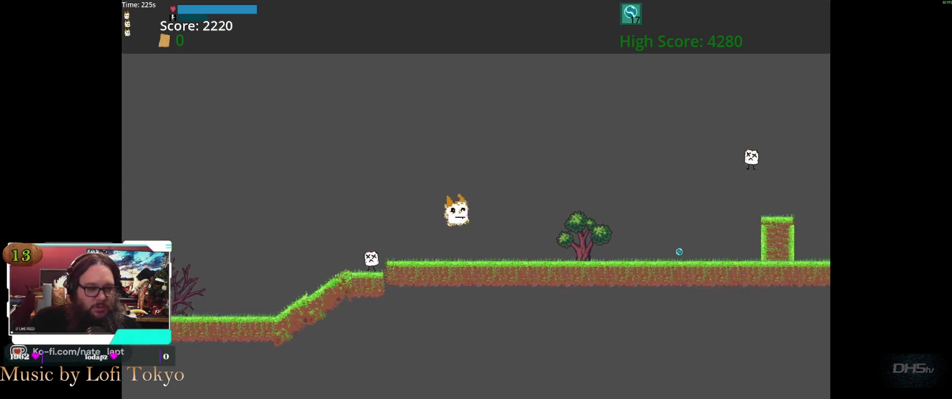
key("Right")
key("Up")
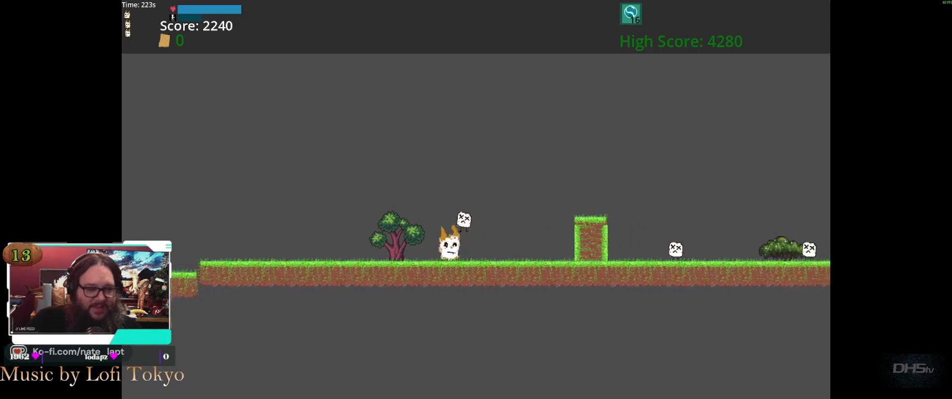
key("Right")
key("Up")
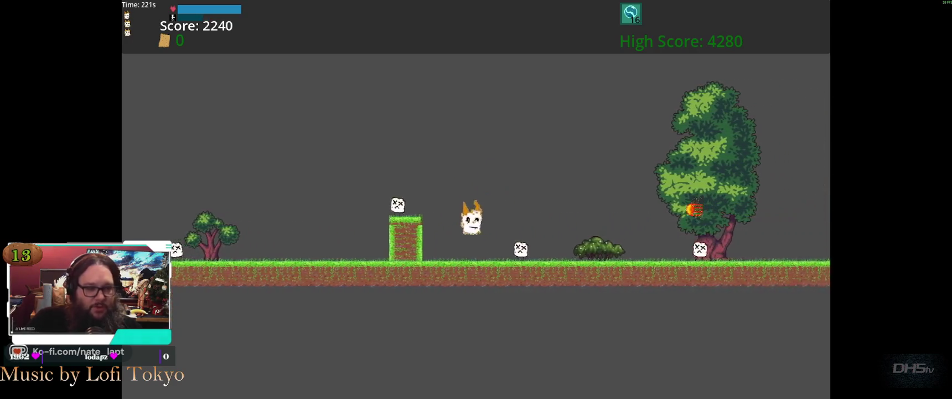
key("Right")
key("Up")
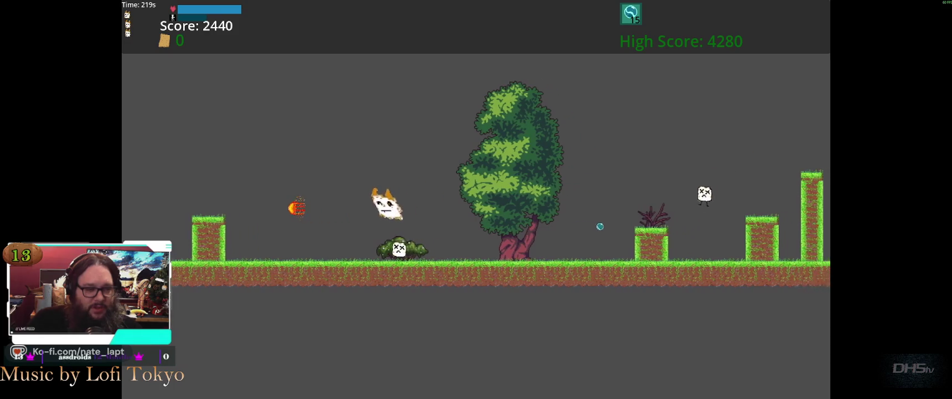
key("Right")
key("Up")
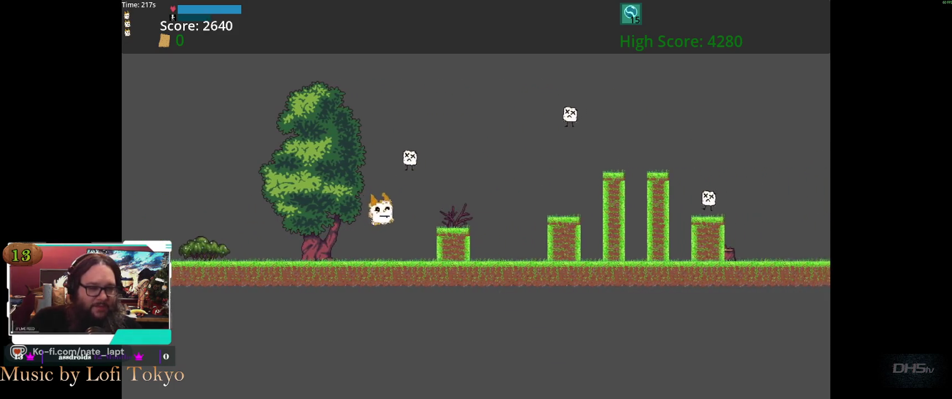
key("Right")
key("Up")
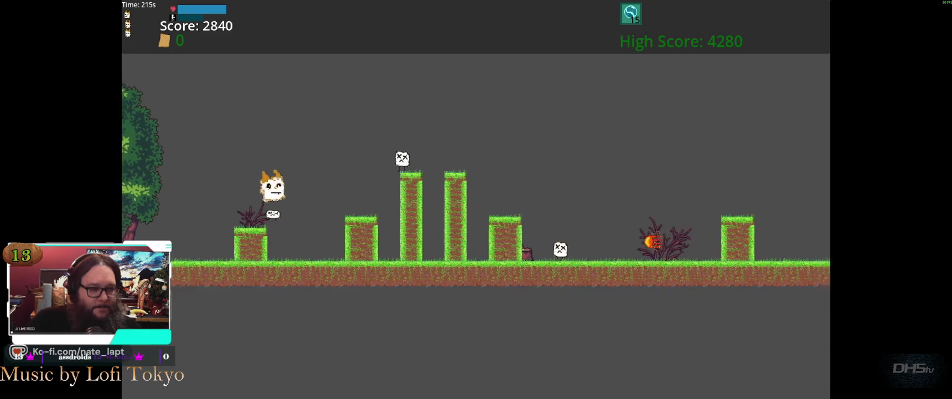
key("Right")
key("Up")
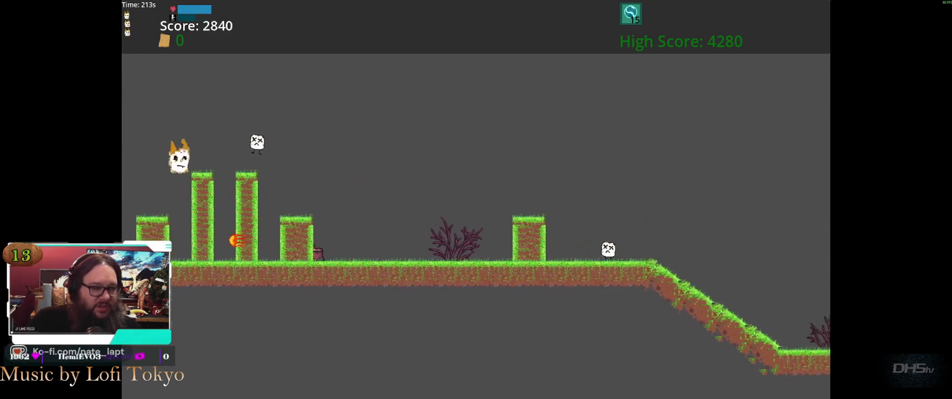
key("Right")
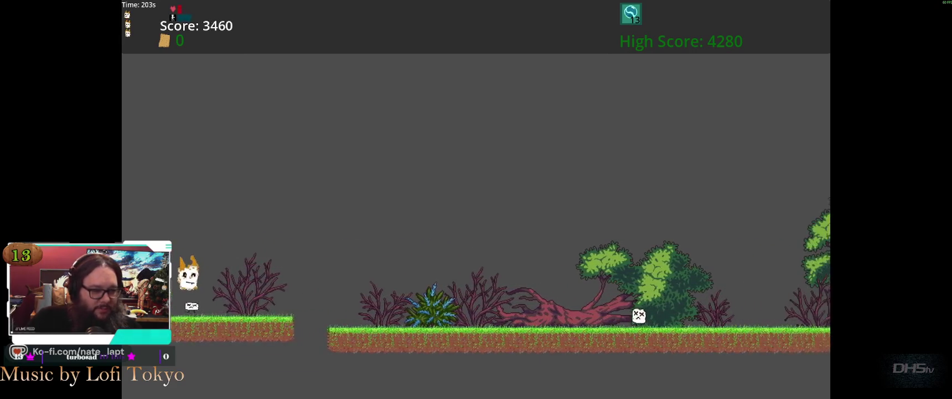
key("space")
key("space")
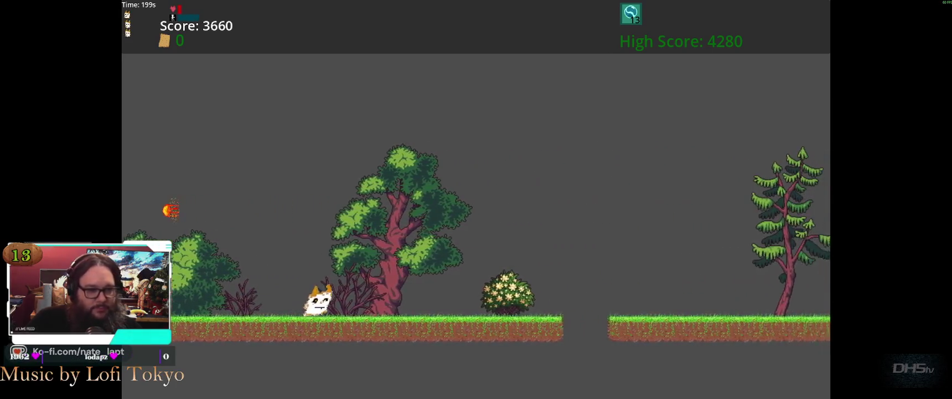
key("space")
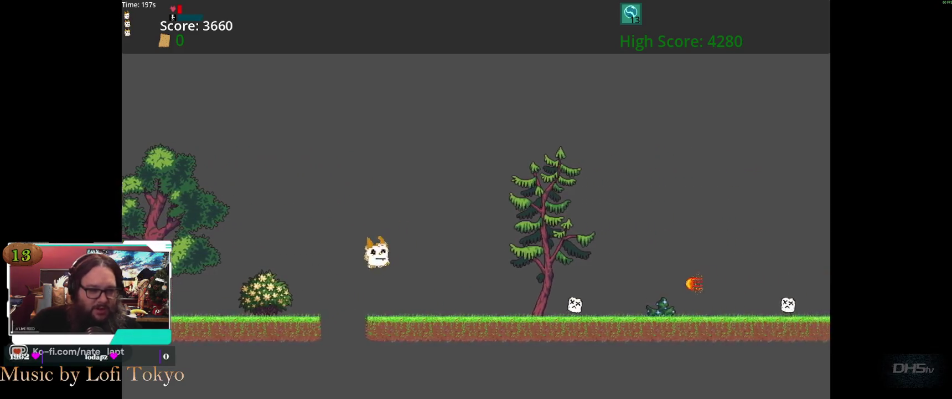
key("space")
key("space")
key("space")
key("space")
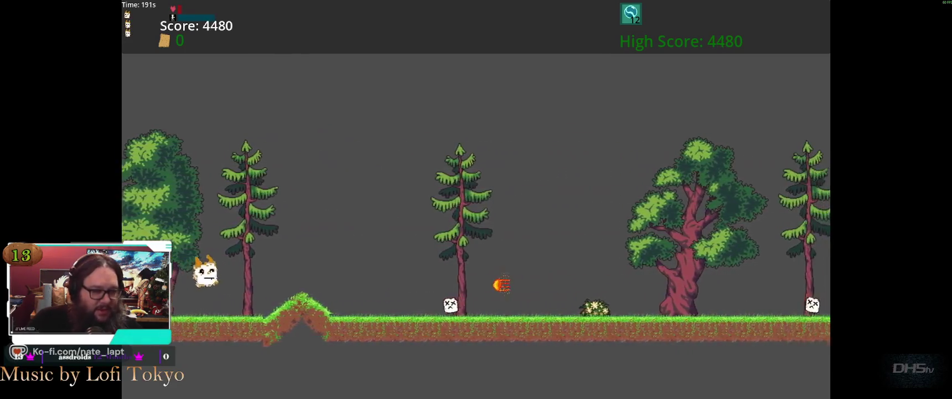
key("space")
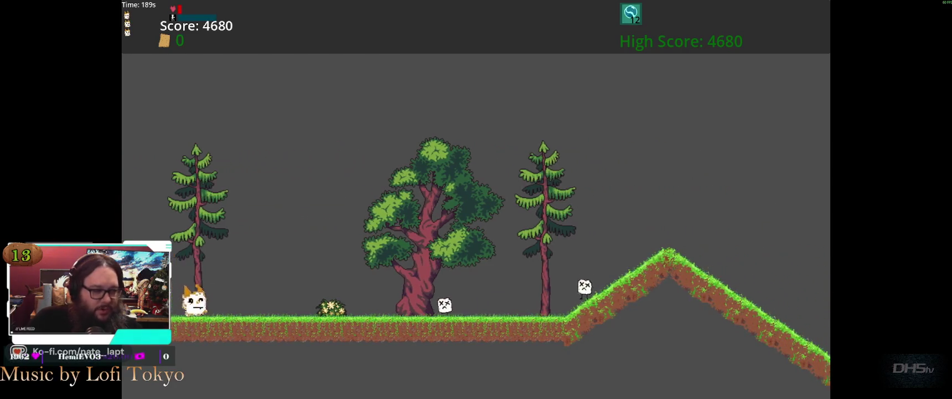
key("space")
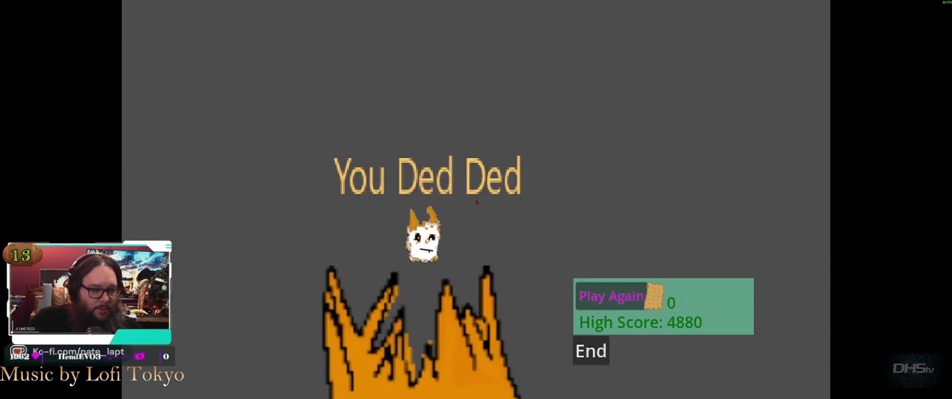
Step: Replay the level up to the tall pillars, then stop the run with F8 after dying
key("Return")
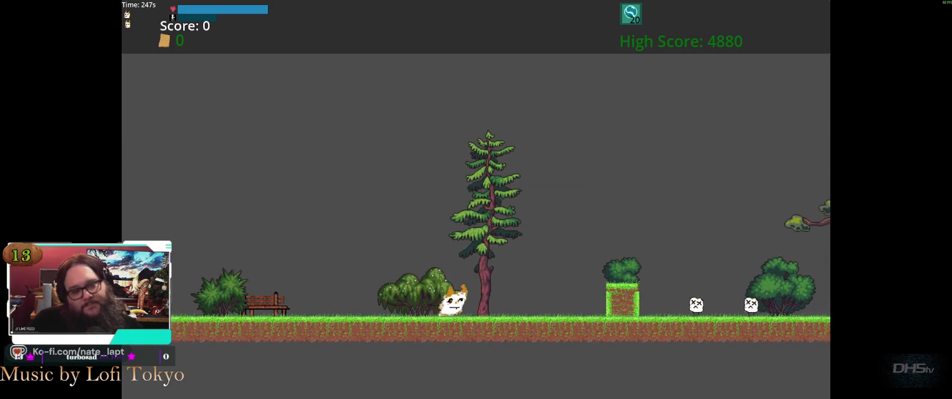
key("space")
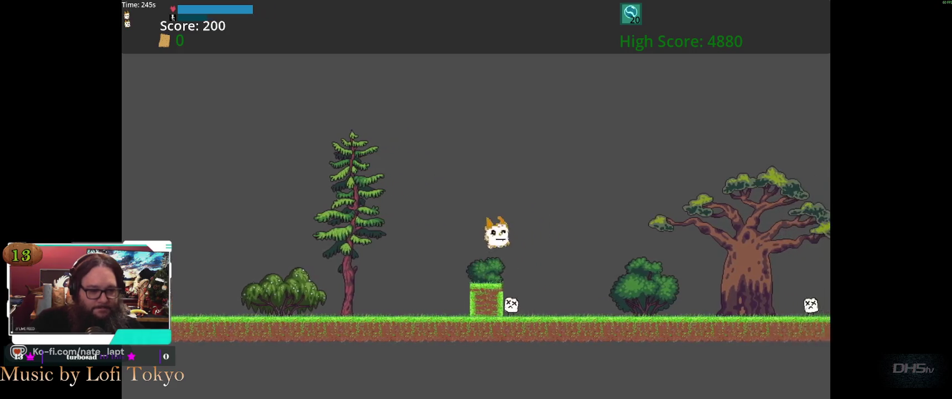
key("space")
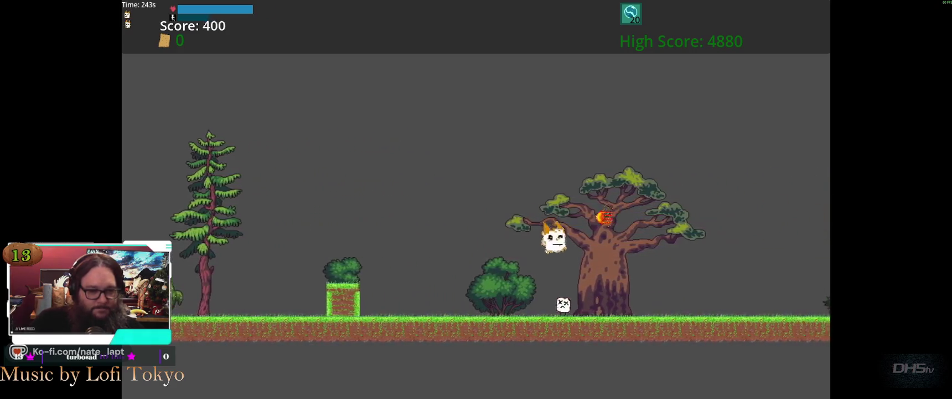
key("space")
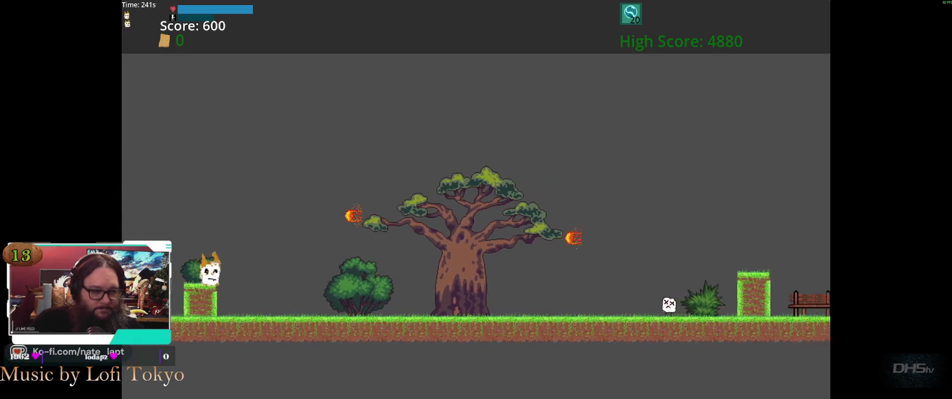
key("space")
key("space")
key("space")
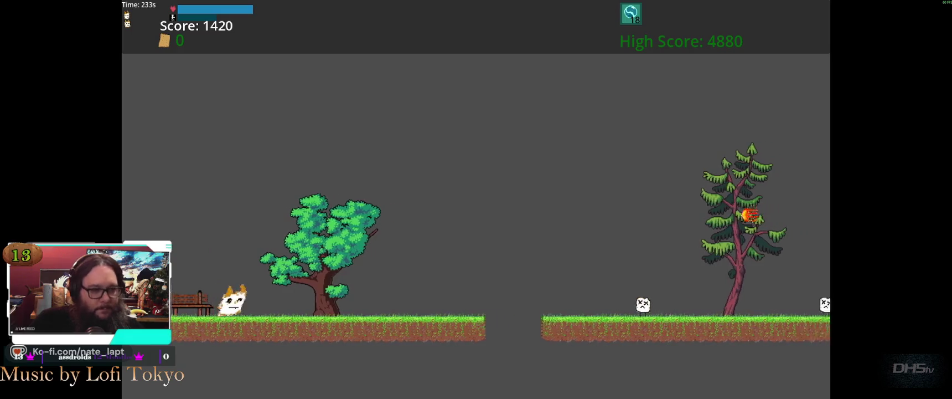
key("space")
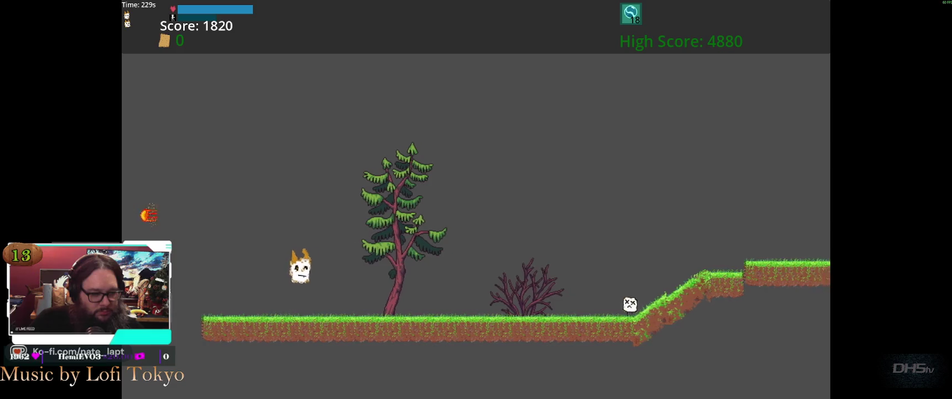
key("space")
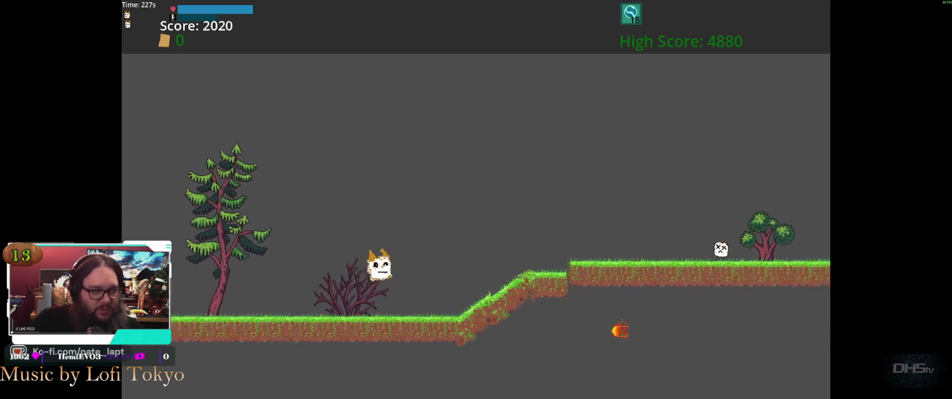
key("space")
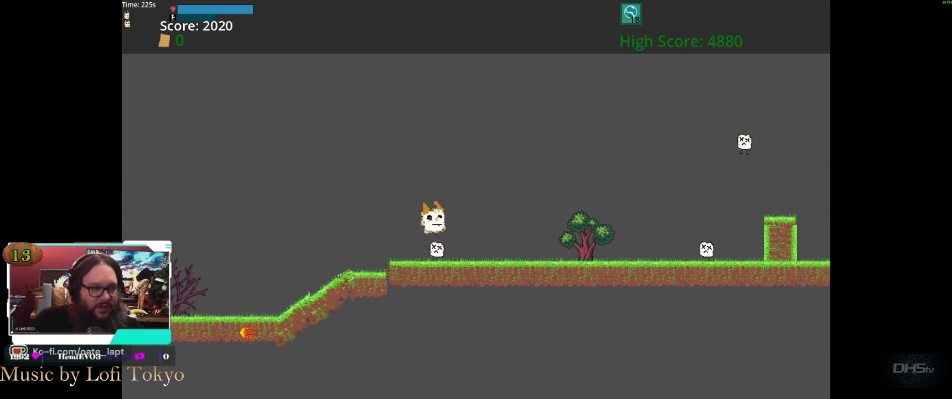
key("space")
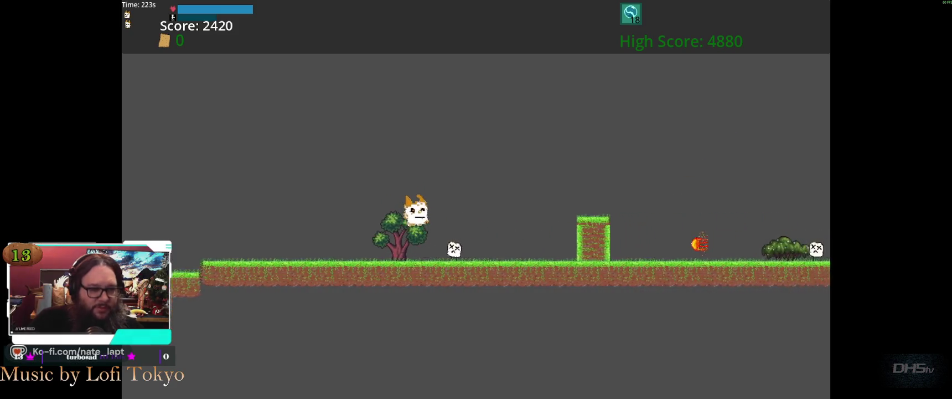
key("space")
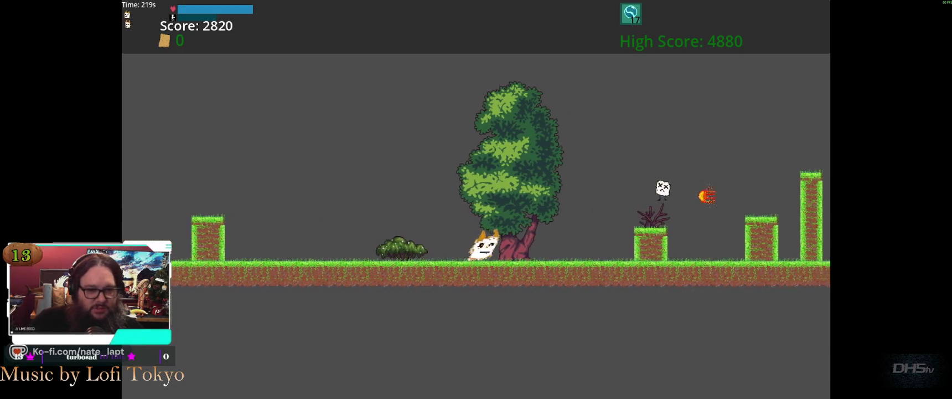
key("space")
key("space")
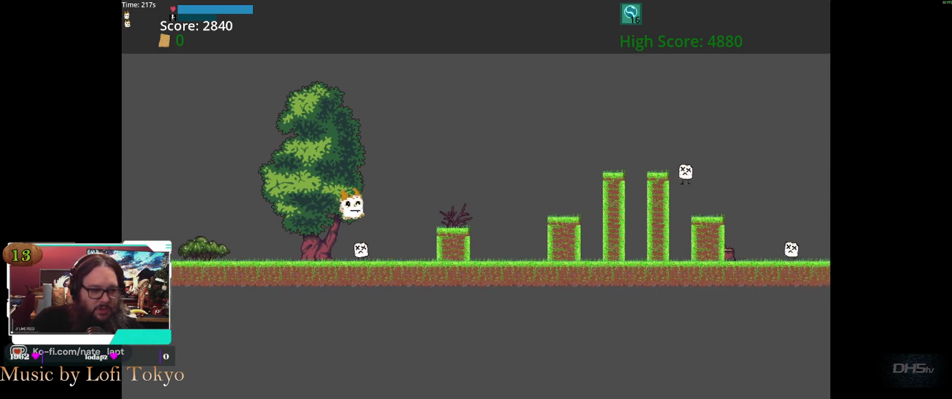
key("space")
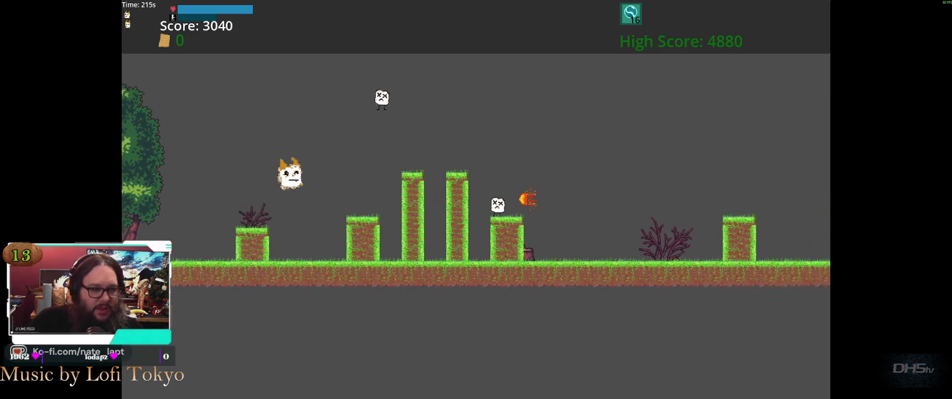
key("space")
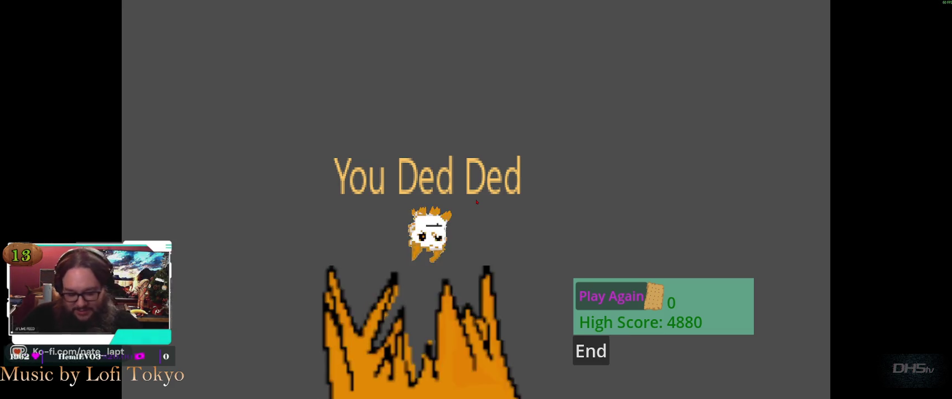
key("F8")
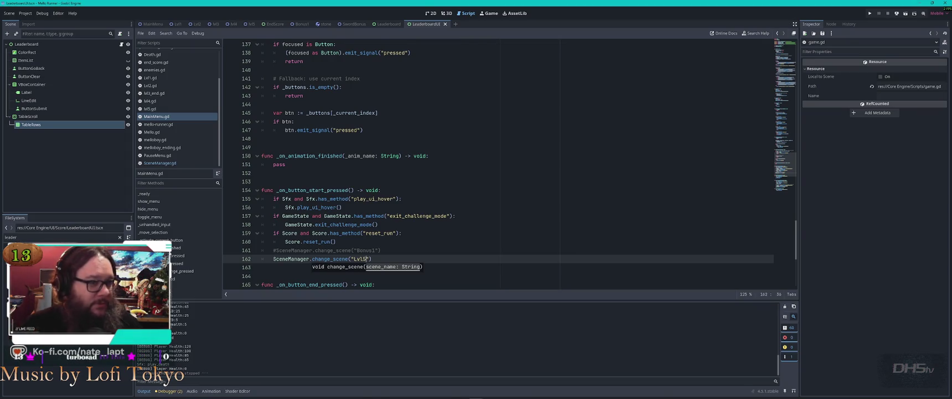
Step: Switch to the 2D view and close the LeaderboardUI, Leaderboard, SwordBonus and stone scenes
left_click(430, 13)
middle_click(430, 25)
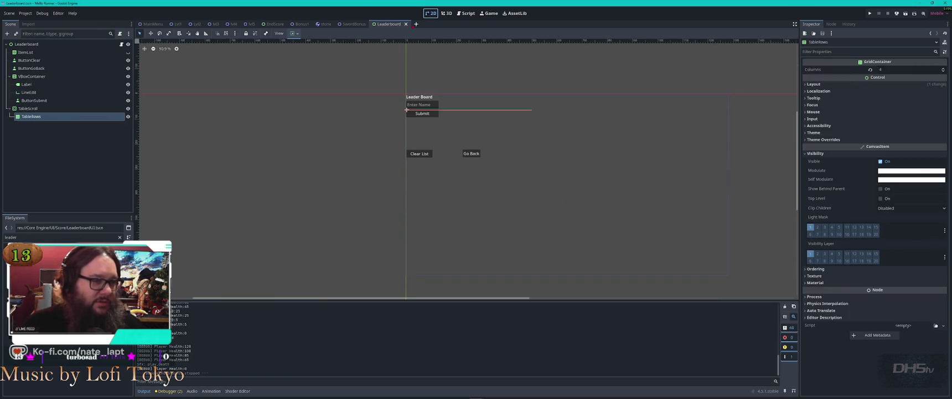
middle_click(393, 25)
middle_click(352, 25)
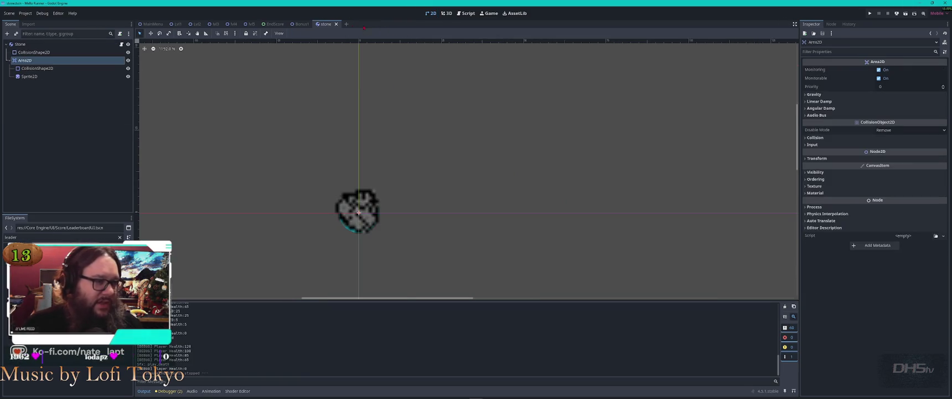
middle_click(329, 25)
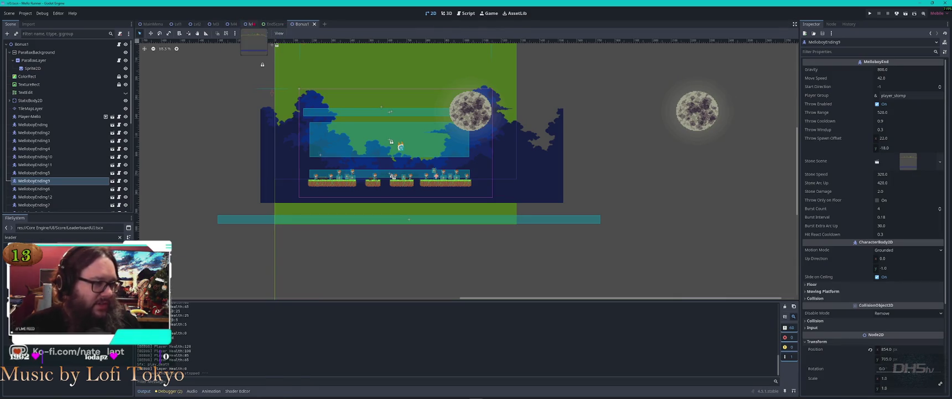
Step: Open the lvl5 level scene, deselect the tile layer and filter the node list
left_click(252, 24)
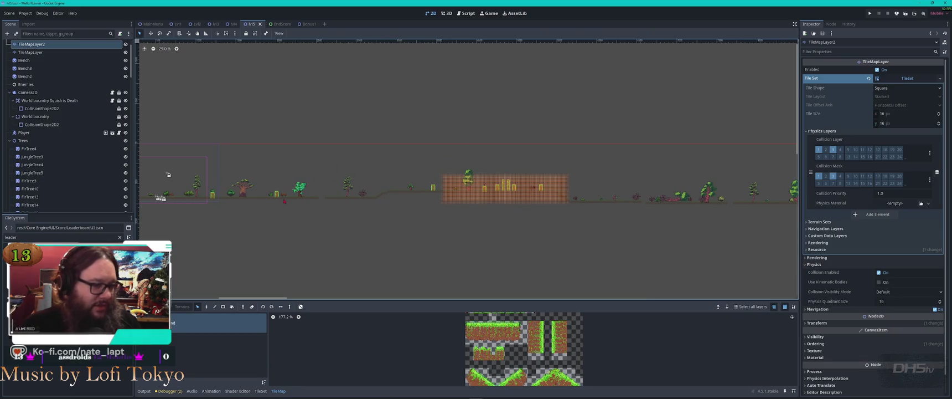
left_click(330, 124)
scroll(281, 152, "up", 5)
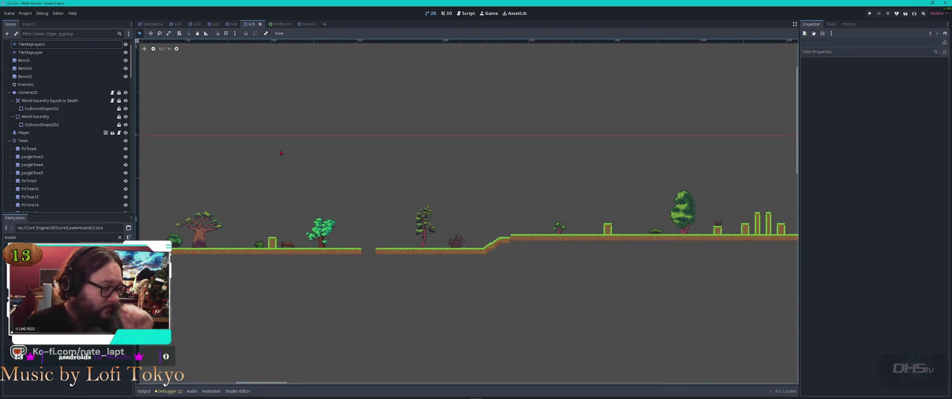
left_click(82, 33)
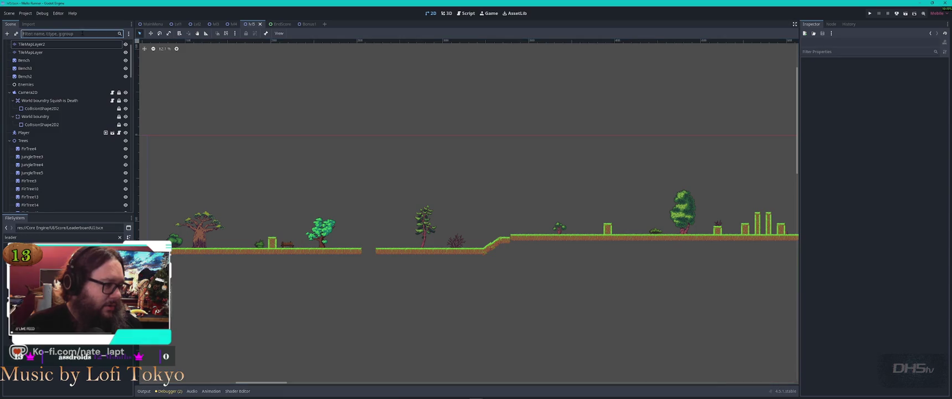
Step: Filter FileSystem for 'crack' and drag a cracker collectable above the bench
type("cra")
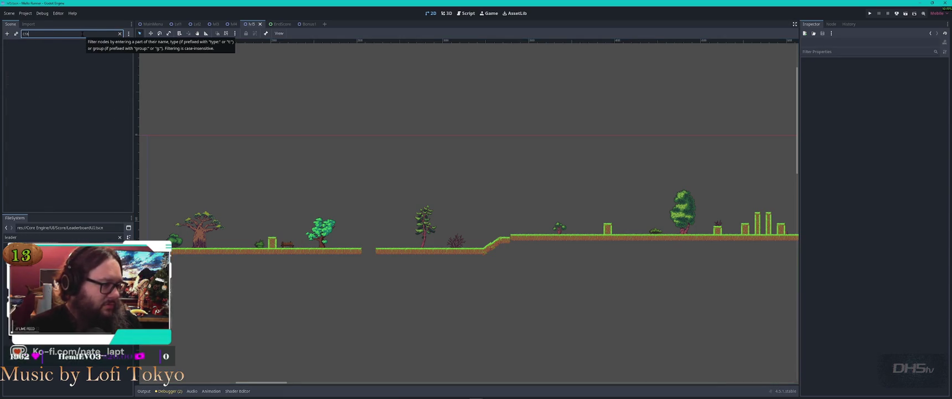
key("BackSpace")
triple_click(33, 237)
type("crack")
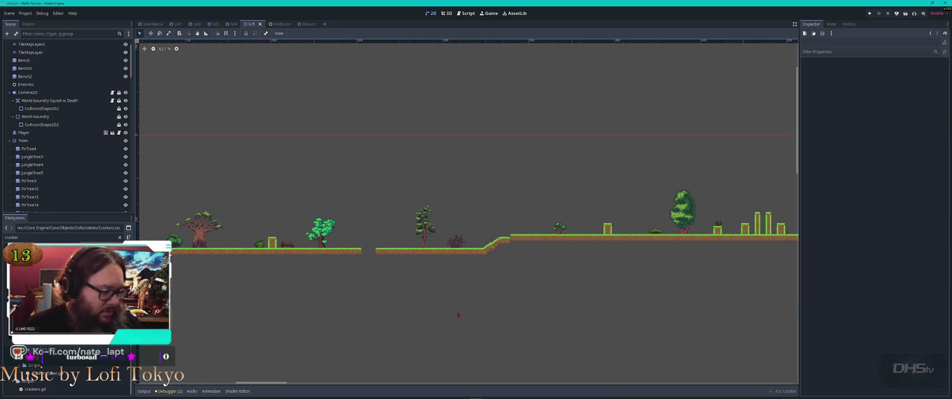
scroll(468, 221, "down", 3)
scroll(468, 222, "up", 10)
scroll(421, 277, "up", 6)
left_click_drag(449, 278, 272, 277)
mouse_move(33, 357)
left_mouse_down()
mouse_move(277, 282)
mouse_move(389, 287)
mouse_move(378, 273)
left_mouse_up()
scroll(48, 165, "up", 5)
scroll(48, 165, "down", 10)
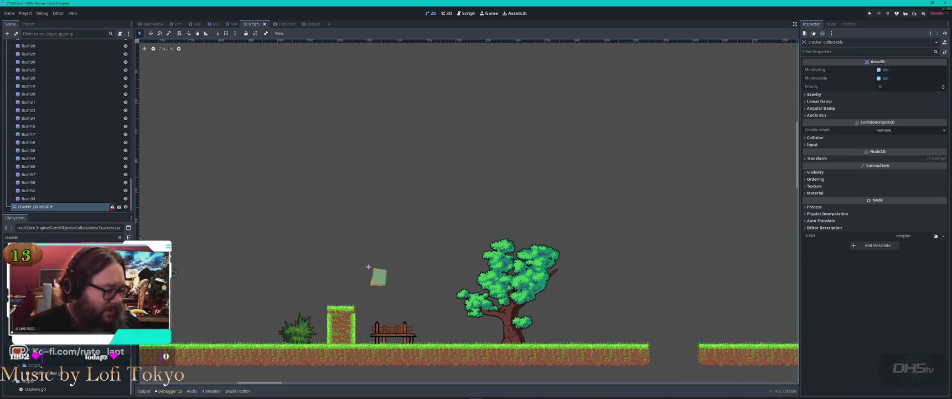
Step: Delete the cracker_collectable node from lvl5 and confirm the removal
mouse_move(112, 207)
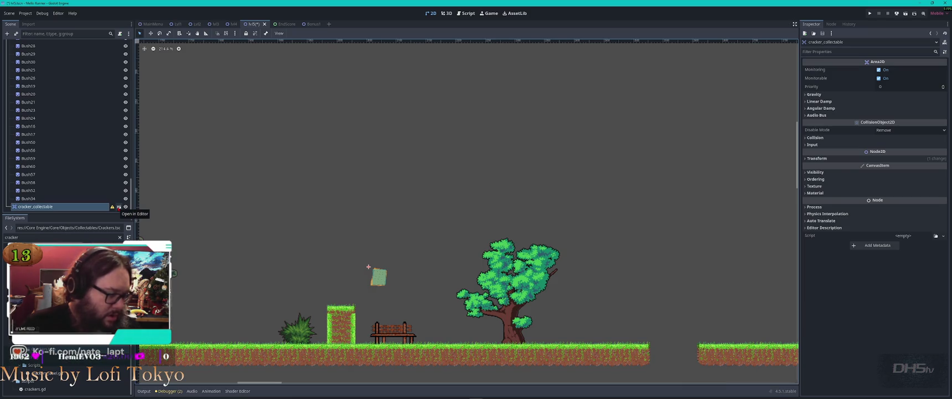
key("Delete")
key("Return")
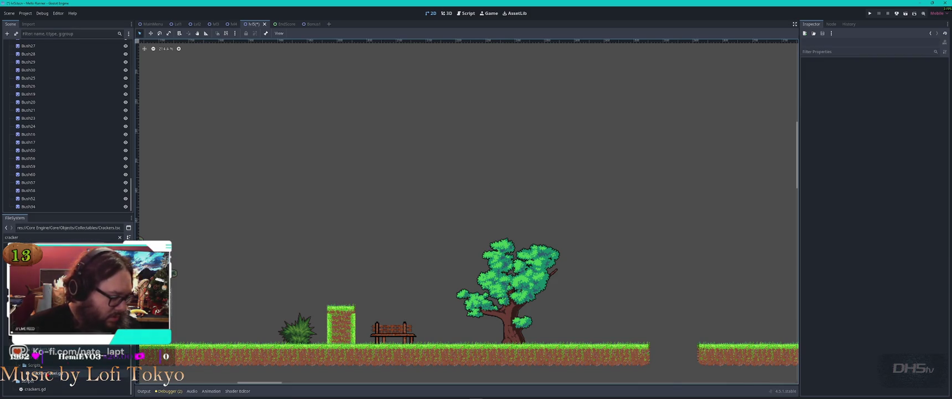
Step: Open the Crackers.tscn collectable scene from FileSystem, then close it
left_click(35, 389)
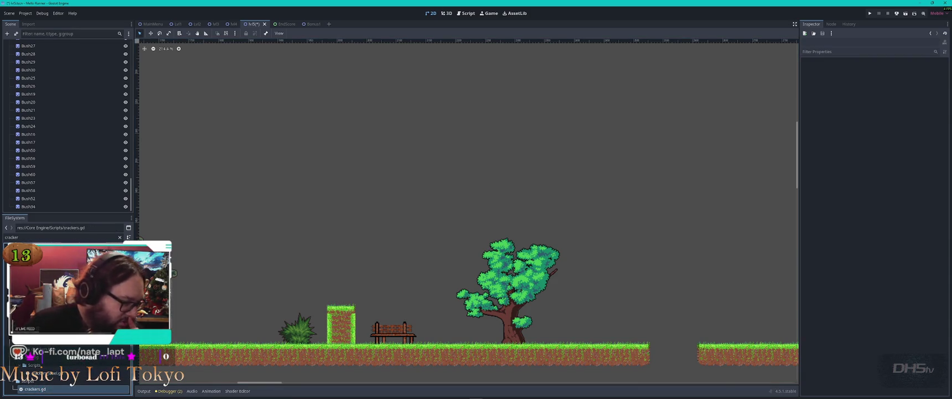
left_click(45, 373)
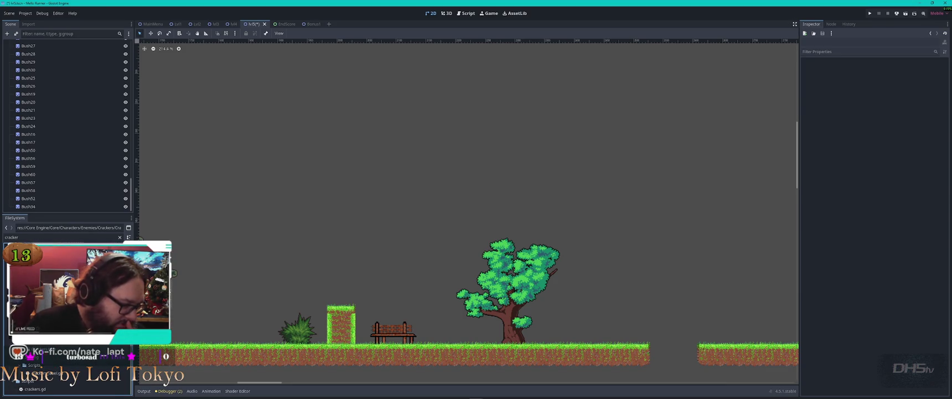
double_click(44, 381)
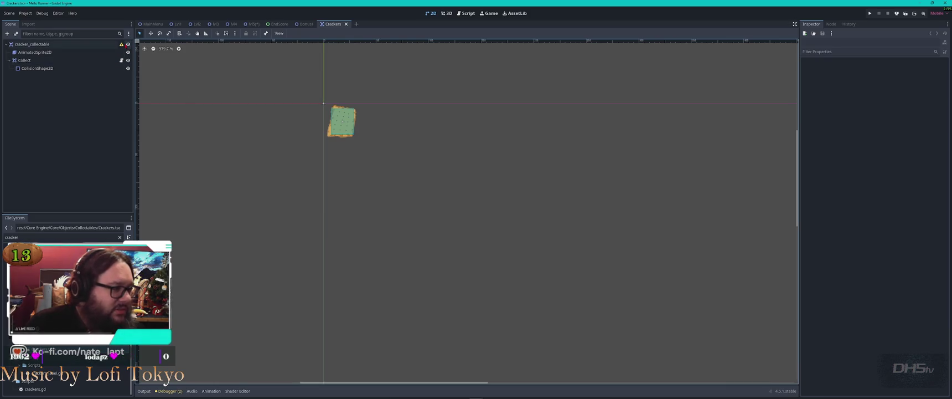
mouse_move(121, 45)
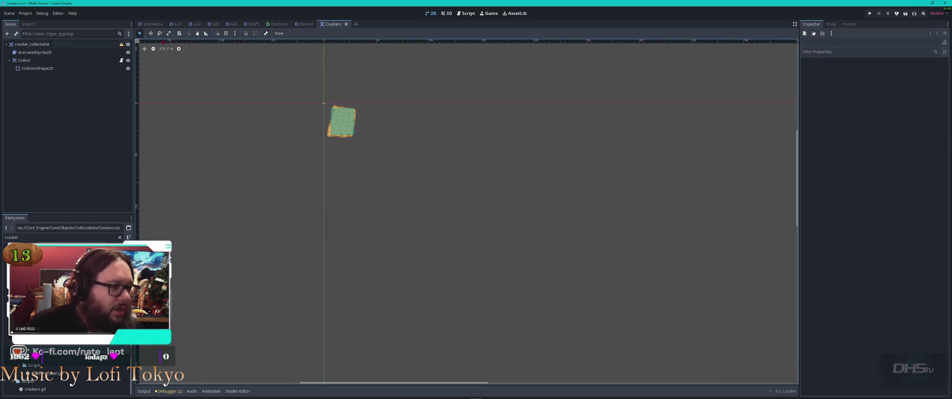
left_click(346, 24)
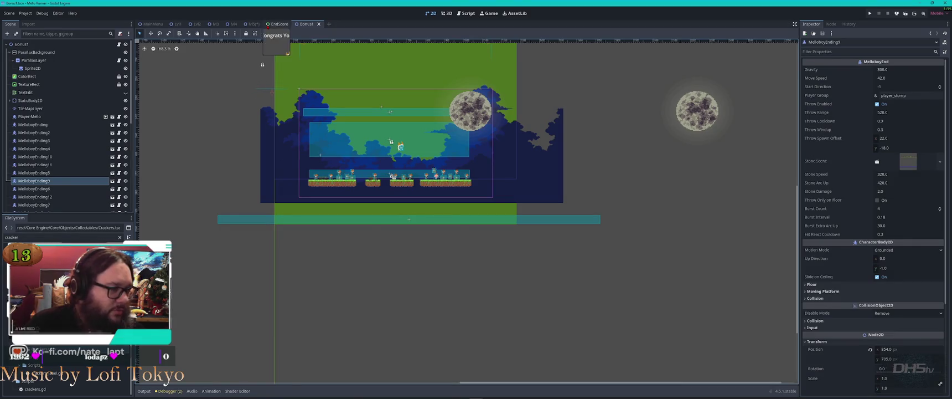
Step: Return to the lvl5 scene and reposition the level view
left_click(252, 24)
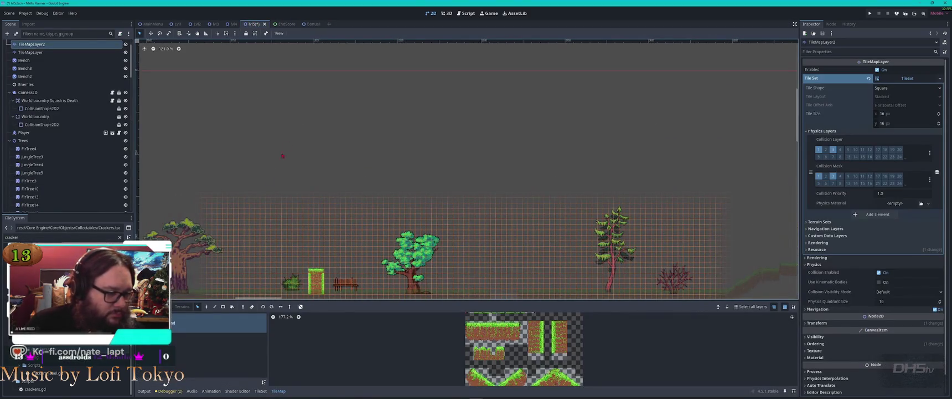
left_click(268, 149)
scroll(268, 166, "down", 5)
scroll(245, 241, "left", 10)
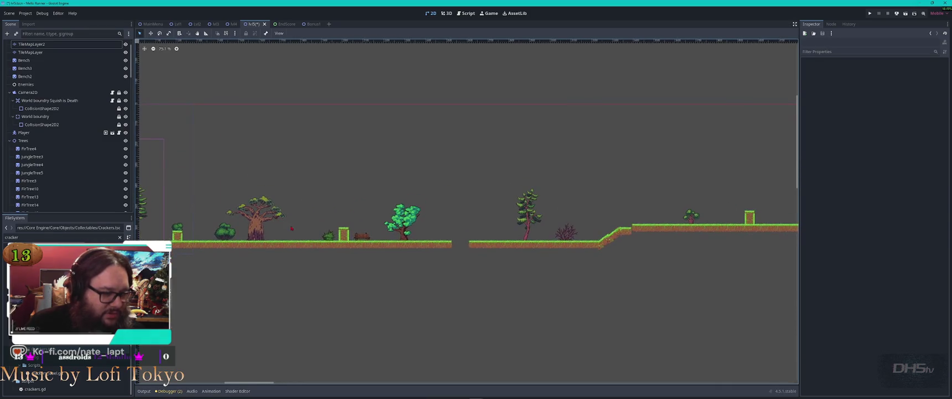
scroll(537, 218, "up", 6)
scroll(537, 218, "up", 3)
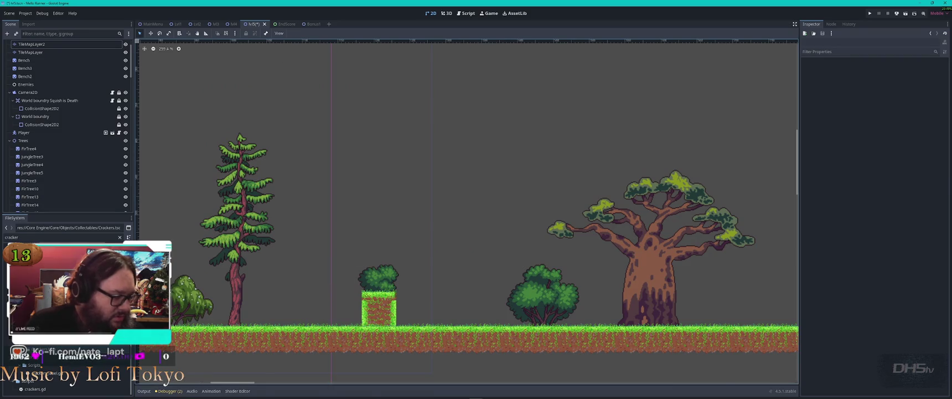
Step: Add a Node2D child under Lvl5 and rename it Collectables
scroll(55, 66, "up", 2)
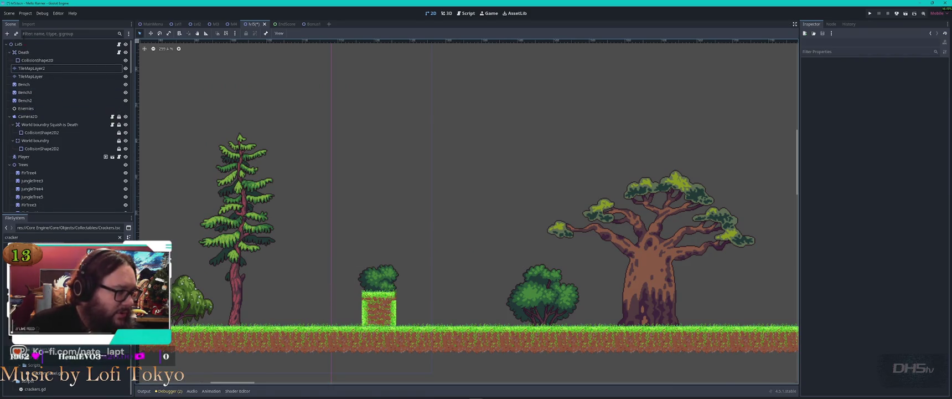
left_click(18, 44)
right_click(23, 46)
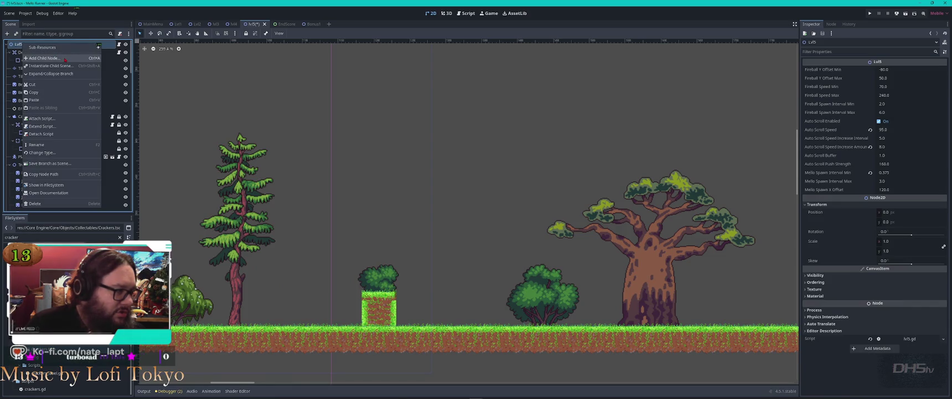
left_click(51, 58)
type("node2d")
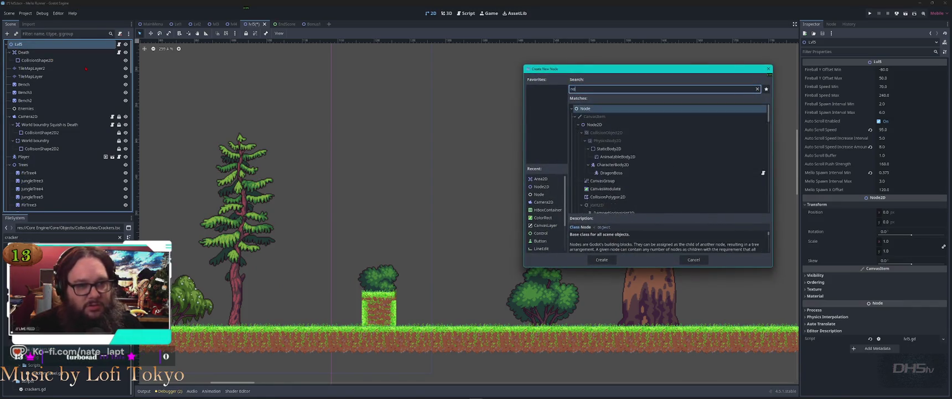
key("Return")
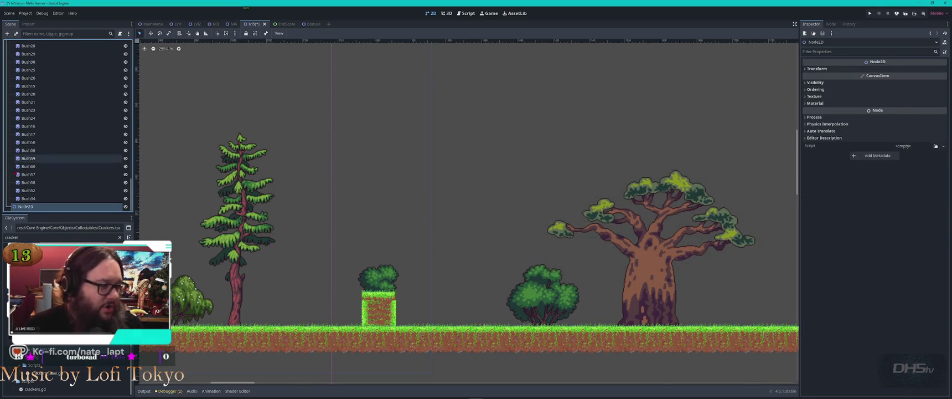
key("F2")
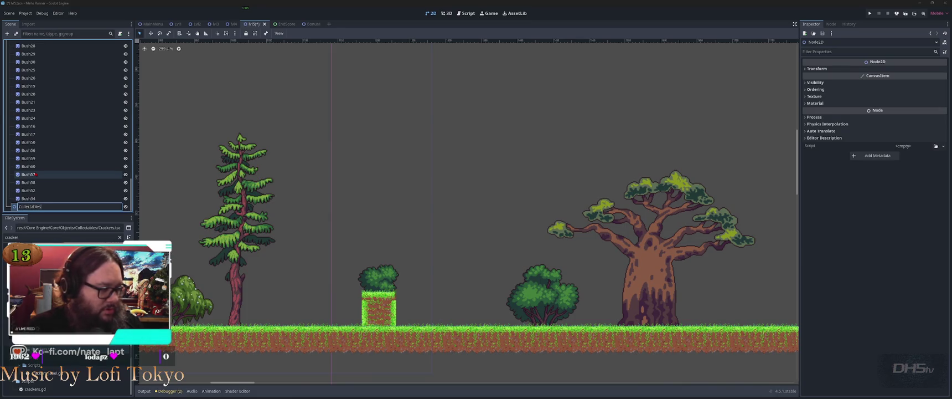
key("Return")
Step: Instance Crackers.tscn under Collectables, place it just above the grassy pillar, and run the scene
left_click_drag(30, 360, 43, 208)
scroll(219, 221, "down", 6)
left_click_drag(219, 220, 425, 219)
mouse_move(298, 154)
left_mouse_down()
mouse_move(332, 158)
mouse_move(551, 270)
left_mouse_up()
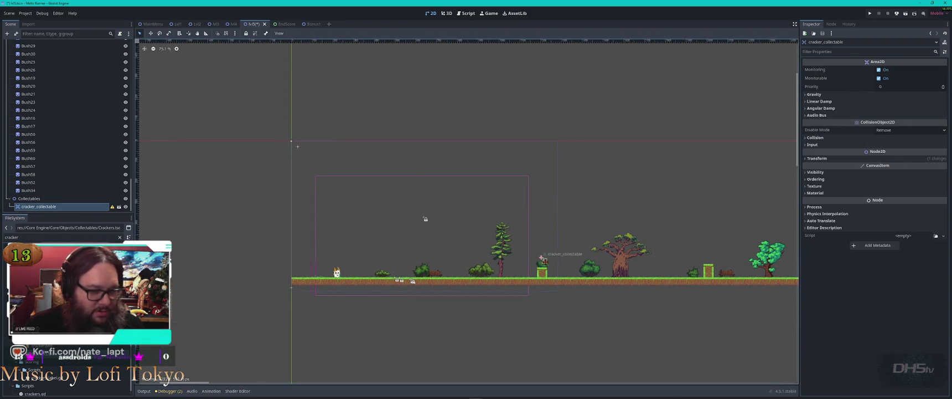
scroll(554, 271, "up", 5)
scroll(563, 270, "up", 3)
key("Up")
key("Up")
key("Up")
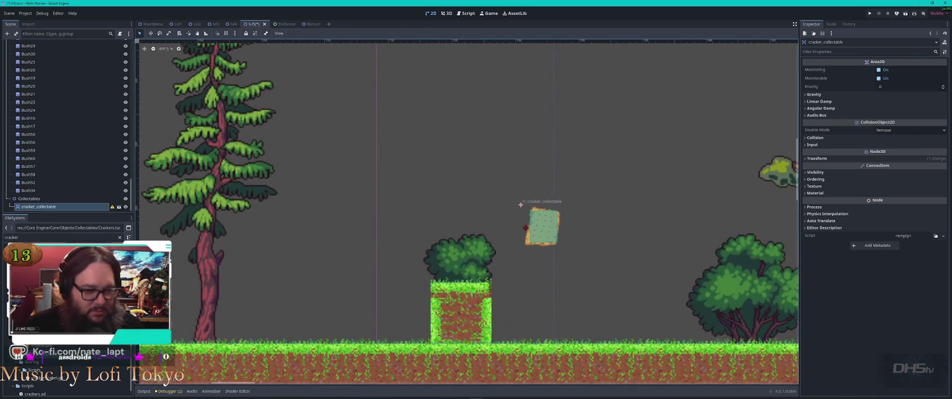
left_click_drag(539, 211, 567, 182)
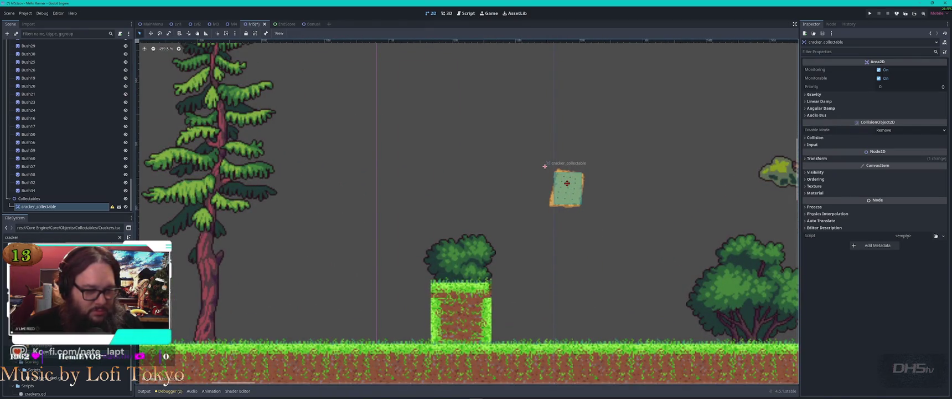
key("F6")
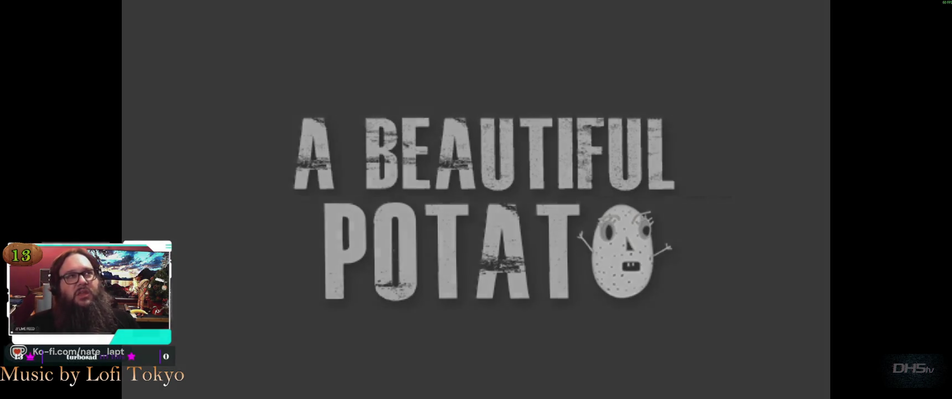
Step: Start the game, jump onto the pillar to grab the cracker, then exit via the pause menu
key("Return")
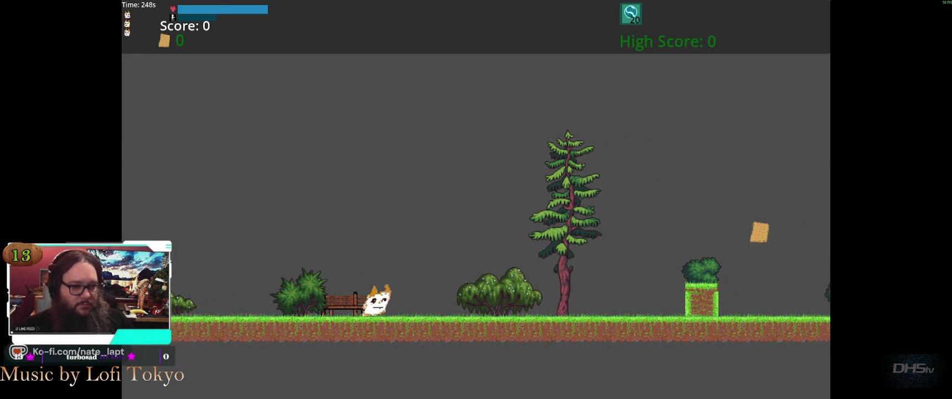
key("space")
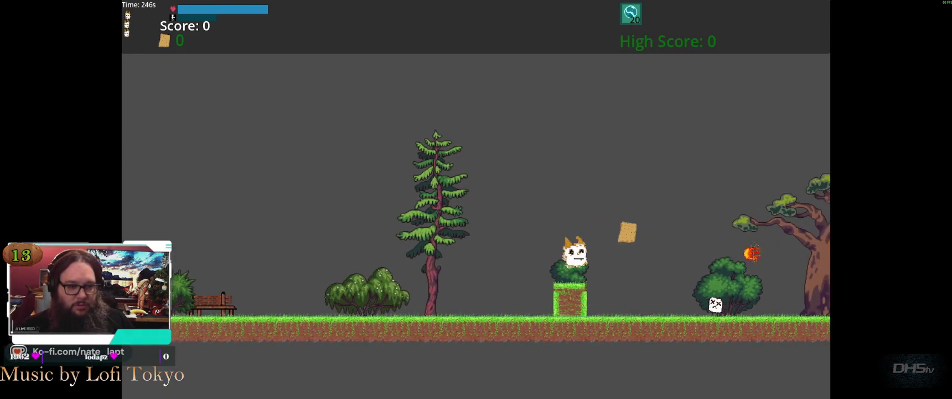
key("space")
key("Escape")
key("Down")
key("Return")
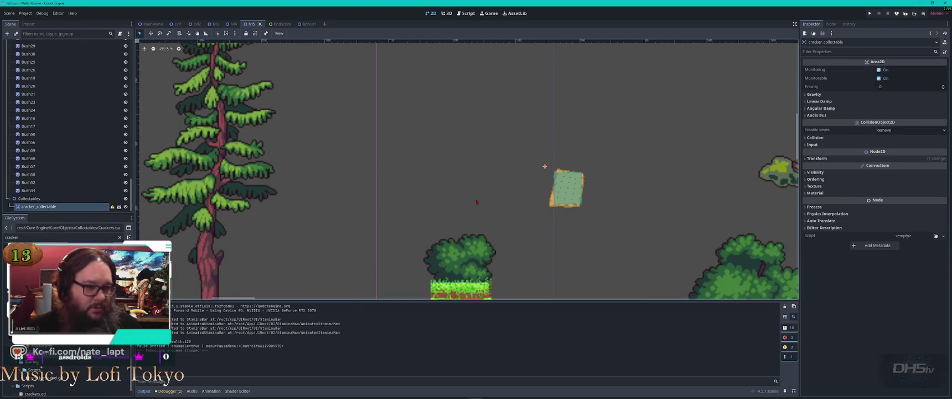
Step: Duplicate the cracker and place cracker_collectable2 over the gap between the ground platforms
scroll(477, 202, "down", 6)
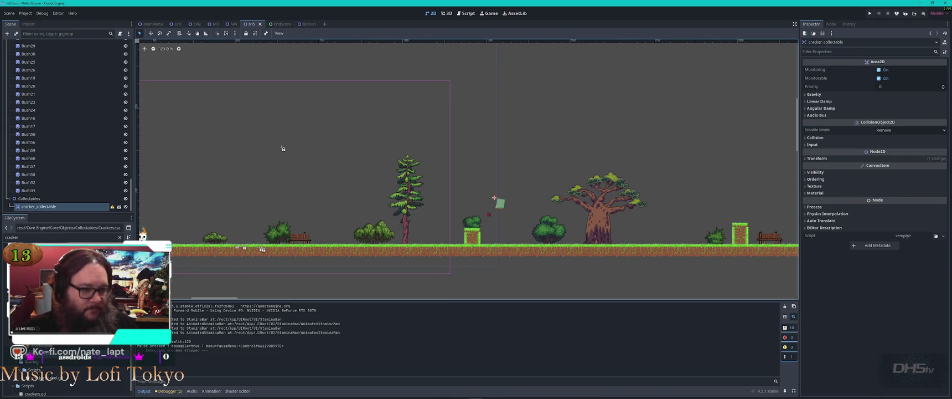
mouse_move(447, 195)
left_mouse_down()
mouse_move(455, 184)
mouse_move(768, 176)
mouse_move(704, 195)
mouse_move(361, 180)
left_mouse_up()
key("ctrl+d")
mouse_move(387, 157)
left_mouse_down()
mouse_move(518, 186)
mouse_move(493, 183)
left_mouse_up()
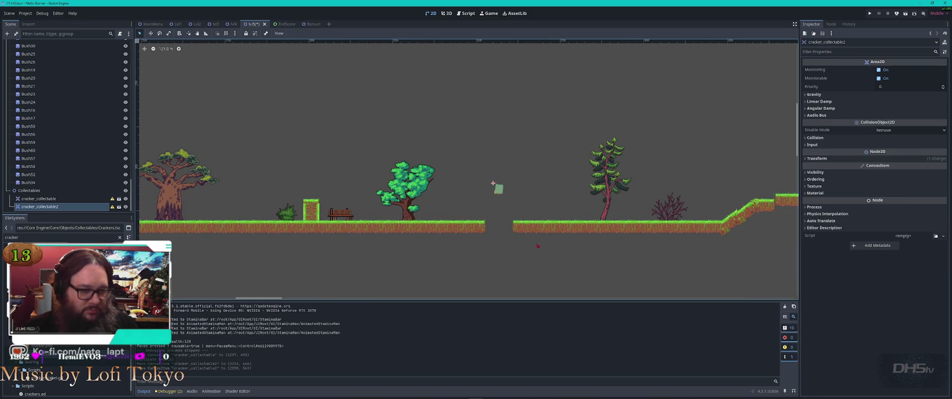
scroll(524, 223, "up", 6)
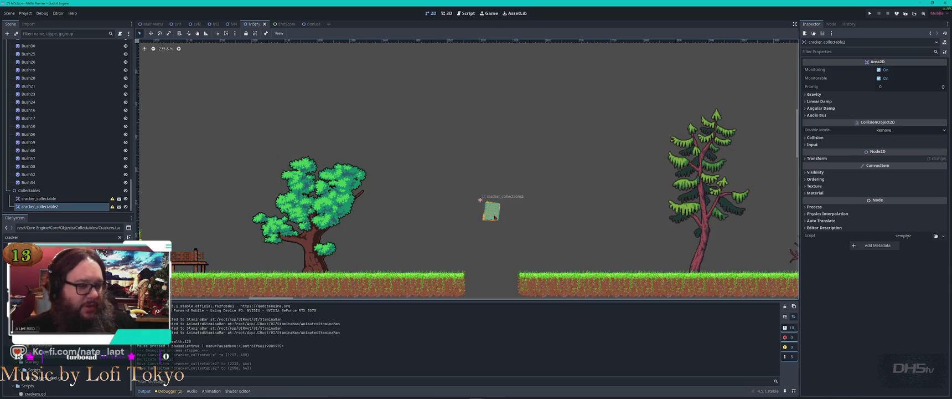
scroll(494, 217, "down", 6)
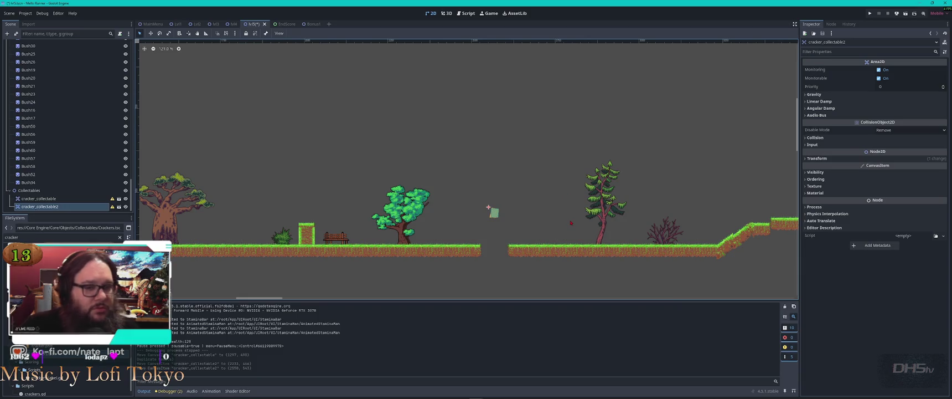
mouse_move(489, 207)
left_mouse_down()
mouse_move(133, 163)
mouse_move(128, 175)
mouse_move(284, 203)
left_mouse_up()
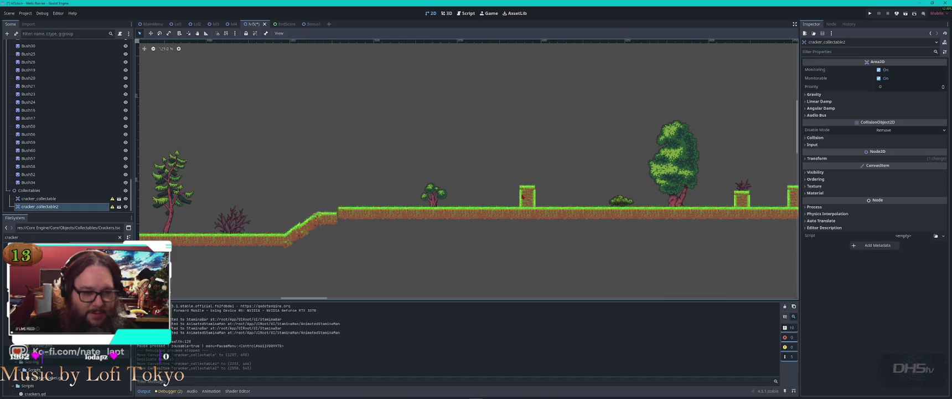
left_click(554, 194)
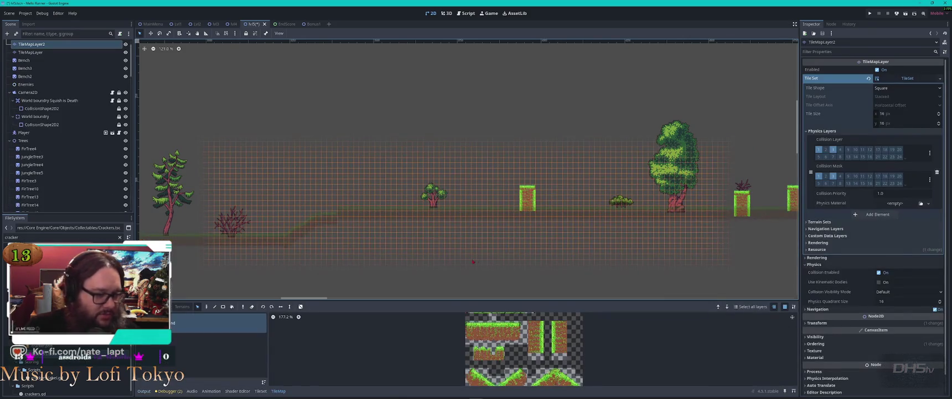
Step: Remove the accidental TileMapLayer3 duplicate of the tile layer
scroll(553, 194, "up", 3)
left_click_drag(509, 207, 509, 220)
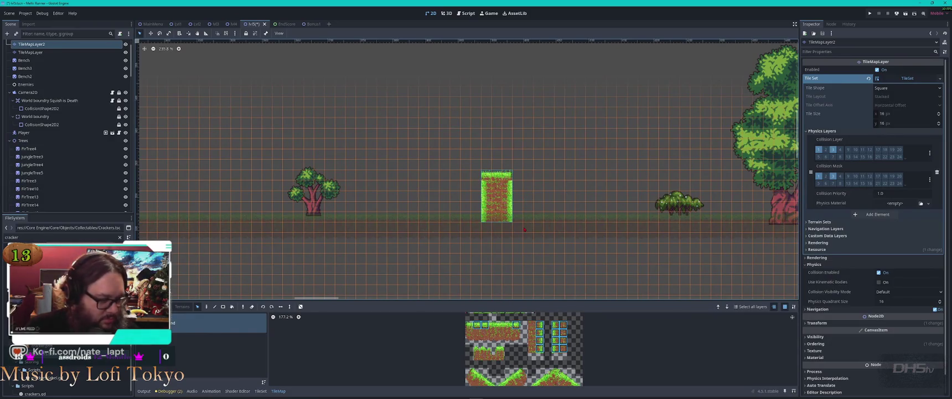
key("ctrl+d")
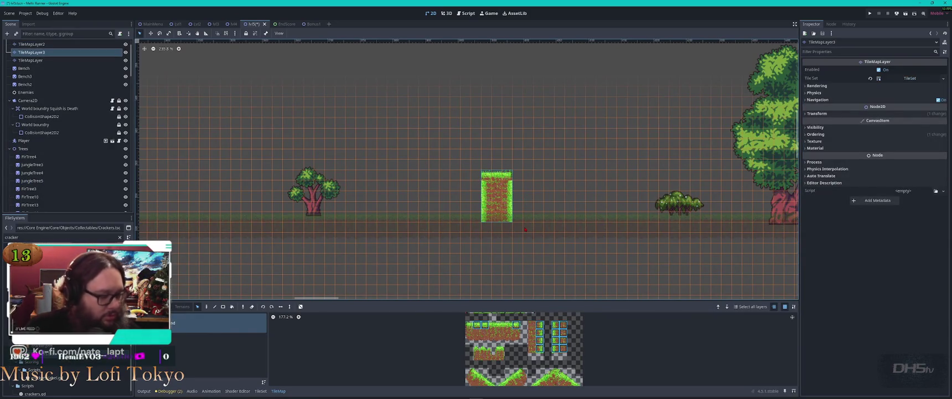
key("Delete")
Step: Stamp three grass-topped pillars onto the ground on TileMapLayer2
left_click(488, 176)
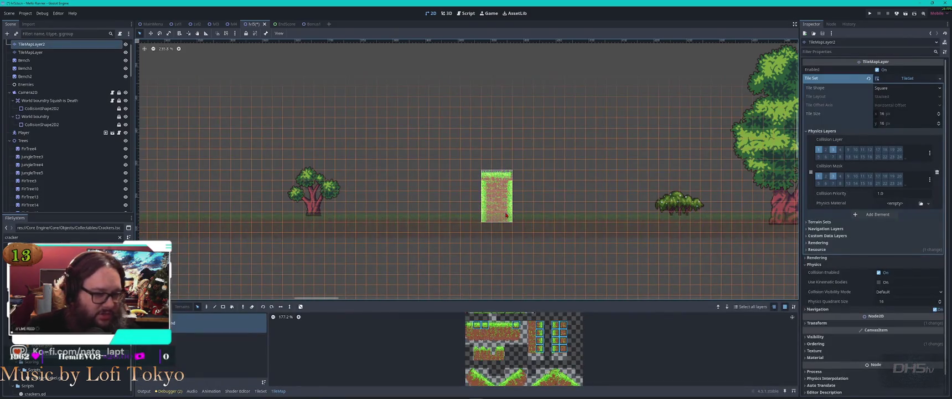
left_click(506, 217)
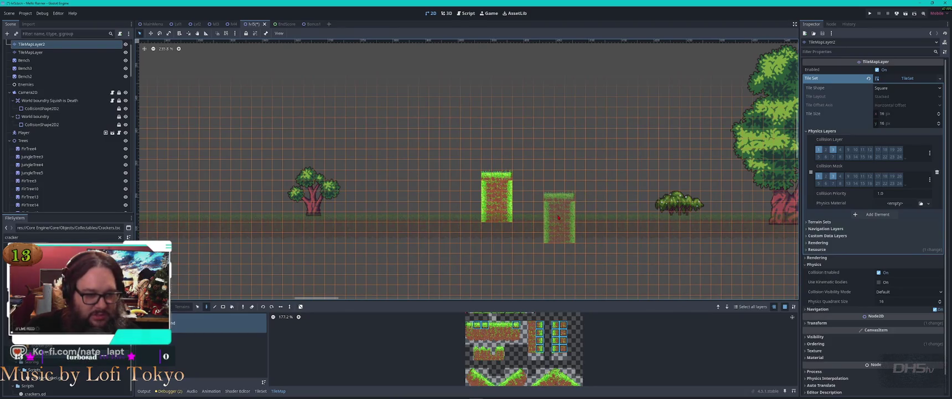
left_click(585, 217)
scroll(470, 233, "down", 5)
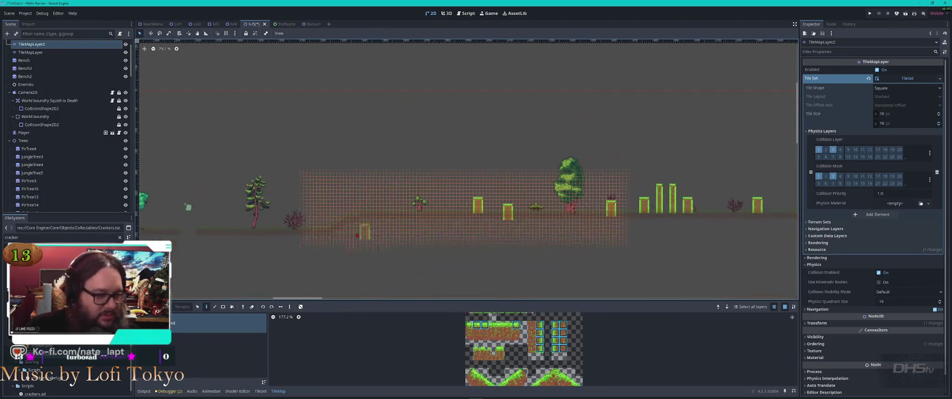
scroll(459, 171, "up", 4)
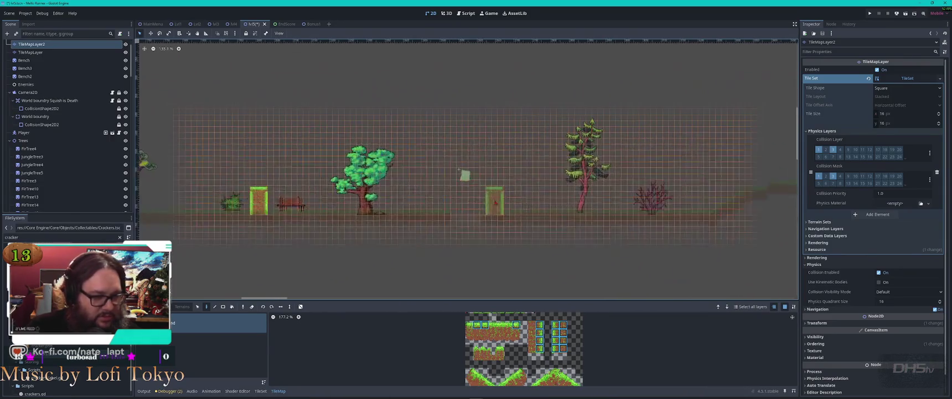
scroll(520, 219, "up", 4)
left_click(519, 206)
Step: Undo the stray tile strips painted beneath the ground
key("Escape")
left_click_drag(533, 230, 539, 253)
key("Escape")
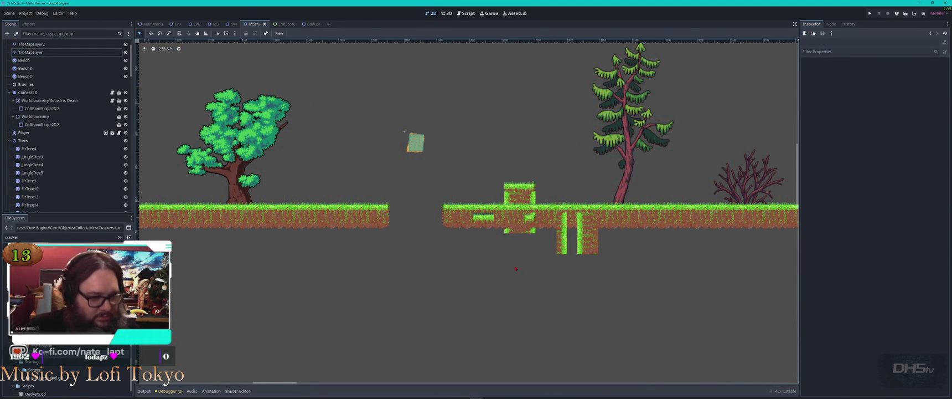
key("ctrl+z")
key("ctrl+shift+z")
key("ctrl+shift+z")
key("ctrl+shift+z")
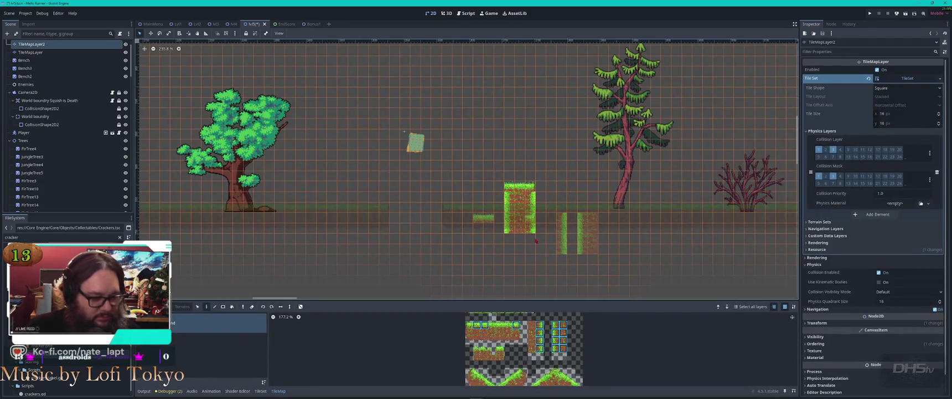
key("ctrl+z")
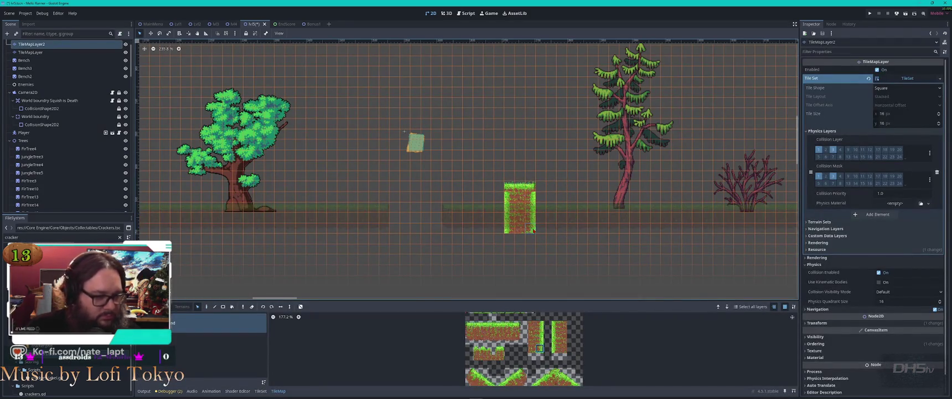
Step: Pick a different tile from the tile set and zoom out over the level
left_click(516, 231, "ctrl")
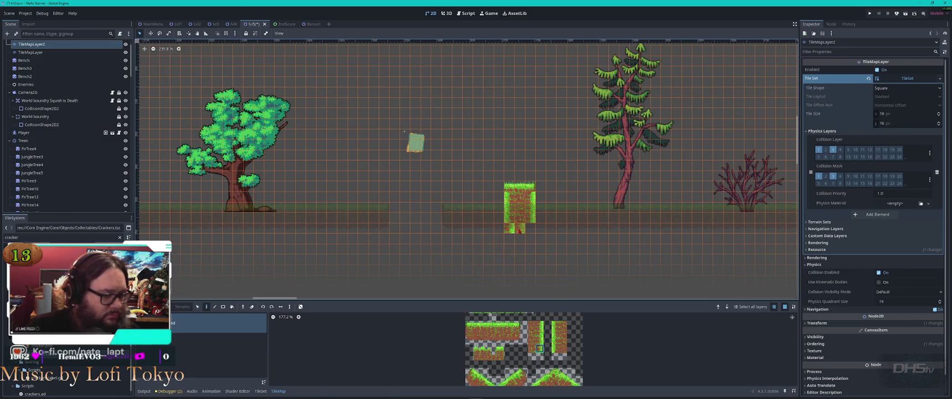
key("Escape")
scroll(546, 247, "down", 9)
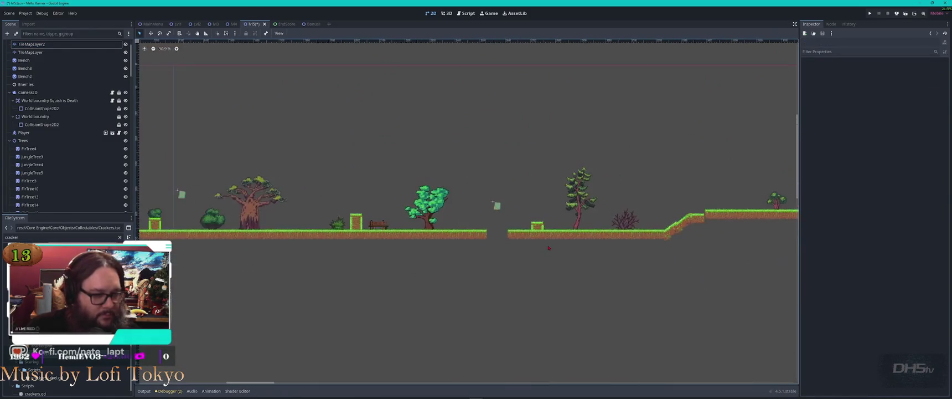
scroll(598, 221, "right", 5)
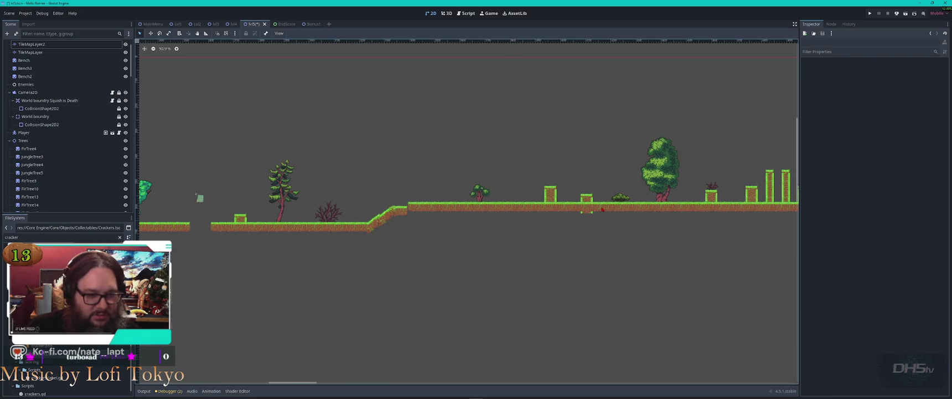
Step: Reselect the second TileMapLayer, erase the right pillar's bottom row, and pick the left pillar as a brush
scroll(602, 209, "up", 10)
left_click(558, 226)
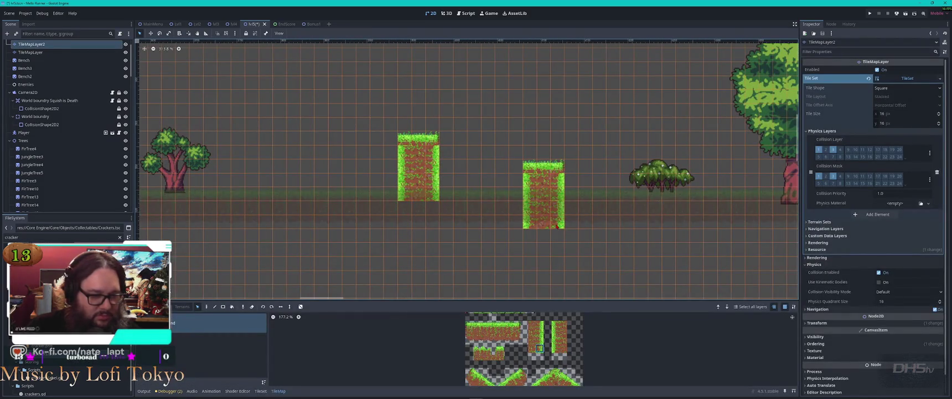
key("d")
left_click_drag(557, 222, 529, 221)
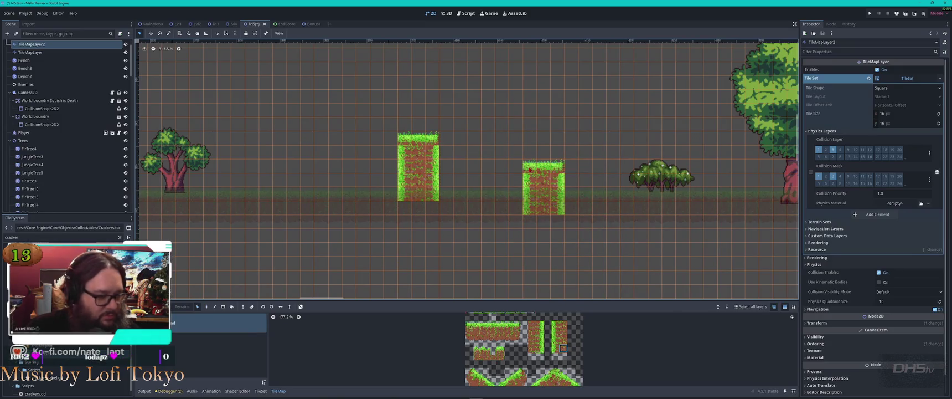
mouse_move(400, 144)
left_mouse_down()
mouse_move(439, 211)
mouse_move(445, 204)
left_mouse_up()
left_click_drag(421, 142, 440, 201)
Step: Stamp the left-pillar pattern onto the sloped ground and erase the tiles beneath the right pillar
scroll(556, 214, "down", 3)
scroll(691, 222, "right", 5)
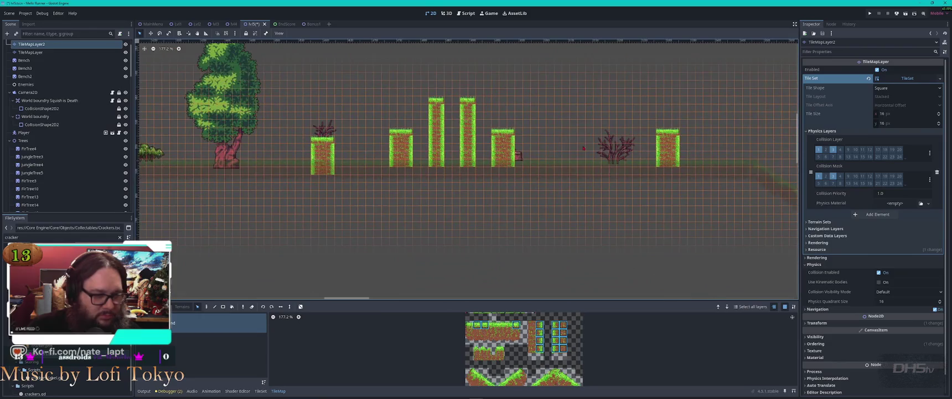
scroll(648, 159, "right", 4)
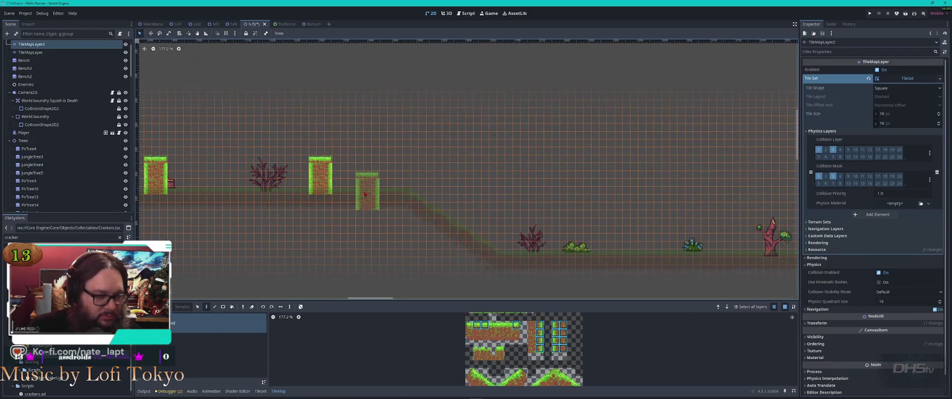
scroll(385, 192, "up", 6)
left_click(387, 197)
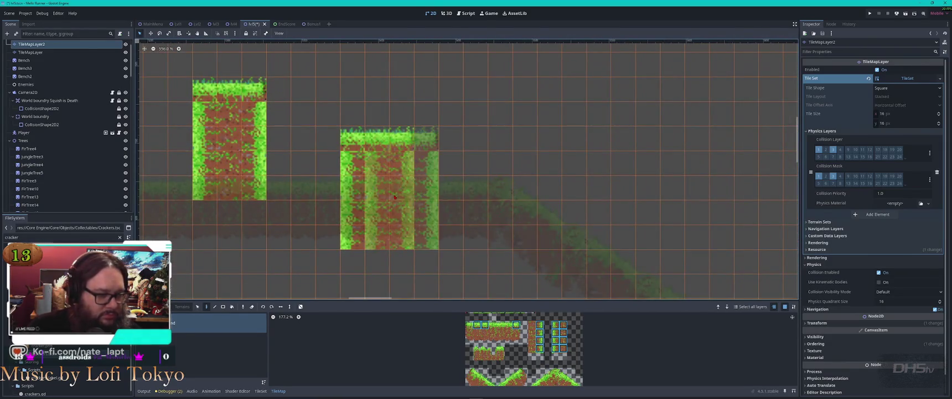
left_click_drag(410, 238, 355, 239)
scroll(386, 217, "down", 7)
Step: Pick the right pillar's tiles as a new brush and stamp that pillar onto the ground
mouse_move(378, 200)
left_mouse_down()
mouse_move(399, 220)
mouse_move(389, 218)
left_mouse_up()
scroll(627, 249, "up", 5)
key("d")
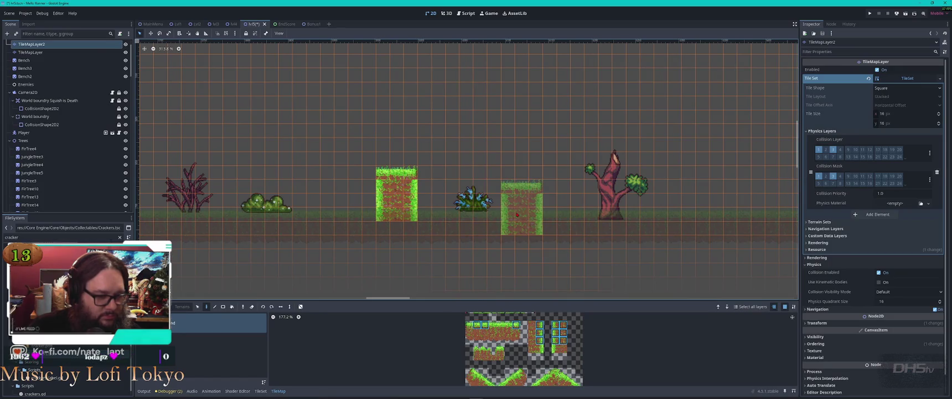
left_click(516, 206)
scroll(609, 211, "right", 10)
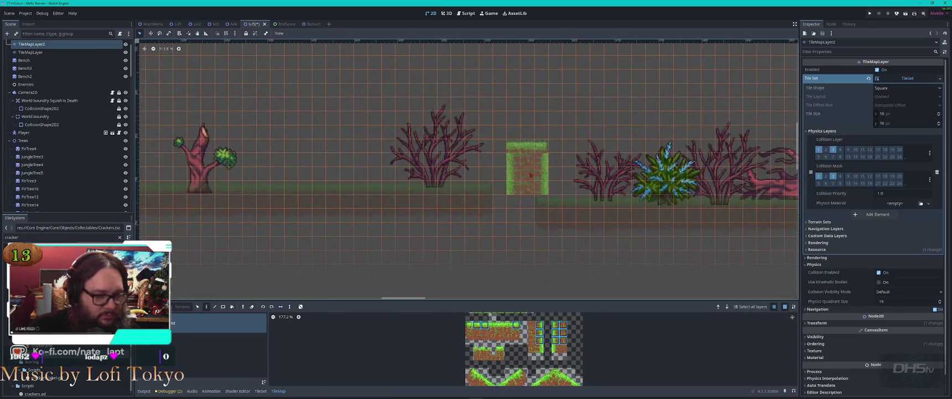
scroll(515, 194, "right", 5)
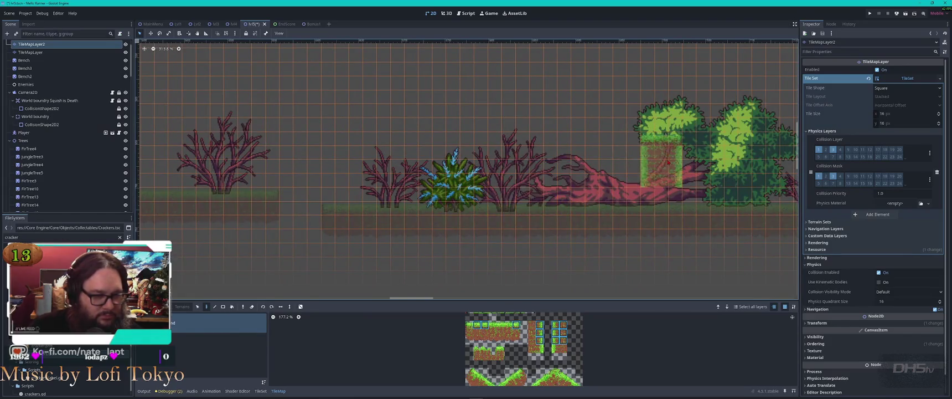
scroll(660, 160, "down", 3)
scroll(657, 159, "right", 10)
scroll(492, 204, "up", 3)
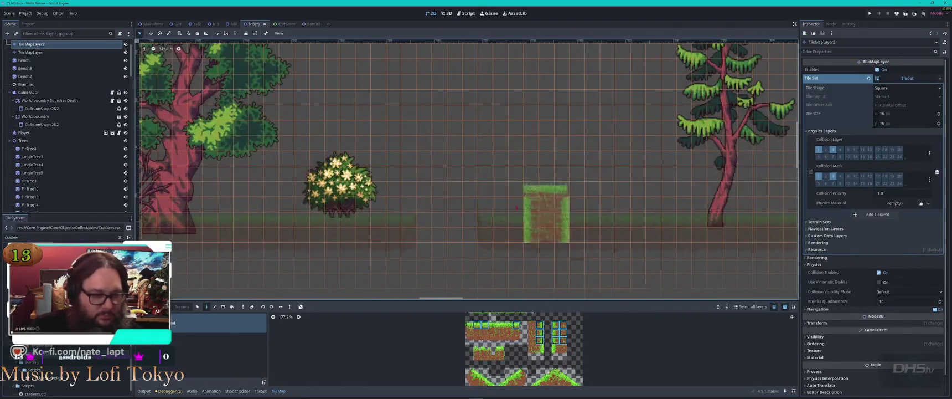
scroll(537, 191, "down", 3)
scroll(536, 190, "right", 2)
scroll(537, 190, "right", 5)
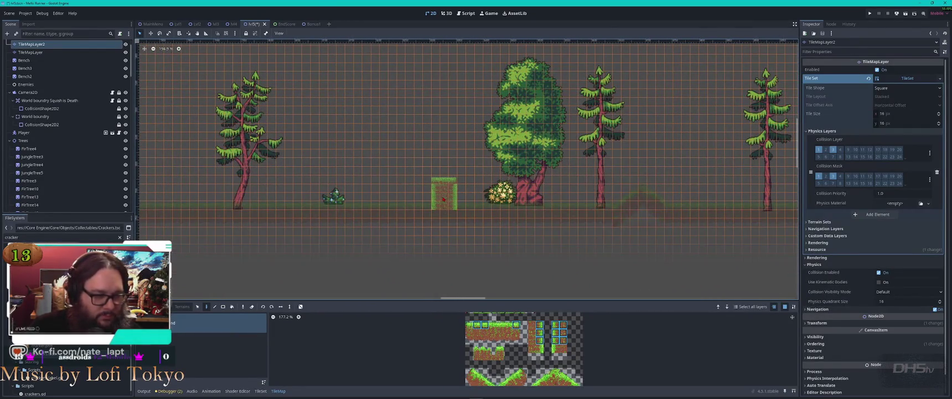
Step: Place grass blocks beside the round tree, near the right pine and left of the big tree
left_click(443, 199)
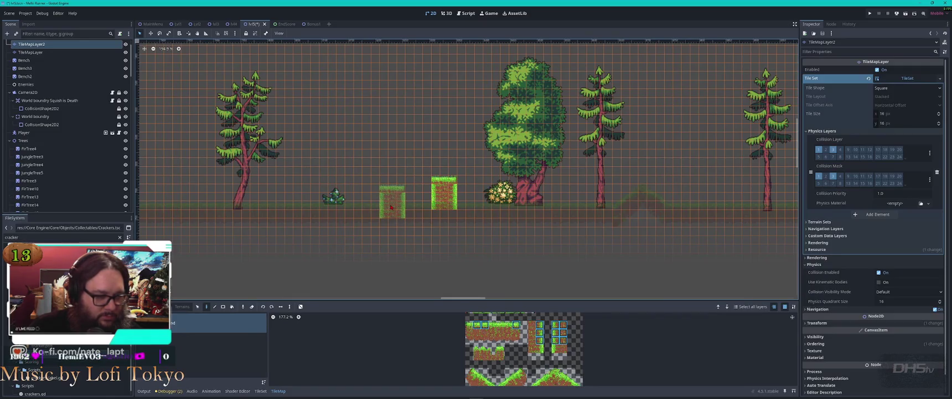
left_click(390, 216)
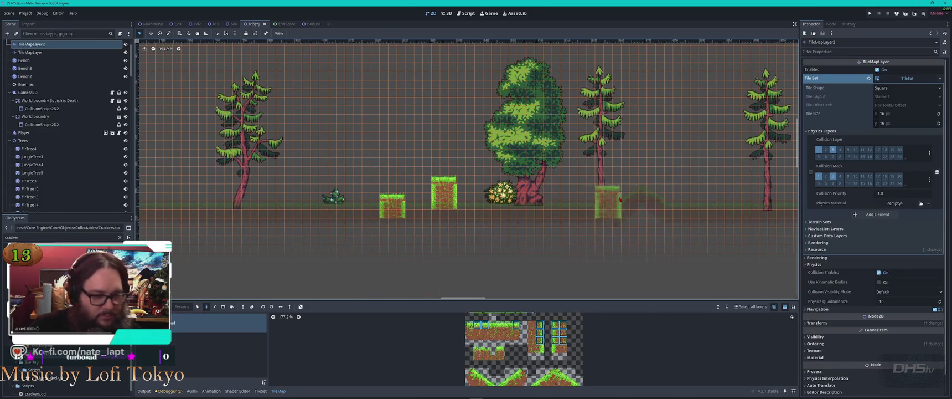
scroll(593, 196, "right", 2)
scroll(593, 196, "right", 3)
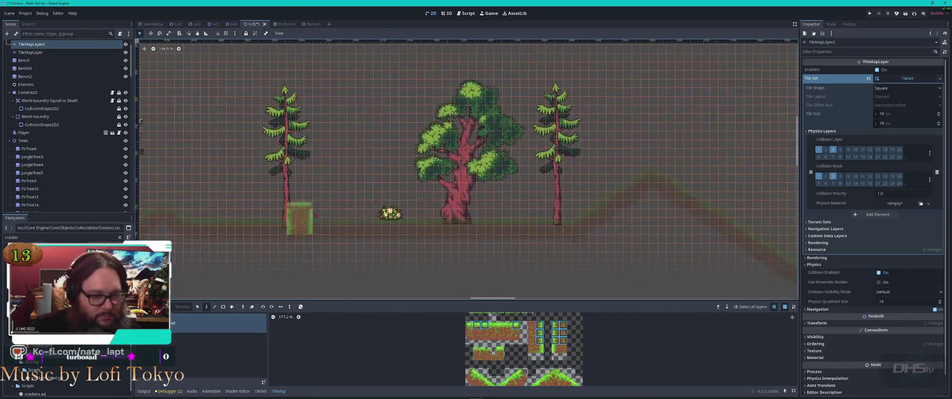
left_click(513, 210)
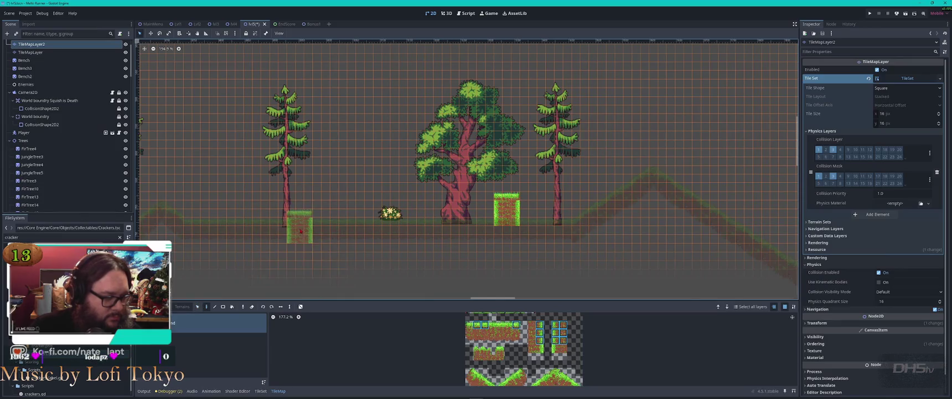
left_click(325, 221)
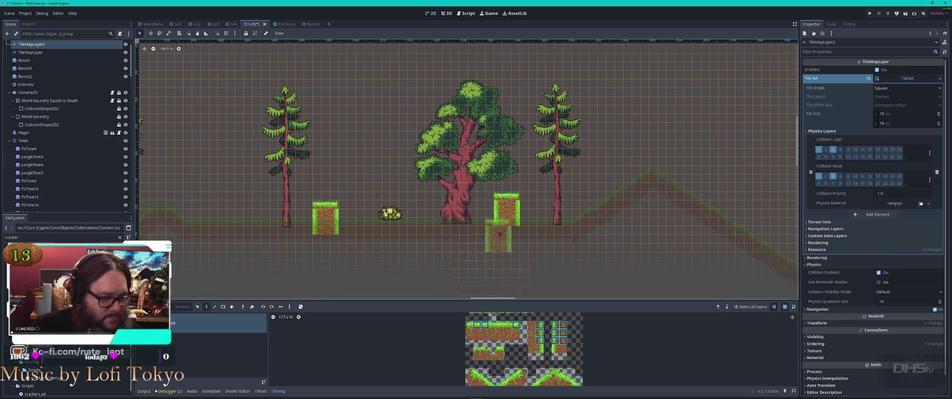
scroll(497, 236, "down", 5)
scroll(328, 186, "up", 4)
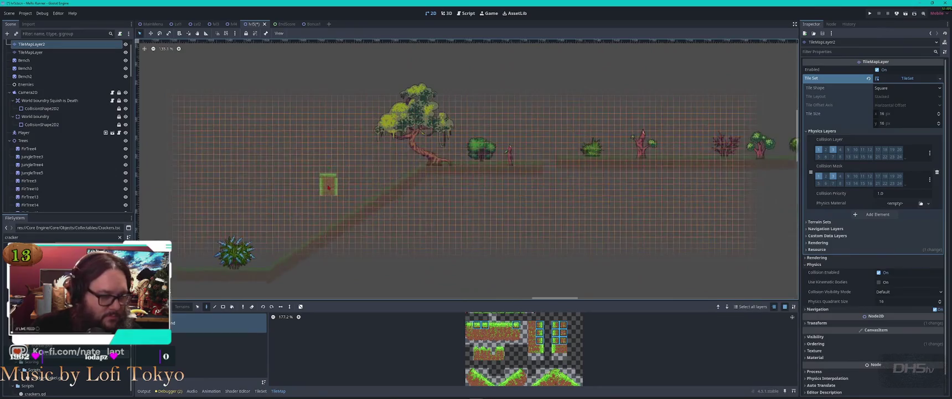
scroll(330, 177, "up", 2)
Step: Place tile blocks near the bush and beside the bare tree, undoing an unwanted stacked column
left_click(493, 157)
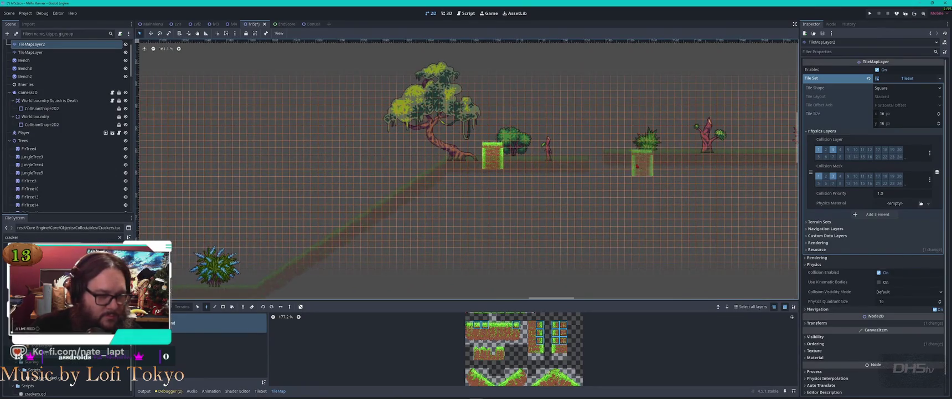
left_click_drag(623, 161, 315, 180)
scroll(351, 173, "up", 5)
left_click(381, 170)
left_click(491, 160)
left_click(487, 123)
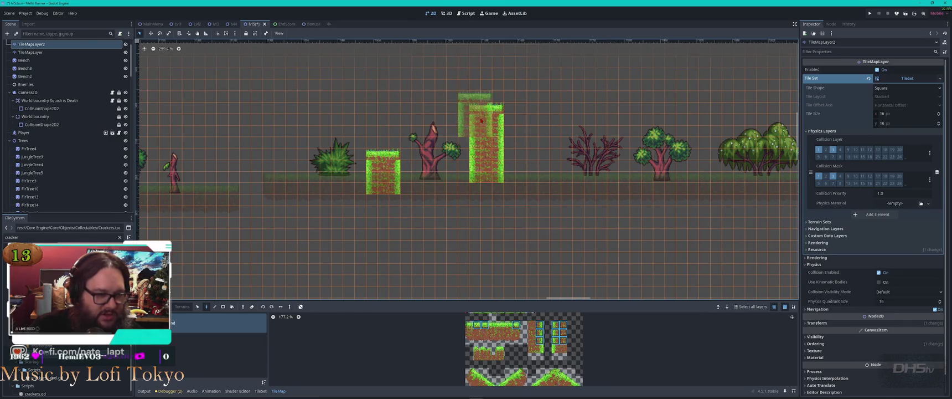
key("ctrl+z")
key("ctrl+z")
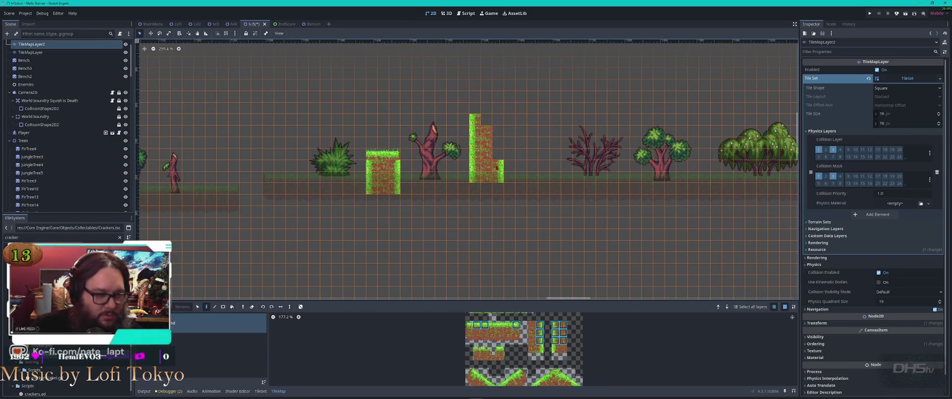
key("ctrl+z")
key("ctrl+z")
key("ctrl+z")
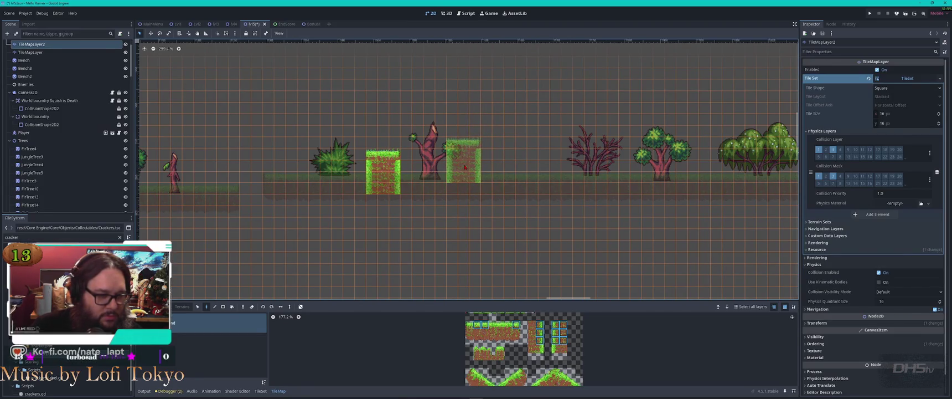
Step: Build a taller tile column next to the bare tree and set a grass block at ground level
left_click(465, 167)
left_click(465, 134)
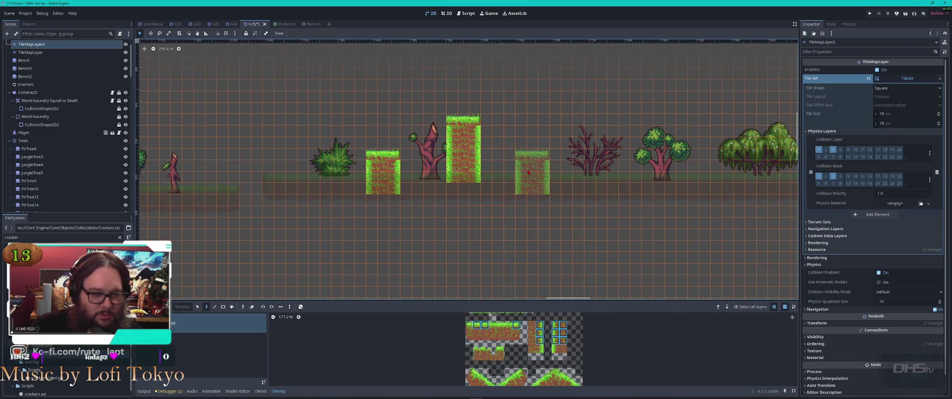
left_click(533, 184)
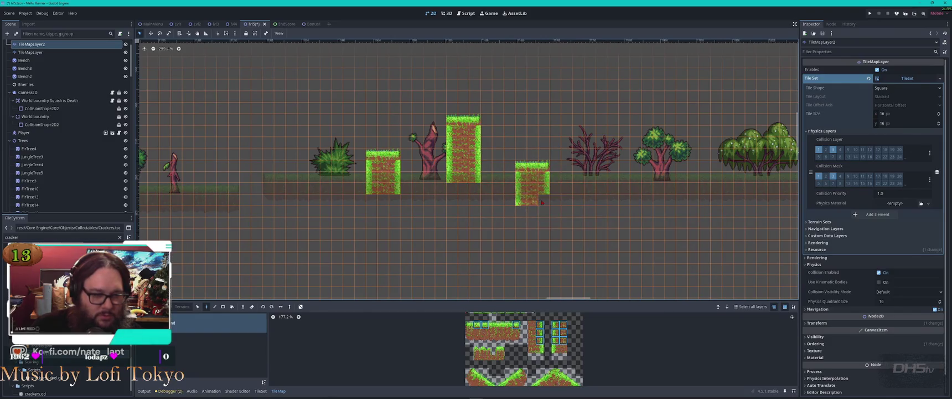
scroll(514, 205, "down", 4)
scroll(388, 166, "right", 5)
scroll(324, 130, "up", 2)
scroll(324, 129, "up", 5)
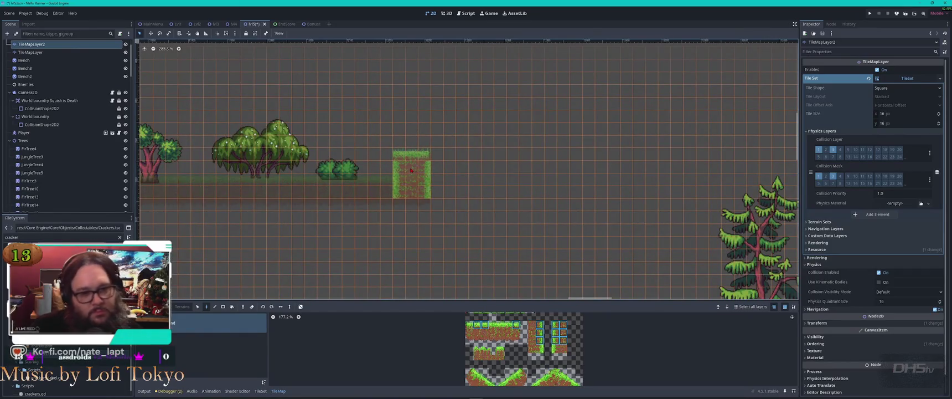
scroll(413, 164, "down", 3)
scroll(412, 164, "down", 3)
scroll(421, 166, "up", 5)
scroll(361, 220, "up", 1)
Step: Shift the tall grass pillar right, then paint three more grass pillars beside the small bush
left_click_drag(360, 221, 370, 220)
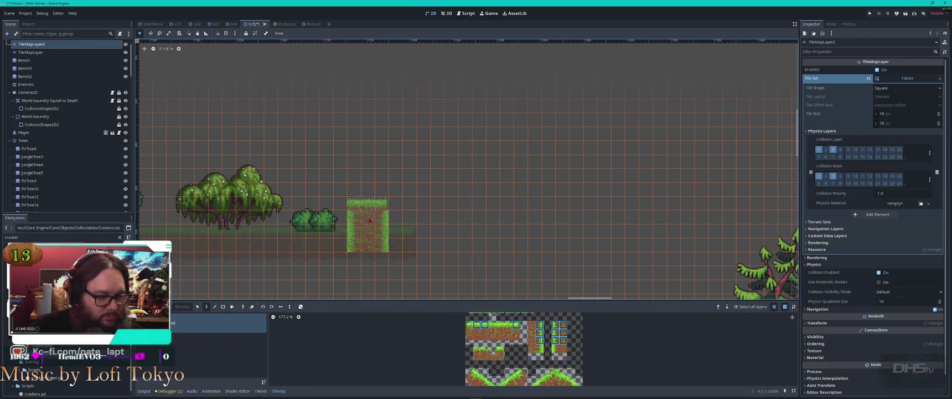
left_click_drag(369, 220, 390, 220)
scroll(390, 219, "down", 2)
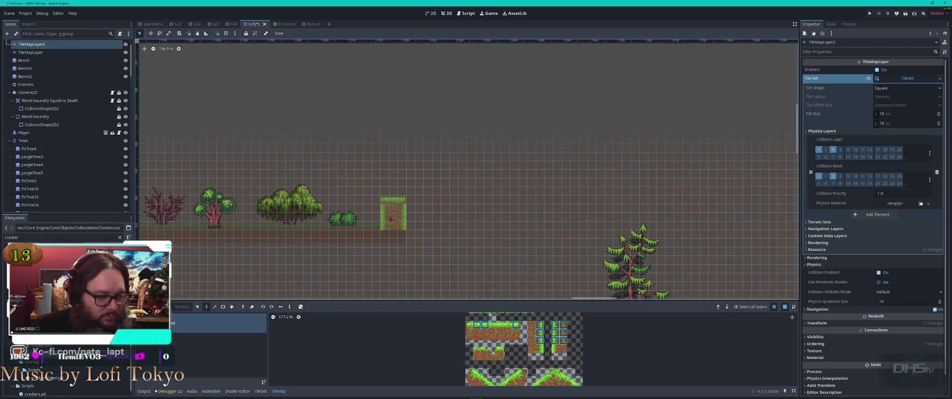
left_click(391, 220)
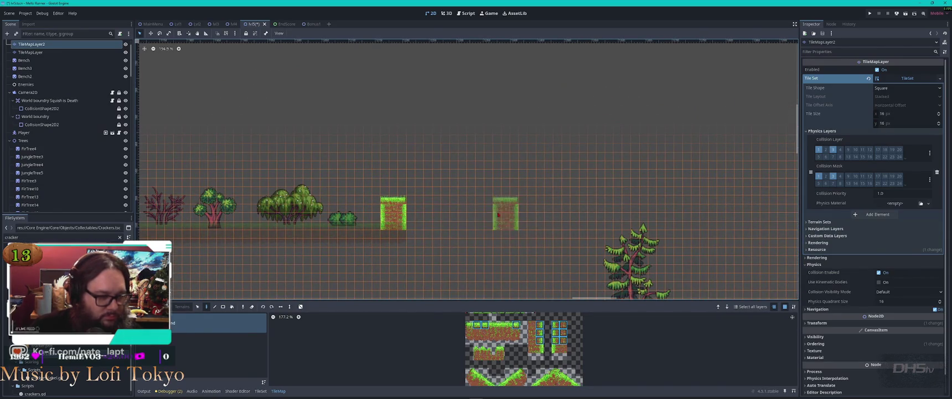
scroll(470, 207, "up", 3)
scroll(481, 235, "down", 5)
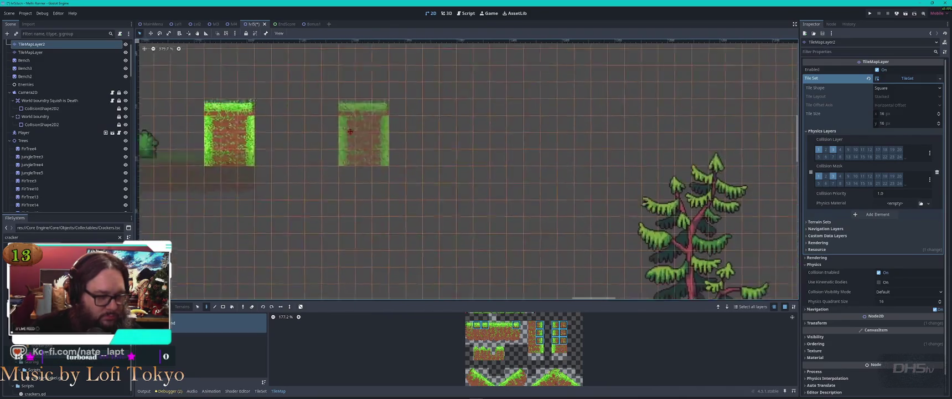
scroll(354, 216, "down", 3)
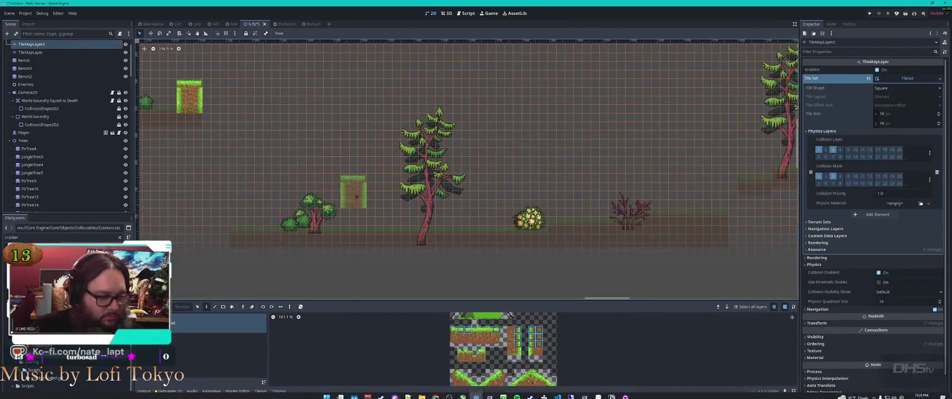
left_click(364, 218)
left_click(365, 204)
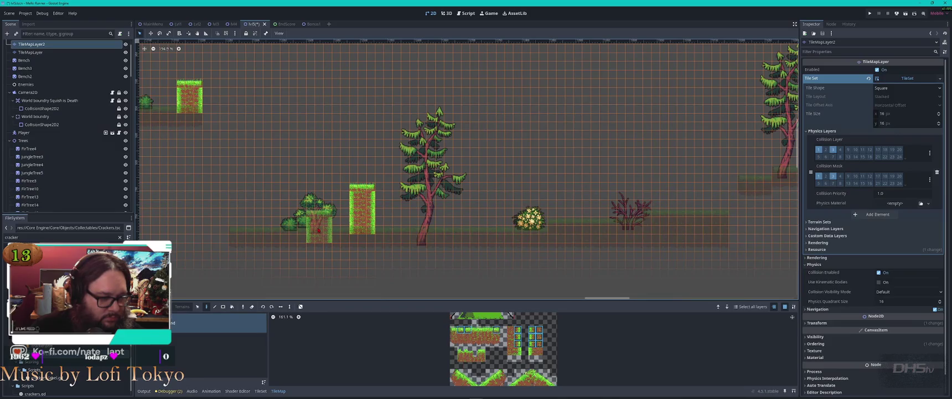
left_click(319, 229)
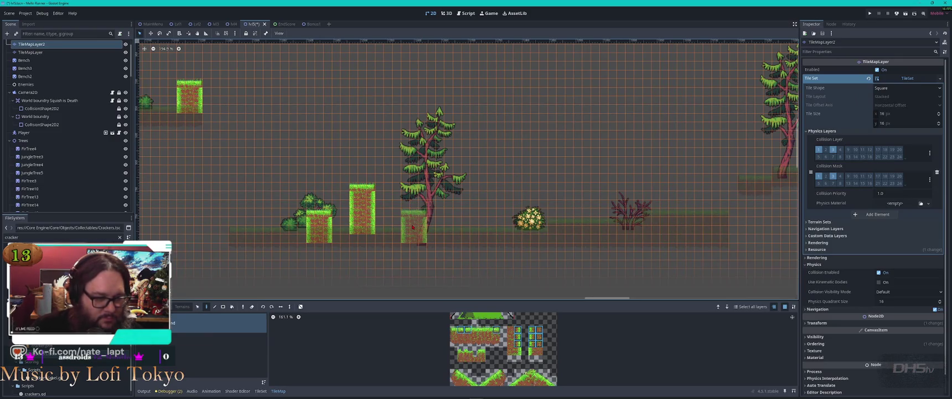
scroll(657, 235, "down", 4)
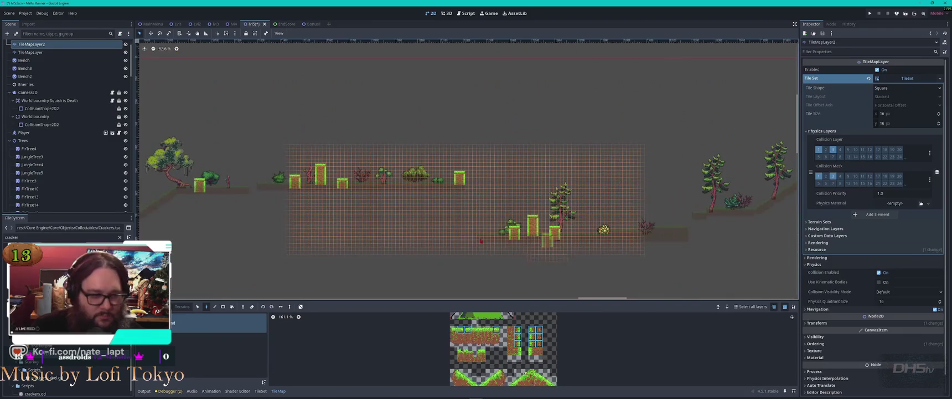
scroll(272, 216, "down", 3)
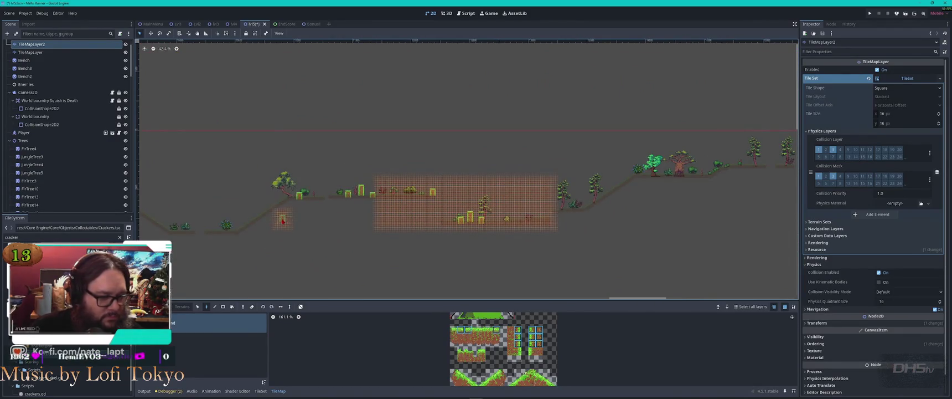
key("Escape")
scroll(483, 202, "up", 3)
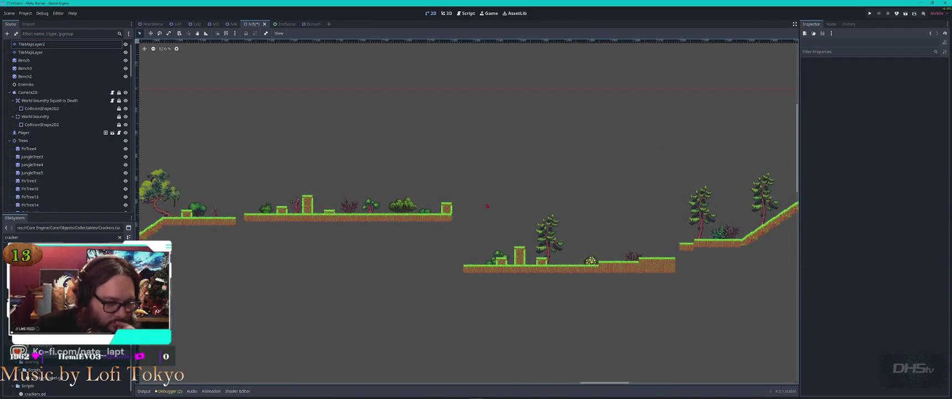
scroll(379, 227, "left", 10)
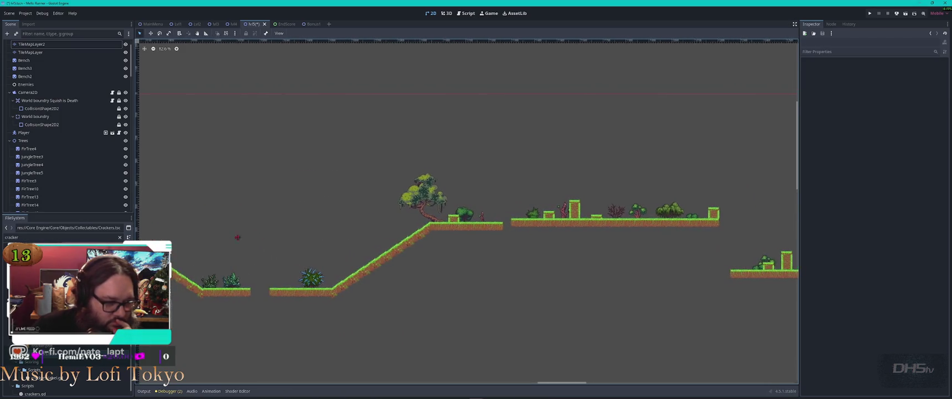
scroll(533, 229, "left", 10)
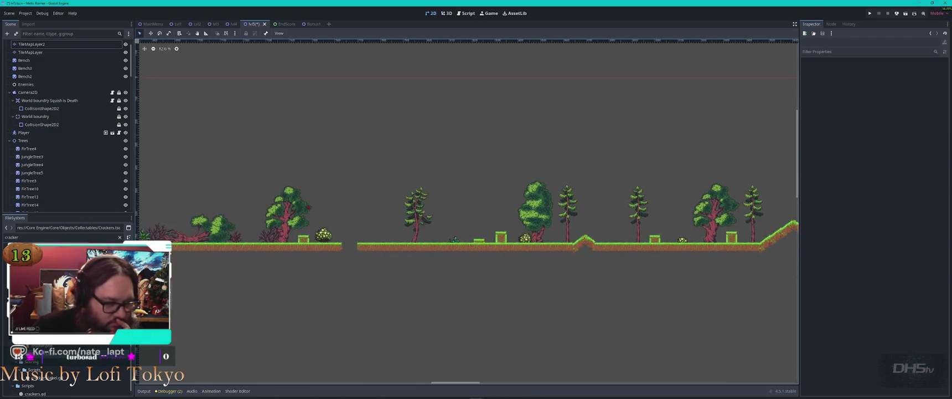
scroll(250, 201, "left", 10)
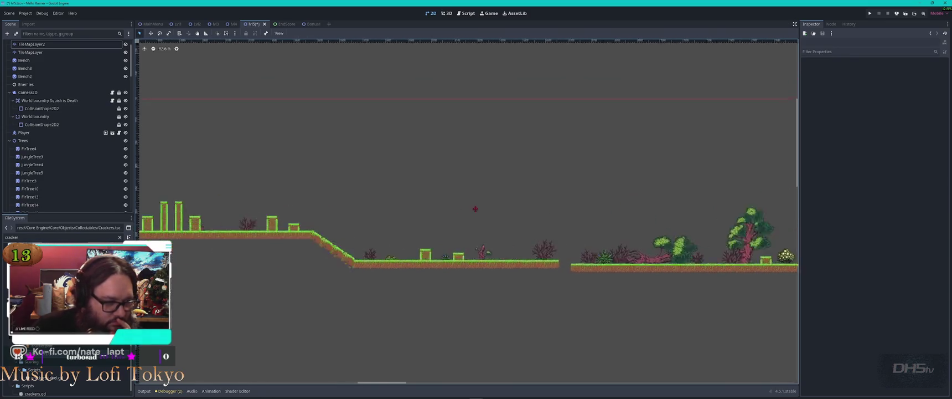
scroll(323, 243, "up", 8)
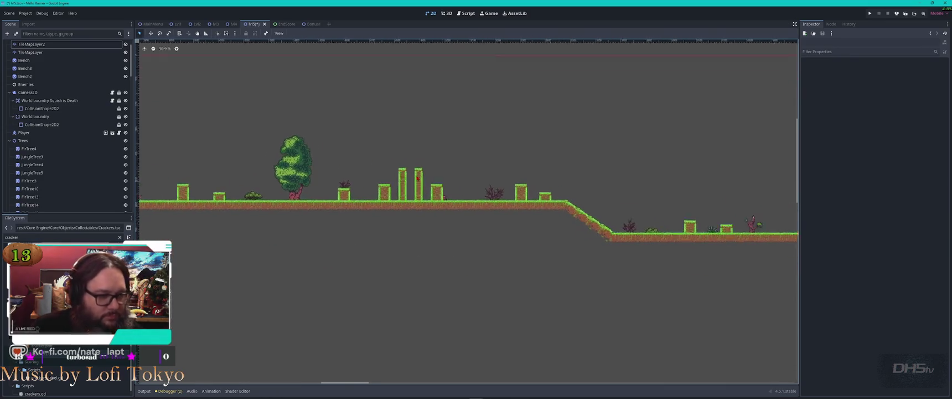
left_click(384, 169)
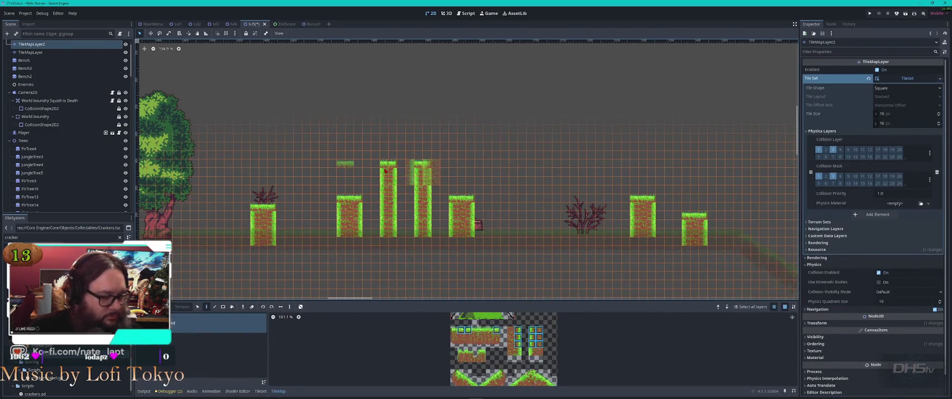
Step: Stamp the tall pillar pattern onto the lower ground by the red shrubs, then exit tile editing
key("s")
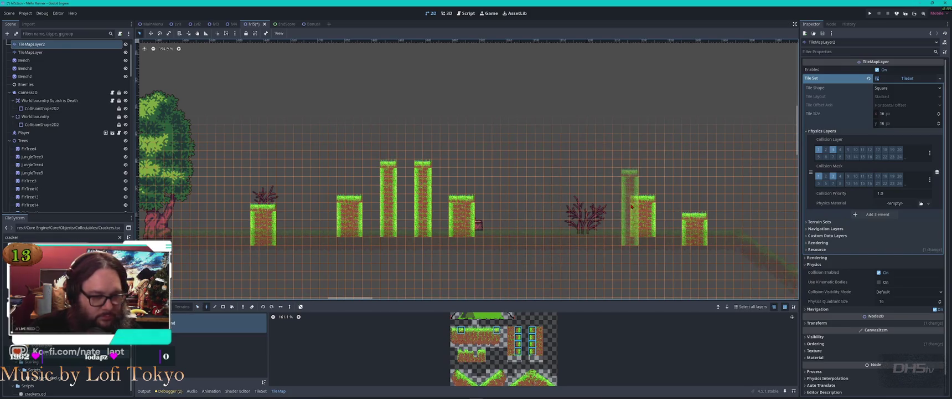
scroll(471, 193, "right", 6)
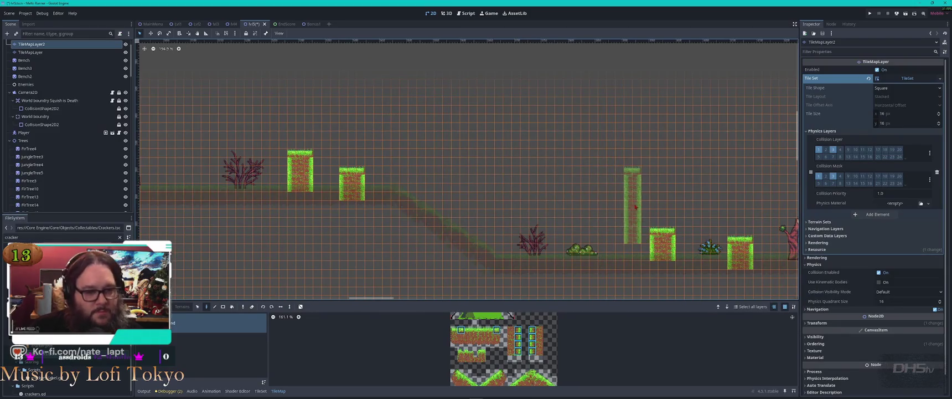
left_click_drag(615, 196, 249, 169)
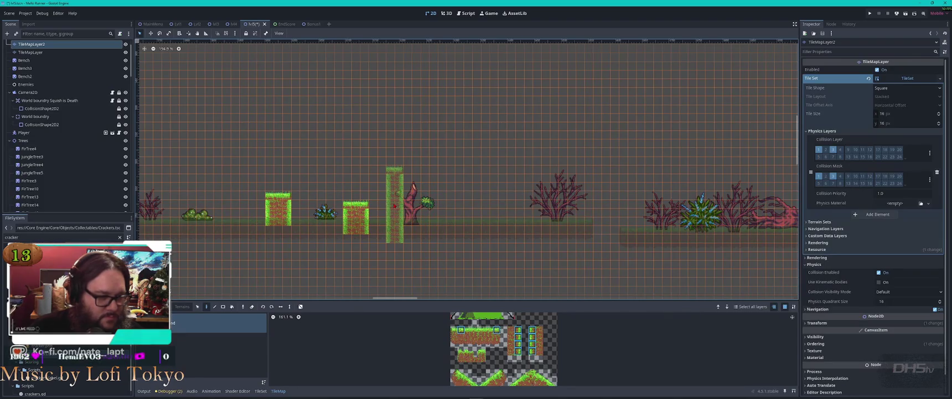
left_click(394, 202)
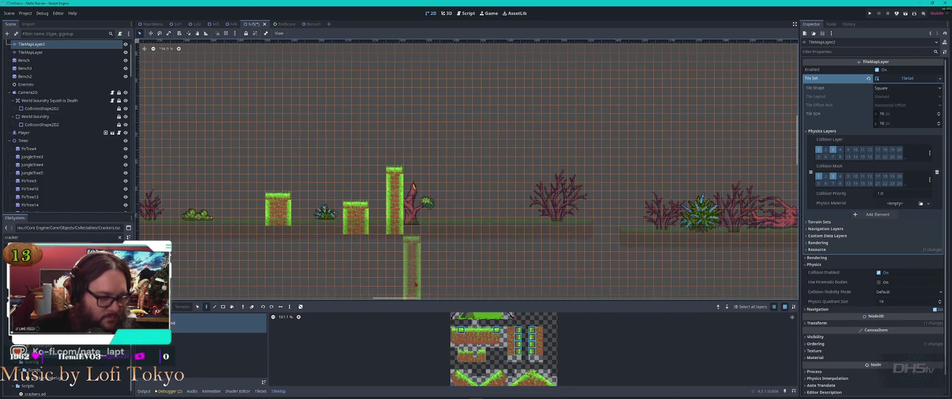
scroll(493, 215, "down", 2)
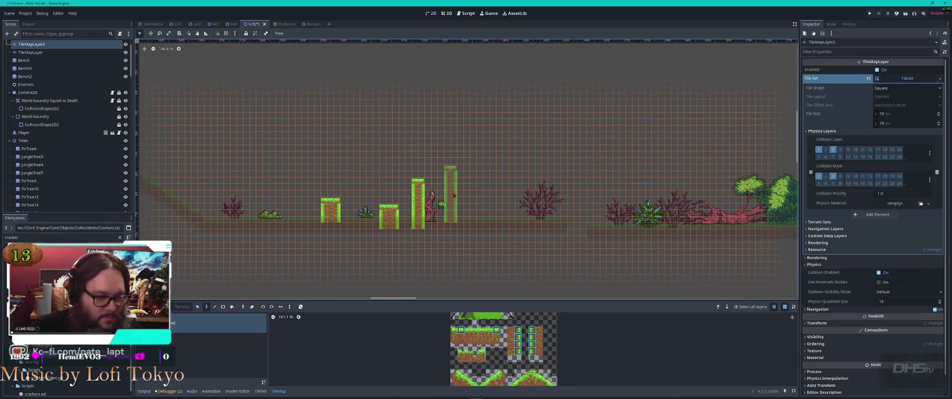
scroll(442, 202, "down", 2)
scroll(397, 206, "up", 3)
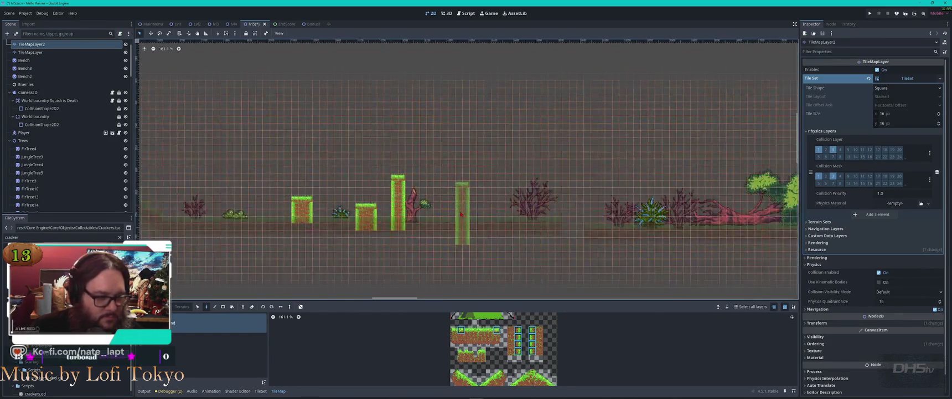
key("Escape")
Step: Check MiddleLaneTree7's Ordering settings and shift the tree slightly right beside the pillar
left_click(416, 203)
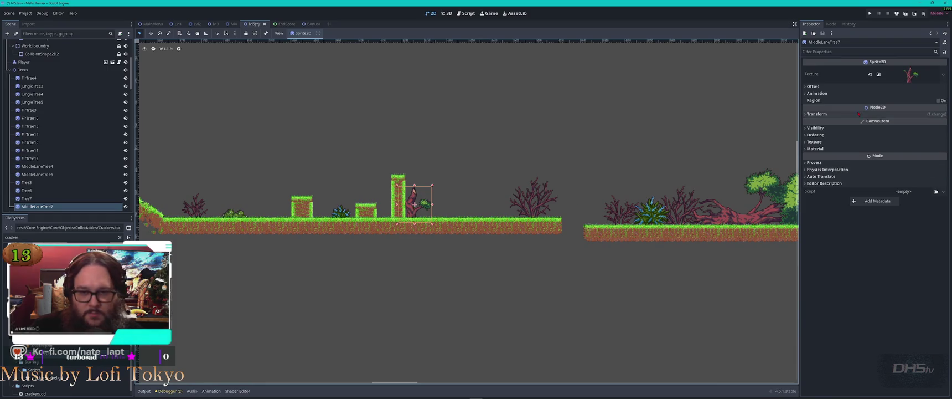
left_click(810, 128)
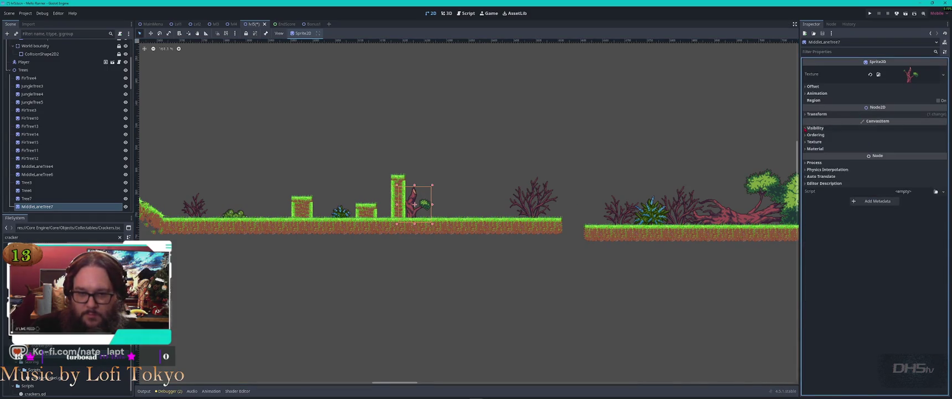
left_click(806, 136)
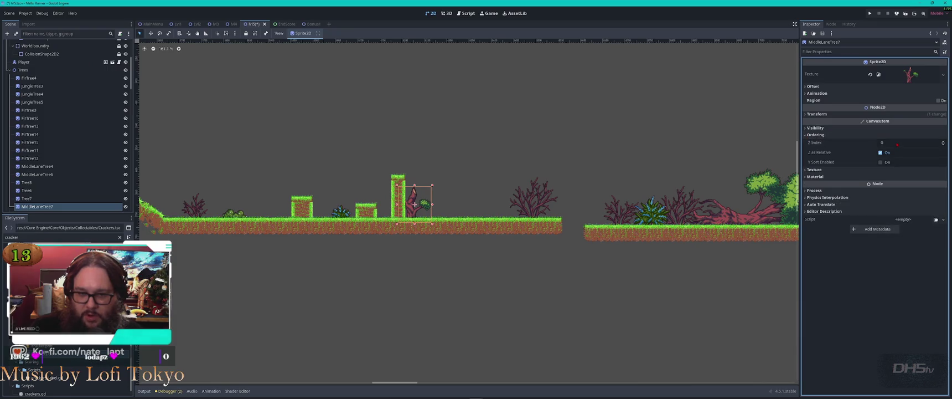
left_click(896, 143)
left_click(673, 172)
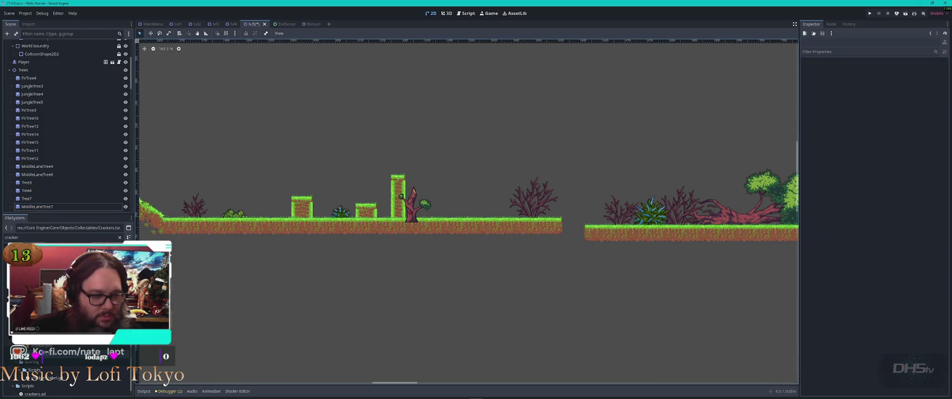
left_click(414, 204)
left_click_drag(414, 203, 426, 205)
left_click(468, 259)
Step: Move the FirTree9 stump to the right and select the red bush above the pillar
scroll(420, 222, "down", 3)
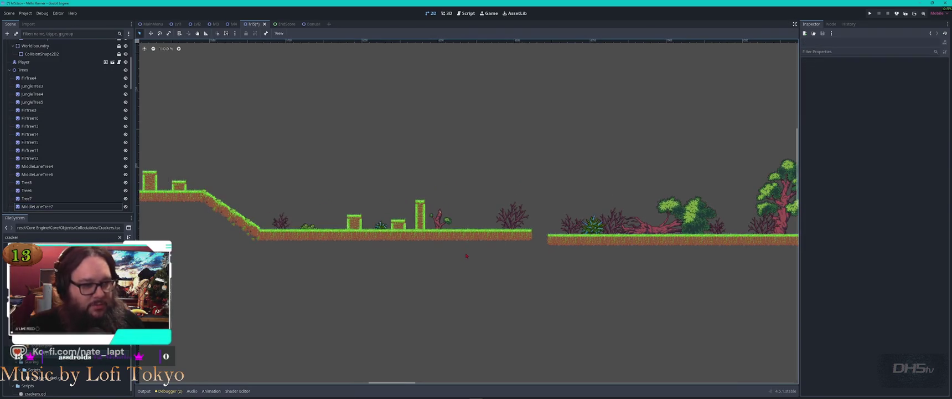
scroll(349, 174, "left", 3)
scroll(499, 198, "left", 5)
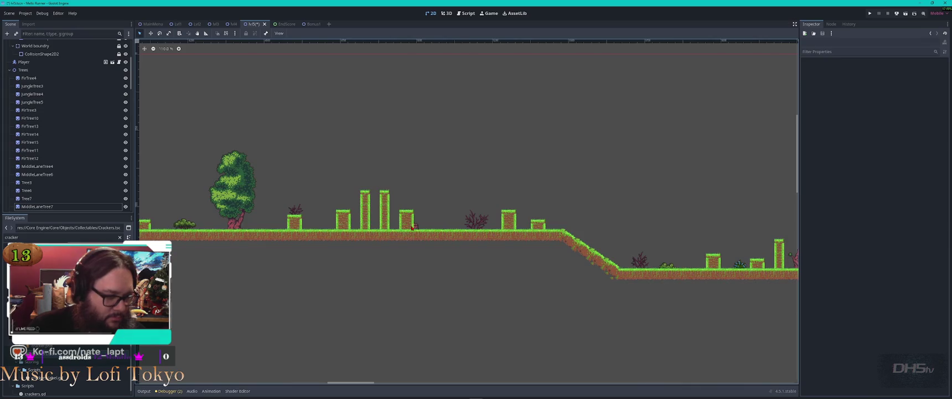
scroll(412, 227, "up", 5)
left_click_drag(426, 226, 473, 228)
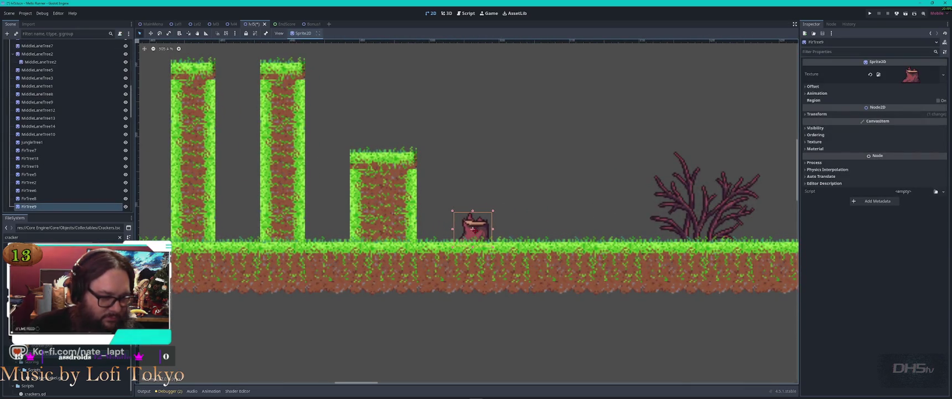
left_click(468, 260)
scroll(467, 221, "down", 5)
scroll(468, 221, "up", 3)
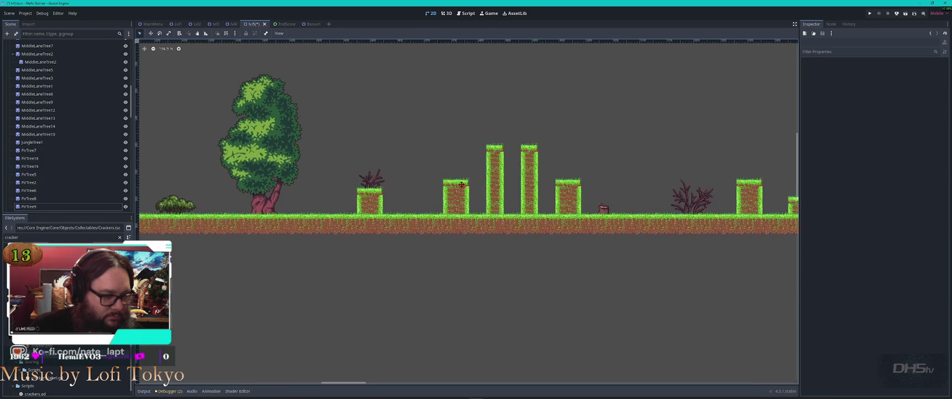
left_click(370, 180)
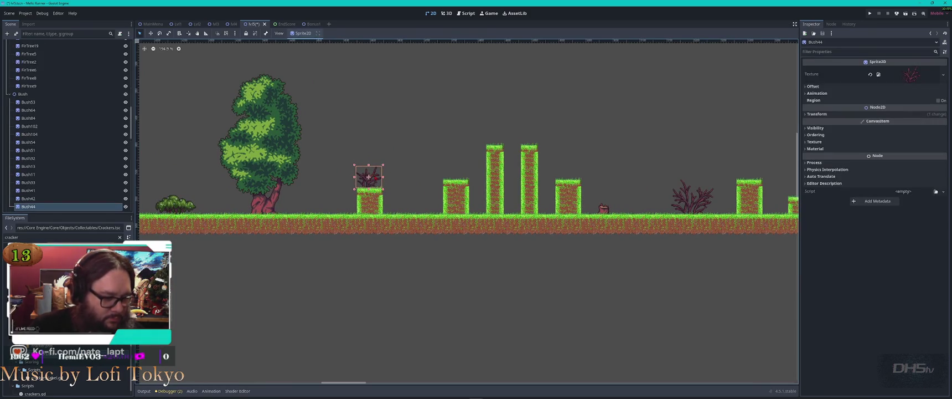
scroll(371, 179, "left", 10)
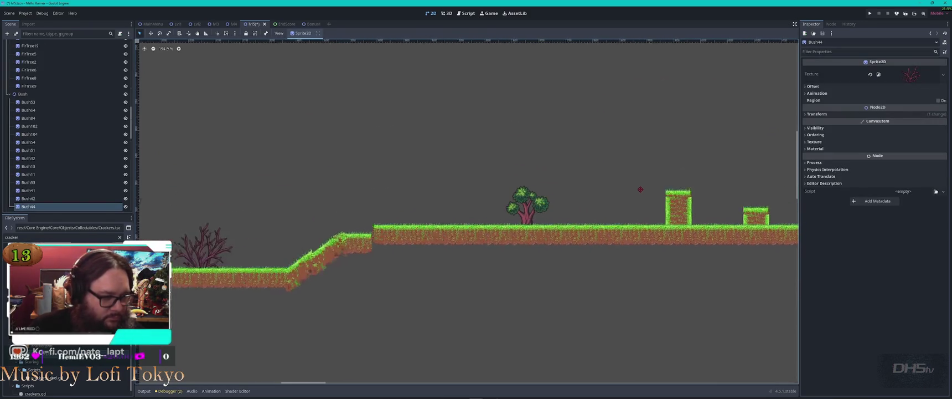
scroll(430, 230, "down", 6)
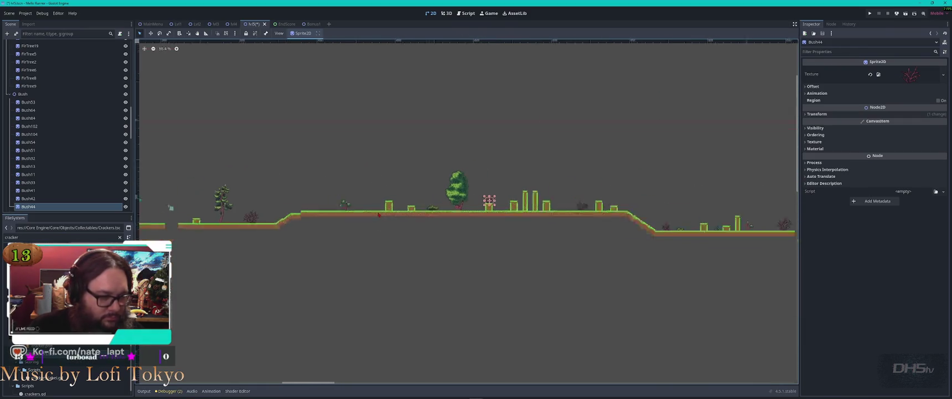
scroll(431, 230, "up", 3)
scroll(430, 231, "right", 10)
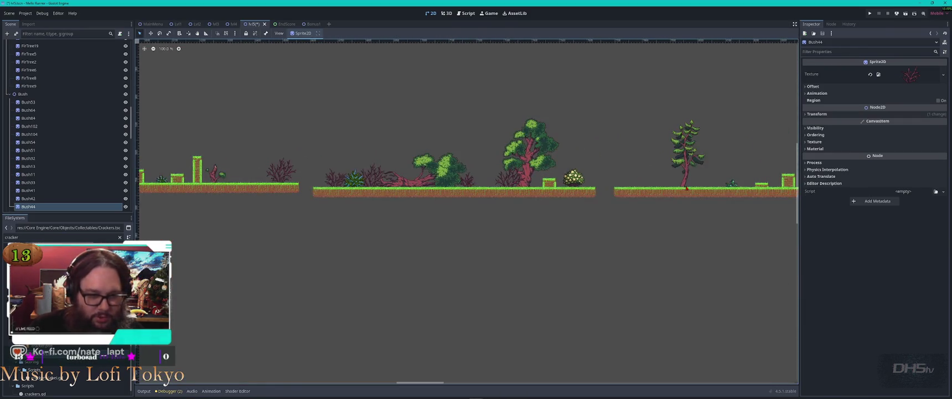
scroll(315, 198, "down", 6)
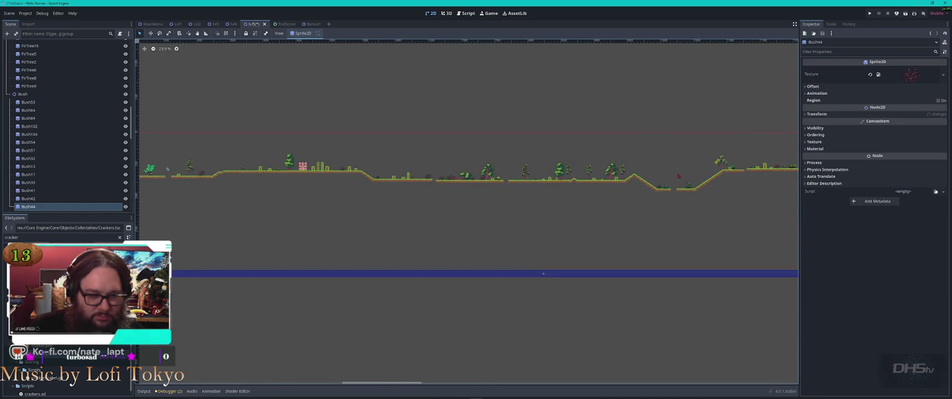
scroll(459, 199, "up", 8)
Step: Select the two small green bushes, duplicate them, drag the copies over, and duplicate again
left_click(602, 254)
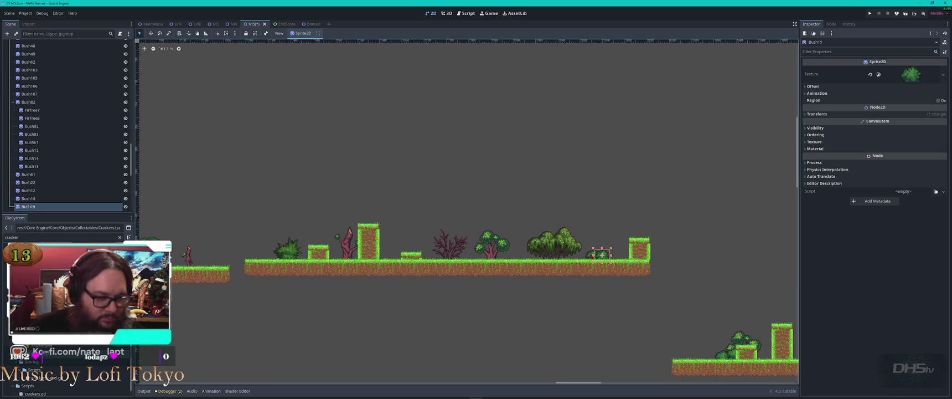
left_click(596, 255, "shift")
key("ctrl+d")
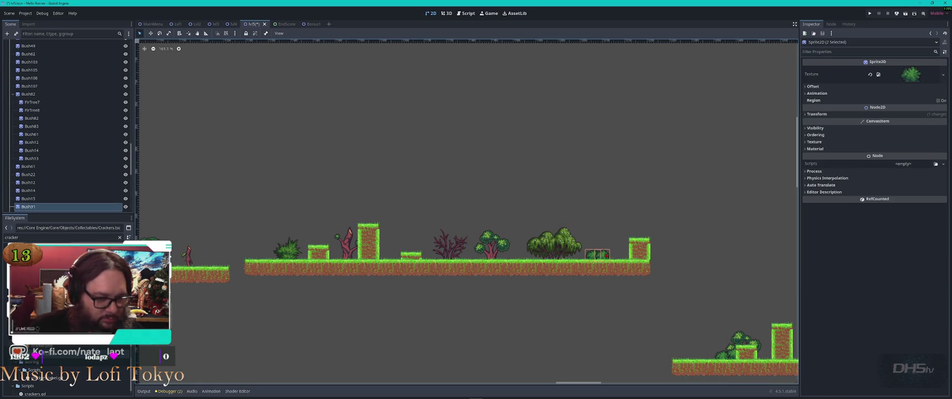
scroll(365, 218, "down", 6)
scroll(468, 222, "left", 10)
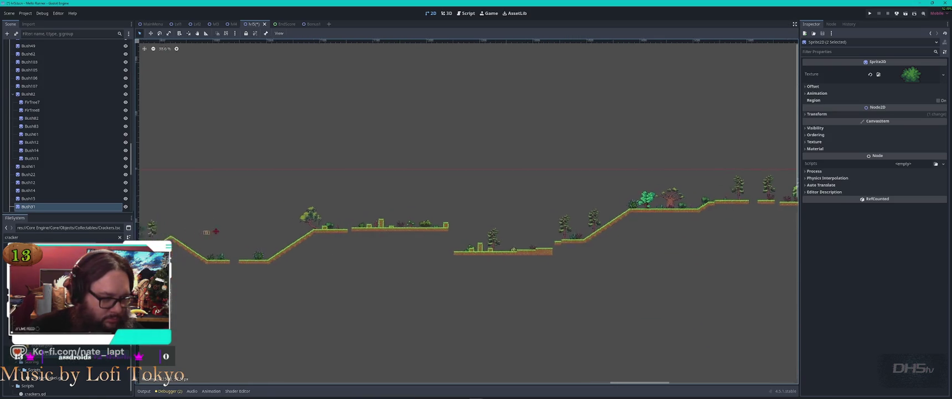
scroll(408, 258, "up", 6)
scroll(408, 259, "up", 3)
left_click_drag(443, 274, 662, 275)
key("ctrl+d")
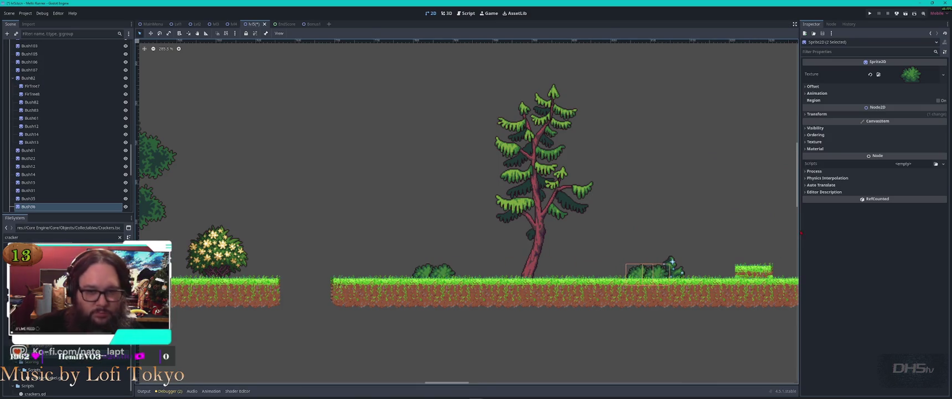
Step: Give the duplicated bush pair a Z Index of -1 under CanvasItem > Ordering
left_click(896, 135)
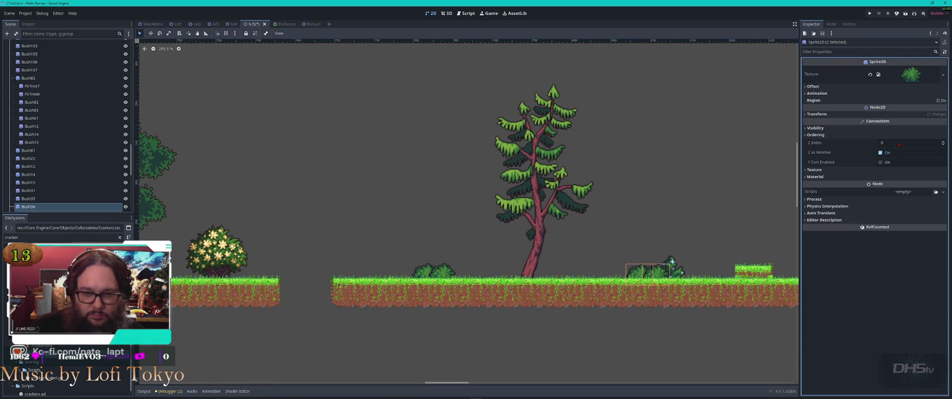
left_click(897, 143)
key("Return")
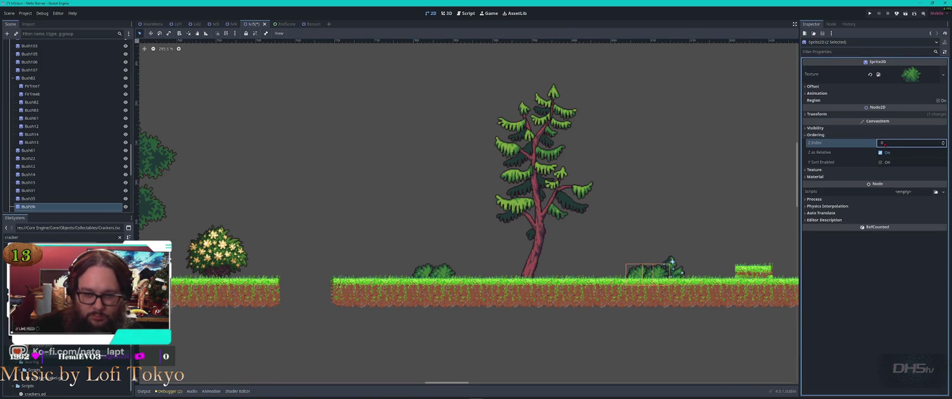
type("-55")
left_click(893, 143)
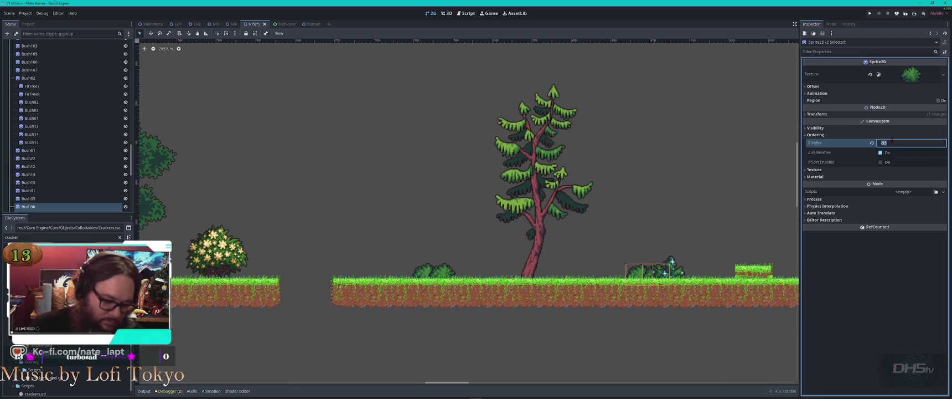
type("-1")
key("Return")
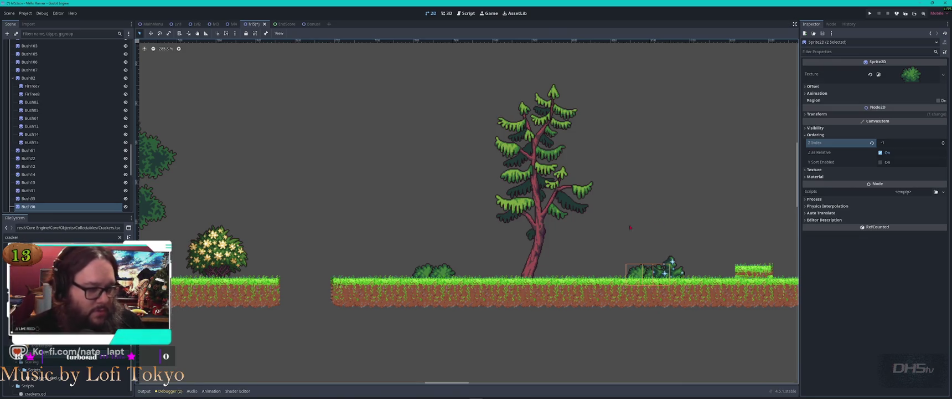
left_click_drag(325, 236, 663, 236)
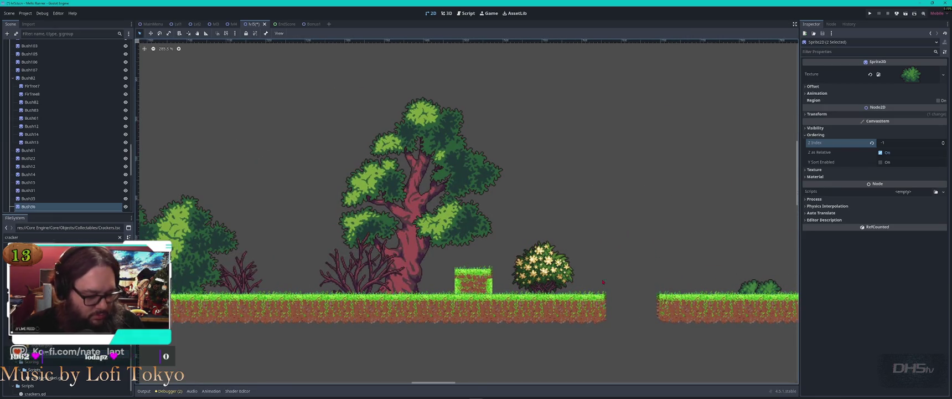
Step: Move one bush copy onto the first ground strip at the big tree's base
scroll(397, 266, "down", 3)
left_click(347, 276)
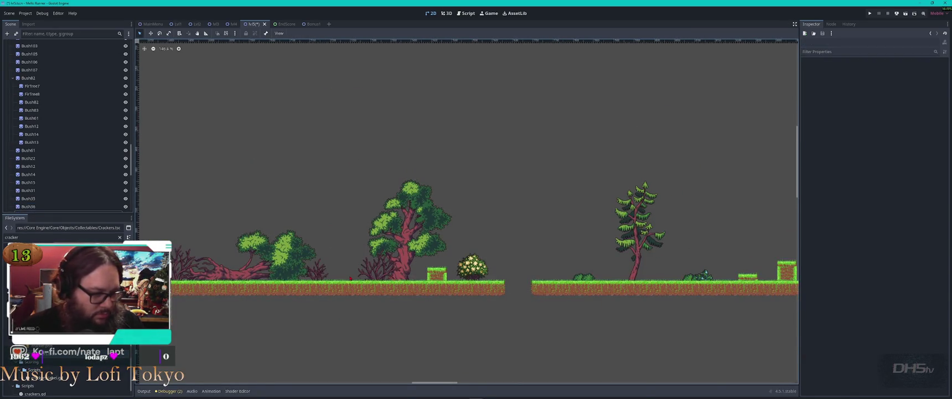
scroll(349, 277, "up", 3)
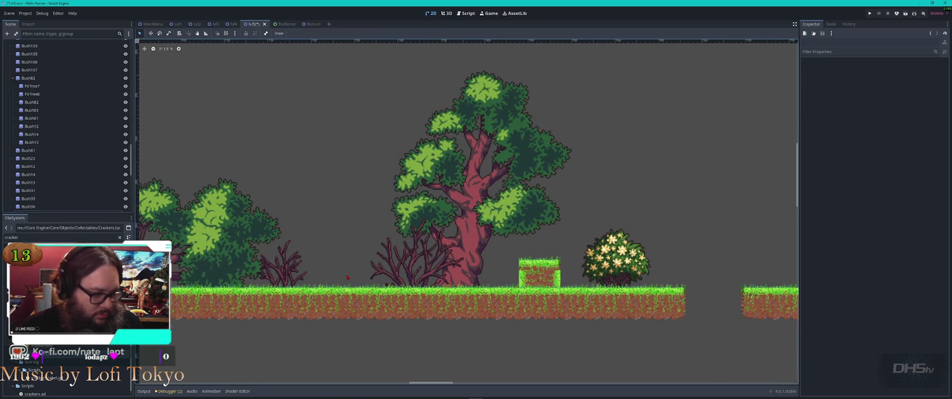
scroll(348, 277, "down", 5)
scroll(648, 275, "up", 3)
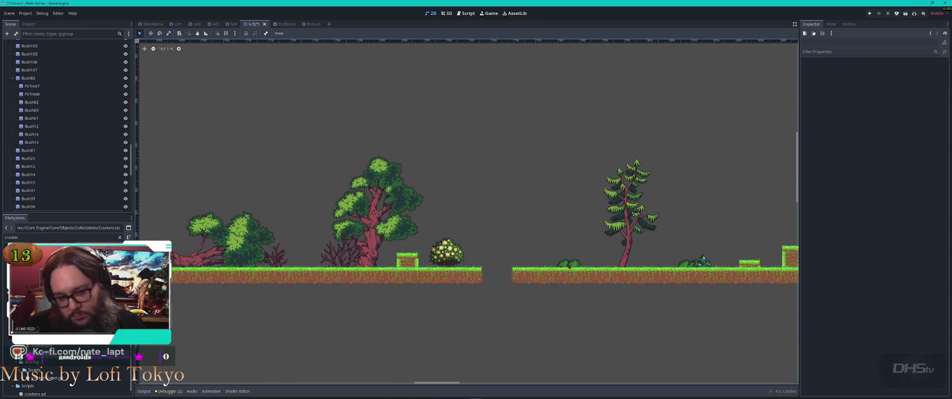
left_click(569, 265)
left_click(563, 267)
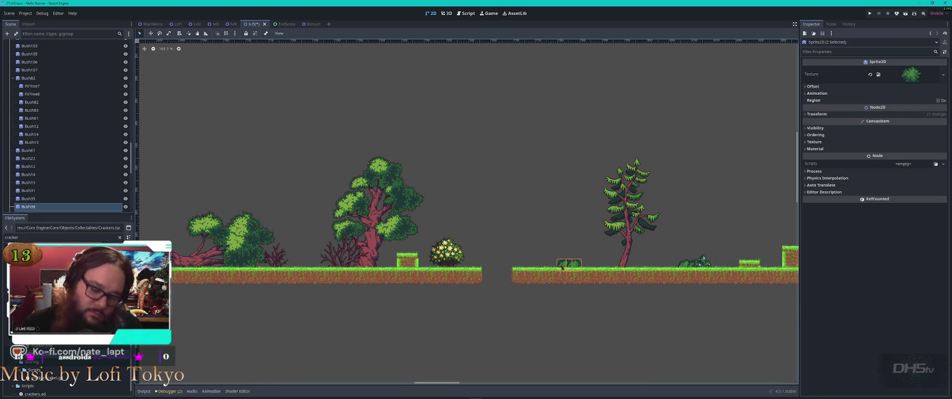
mouse_move(563, 267)
left_mouse_down()
mouse_move(365, 252)
mouse_move(270, 257)
mouse_move(310, 270)
mouse_move(446, 270)
mouse_move(417, 270)
left_mouse_up()
scroll(288, 267, "up", 1)
scroll(271, 257, "up", 8)
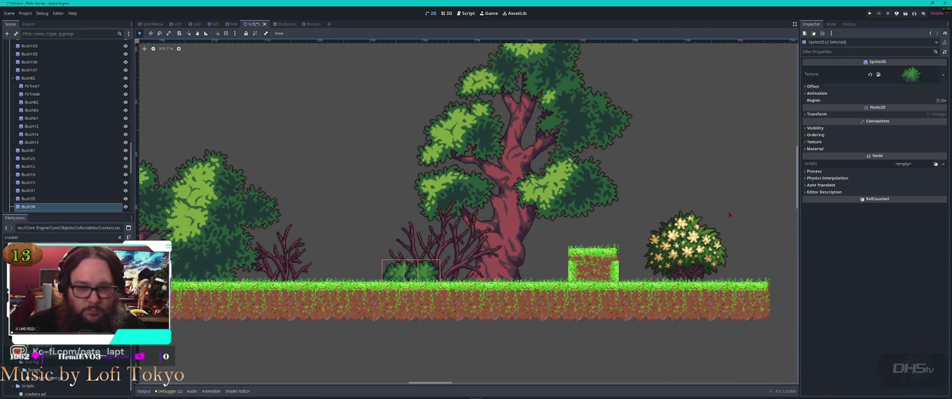
Step: Set the bushes' Z Index to -1 so they draw behind the tree branches
left_click(816, 135)
left_click(902, 142)
type("-1")
key("Return")
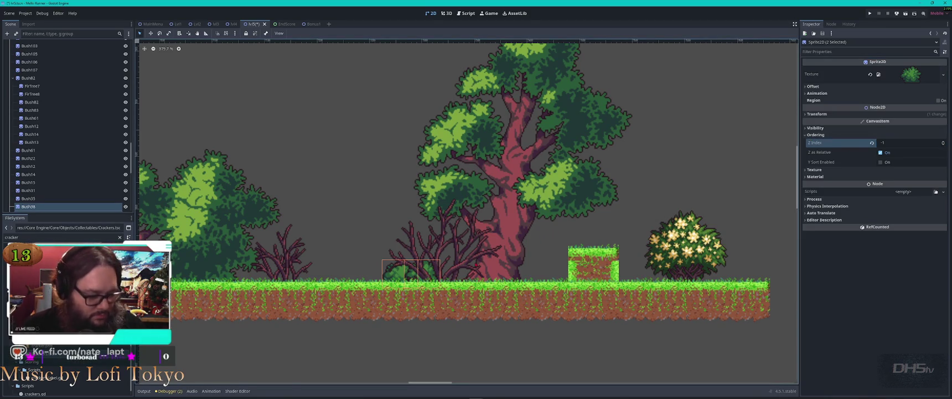
Step: Duplicate the bushes beside the grass block and raise Bush63 slightly
key("ctrl+d")
left_click_drag(418, 268, 569, 270)
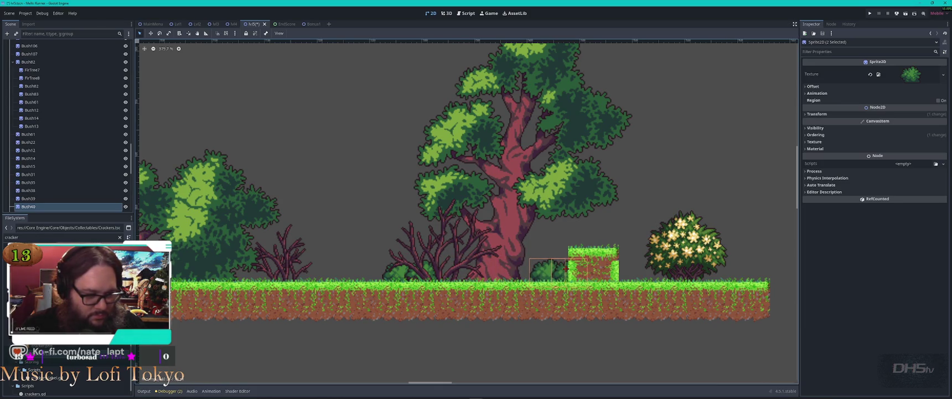
left_click(563, 270)
left_click_drag(563, 269, 562, 260)
left_click(550, 248)
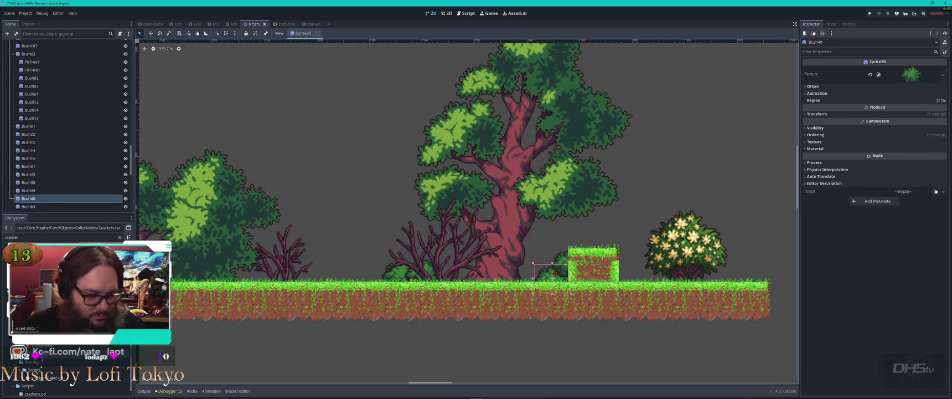
Step: Nudge Bush40 slightly right, then select the bush beside the grass block
left_click(566, 264)
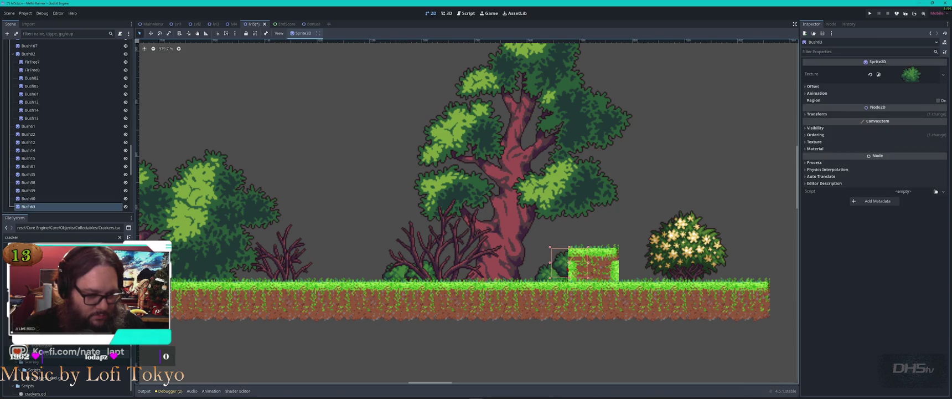
left_click(545, 270)
left_click_drag(546, 270, 552, 271)
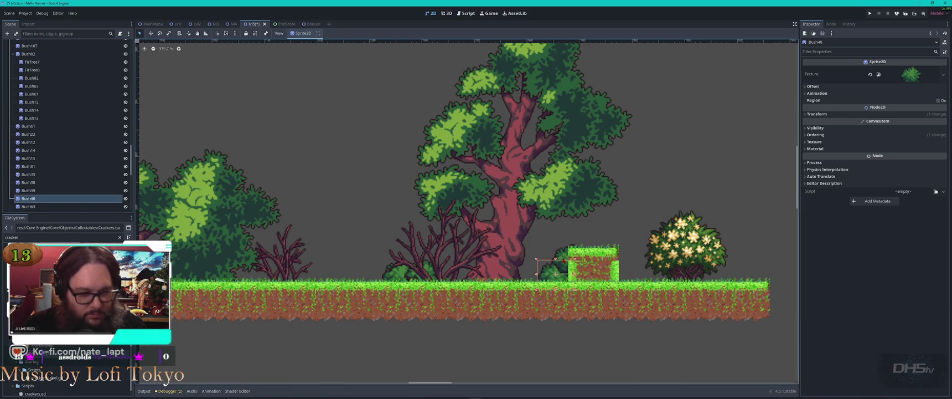
left_click(559, 259)
left_click(814, 135)
left_click(899, 142)
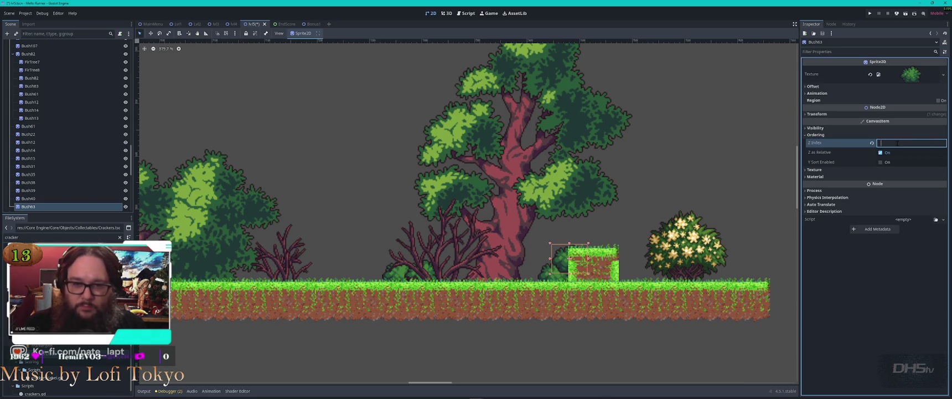
type("-2")
left_click(610, 235)
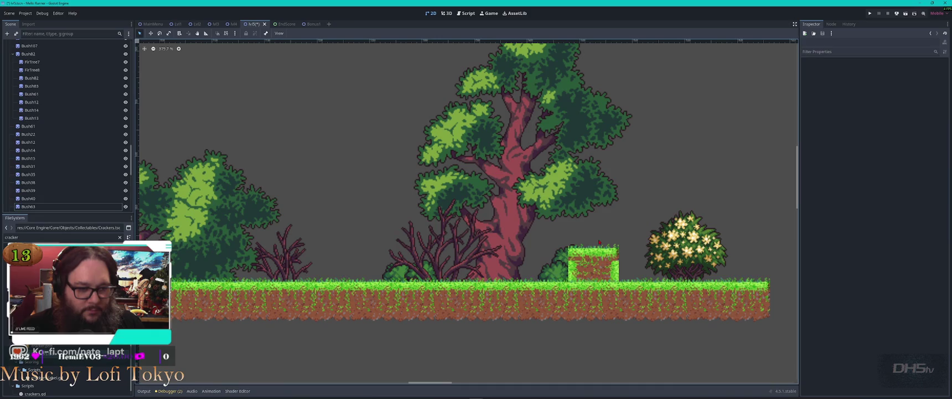
Step: Shift the bush right and set its Z Index to -1 so it sits behind the block
scroll(556, 279, "down", 1)
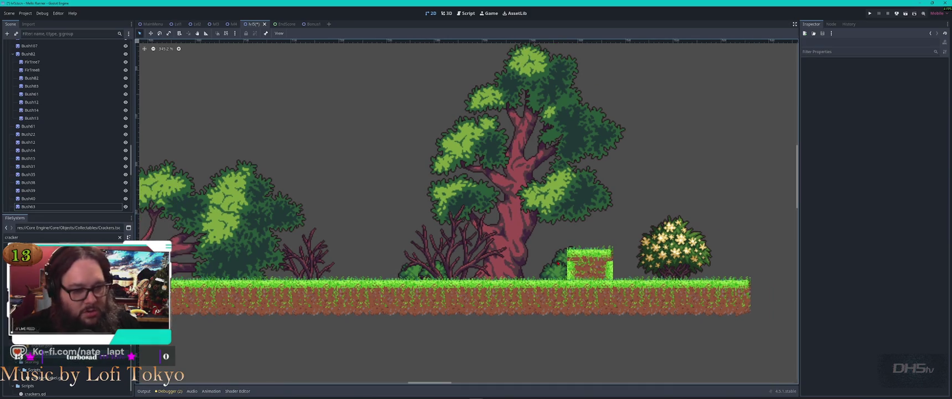
left_click(556, 277)
left_click_drag(556, 277, 568, 275)
left_click(816, 134)
left_click(900, 142)
type("1")
key("Return")
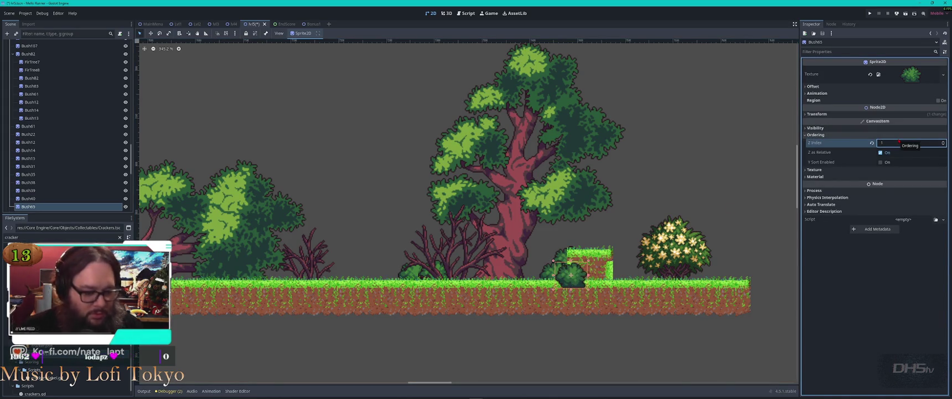
type("-1")
key("Return")
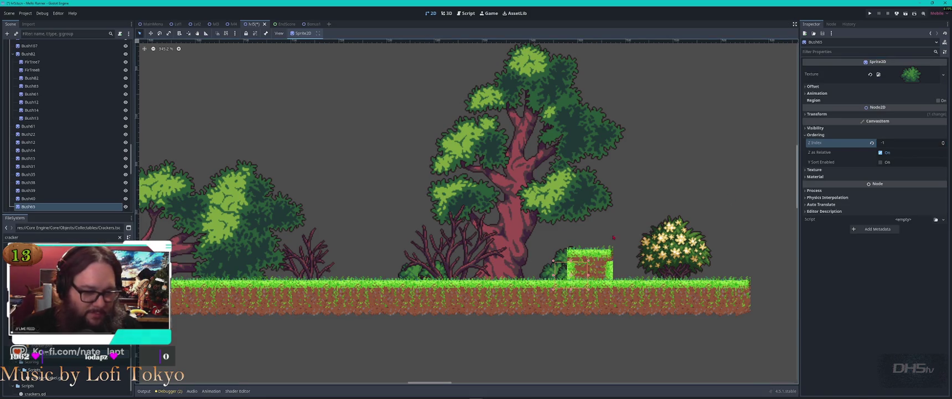
Step: Box-select the small bushes and duplicate them with Ctrl+D for the fallen tree
scroll(561, 260, "up", 6)
left_click(503, 318)
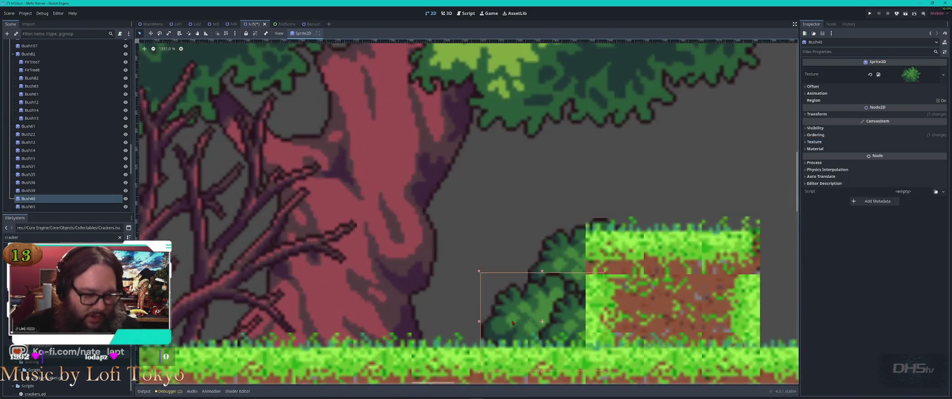
left_click(576, 310)
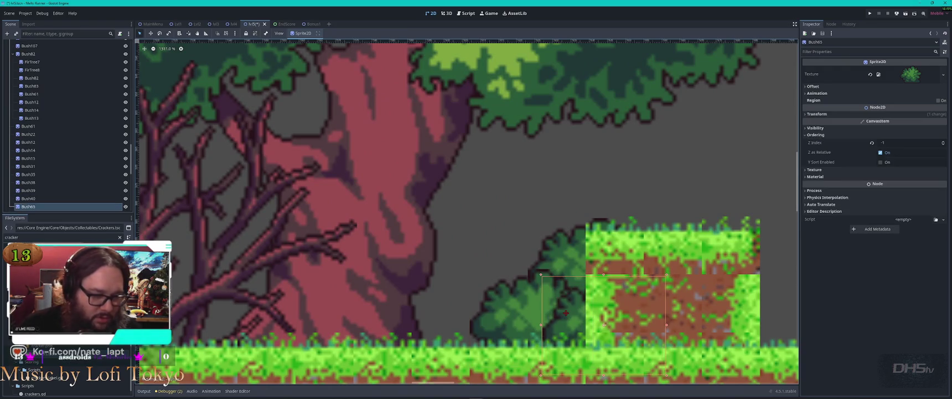
scroll(576, 310, "down", 2)
scroll(579, 310, "down", 2)
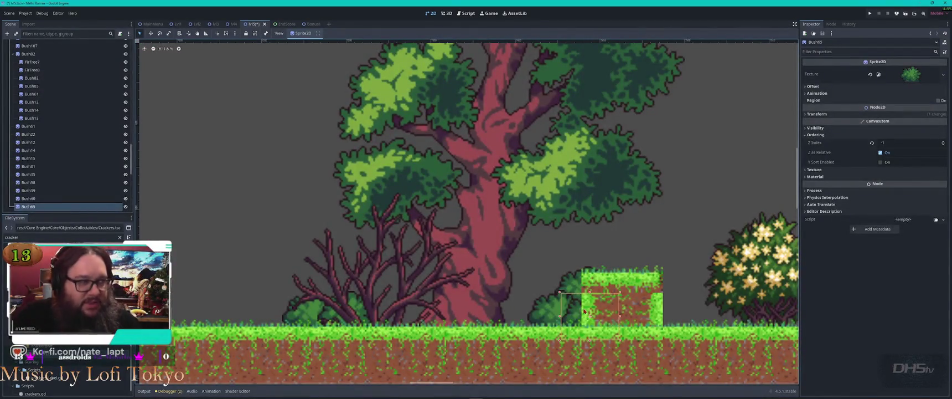
scroll(584, 311, "down", 2)
scroll(509, 227, "down", 2)
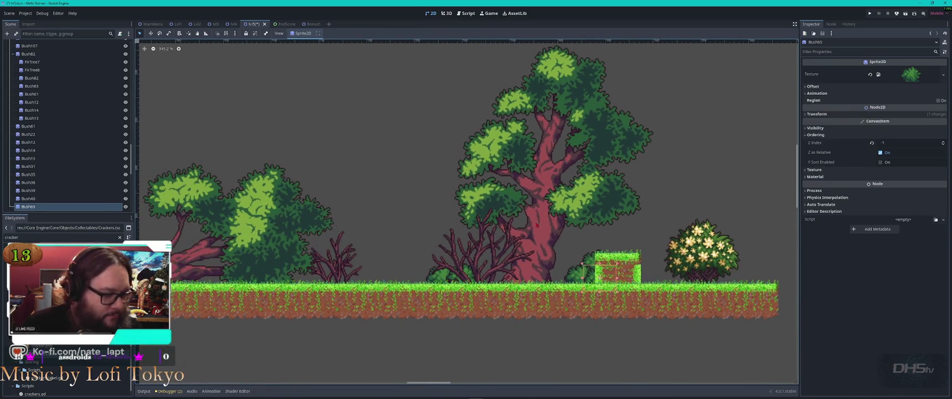
mouse_move(529, 242)
left_mouse_down()
mouse_move(575, 274)
mouse_move(526, 256)
mouse_move(210, 246)
left_mouse_up()
key("ctrl+d")
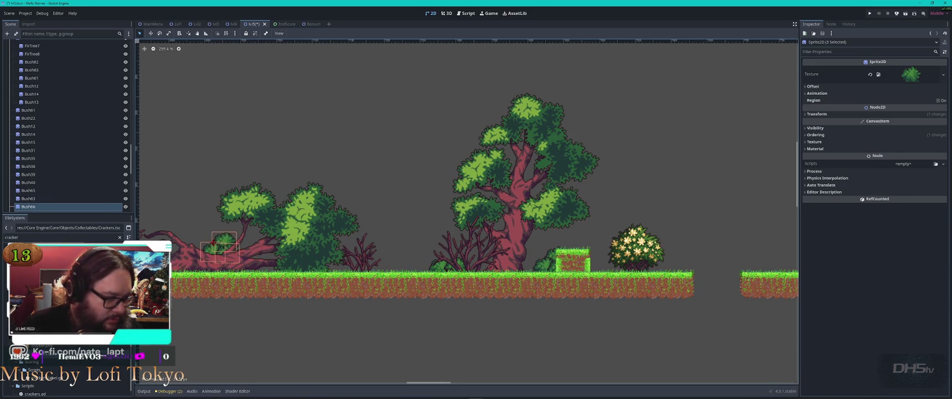
Step: Place a copy of the three bushes further left in the level
scroll(484, 191, "left", 5)
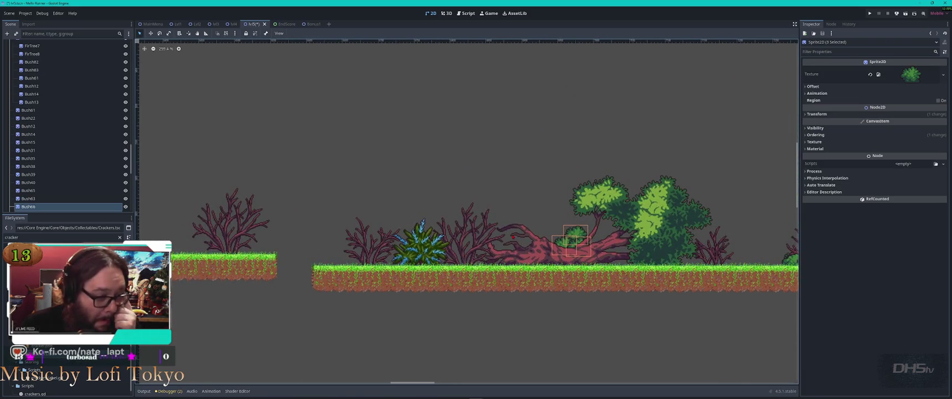
scroll(468, 211, "down", 4)
scroll(468, 211, "left", 5)
scroll(544, 217, "left", 1)
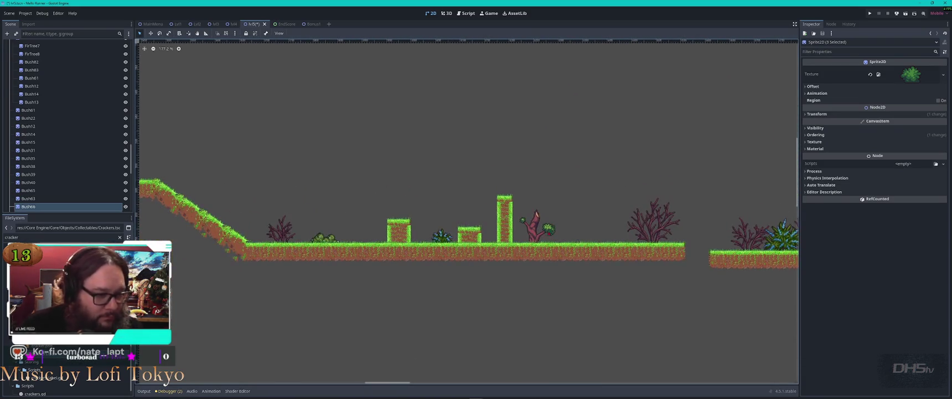
scroll(474, 223, "right", 3)
key("ctrl+d")
mouse_move(686, 227)
left_mouse_down()
mouse_move(263, 226)
mouse_move(291, 229)
left_mouse_up()
Step: Place another copy of the three bushes beside the short pillars
scroll(213, 223, "up", 16)
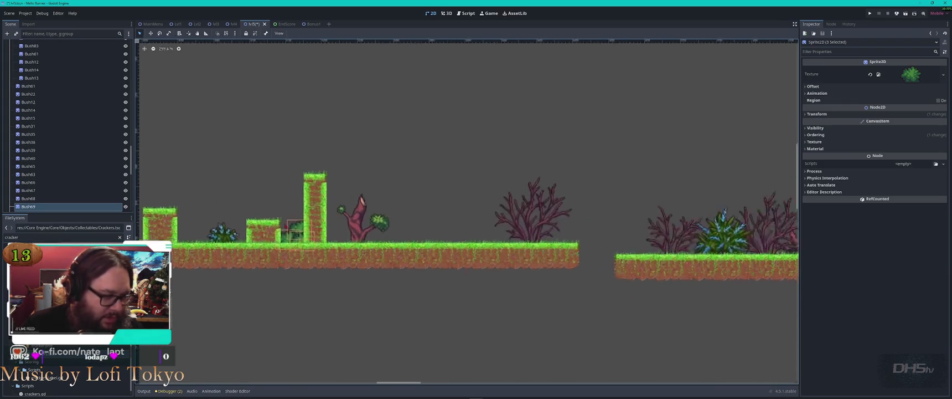
key("ctrl+d")
left_click_drag(575, 243, 232, 243)
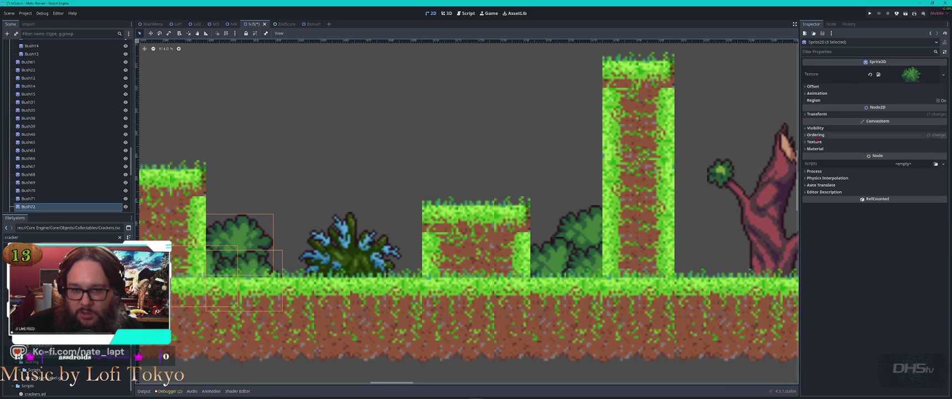
left_click(824, 127)
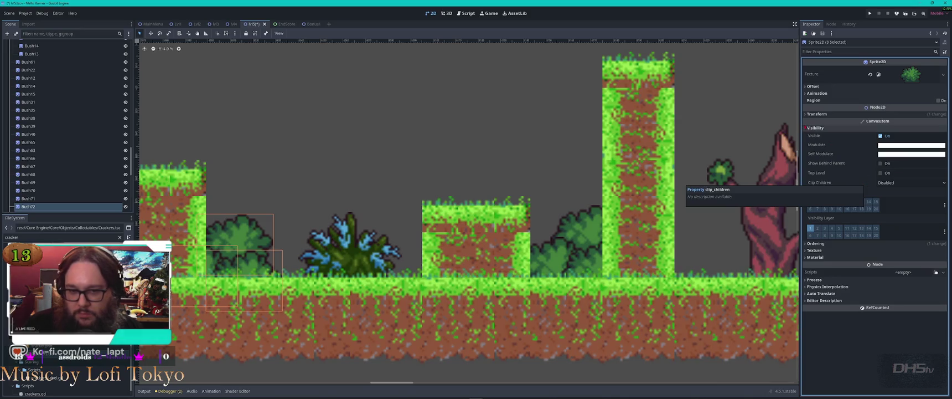
Step: Mirror the bush horizontally by enabling Flip H in the Inspector
left_click(808, 128)
left_click(806, 114)
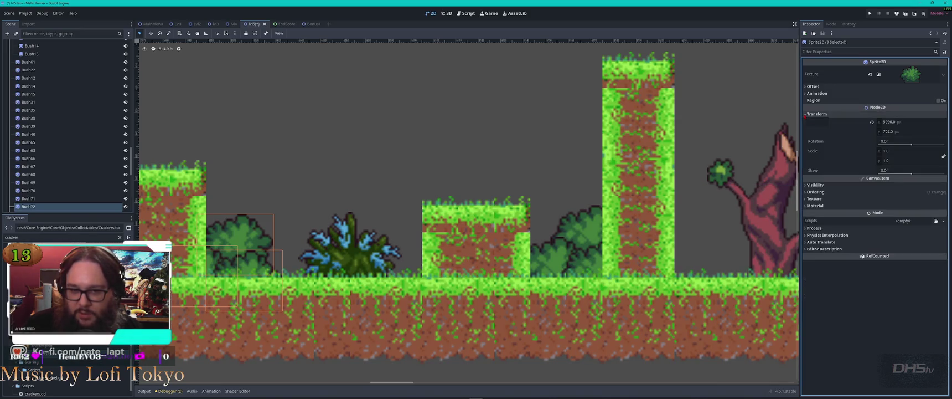
left_click(808, 114)
left_click(806, 87)
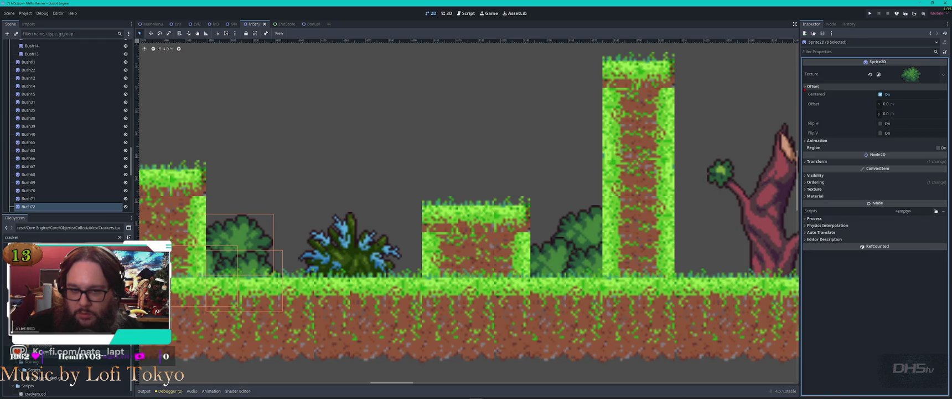
left_click(881, 123)
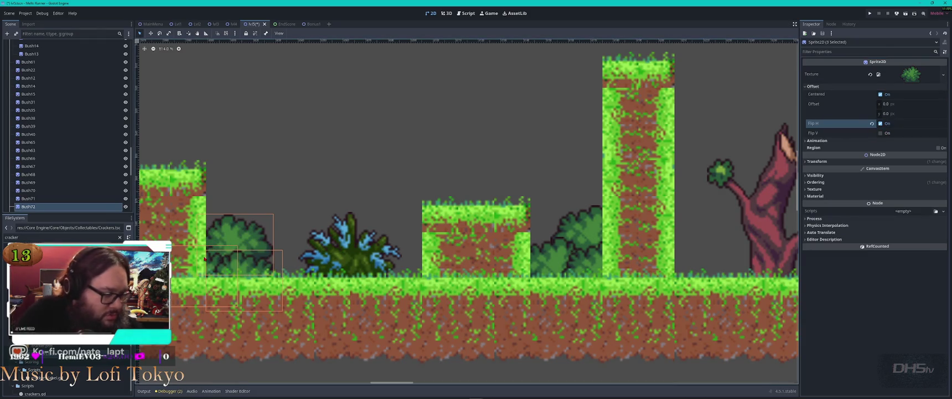
Step: Duplicate the bush and place the copy between the tall and medium pillars
scroll(246, 260, "down", 4)
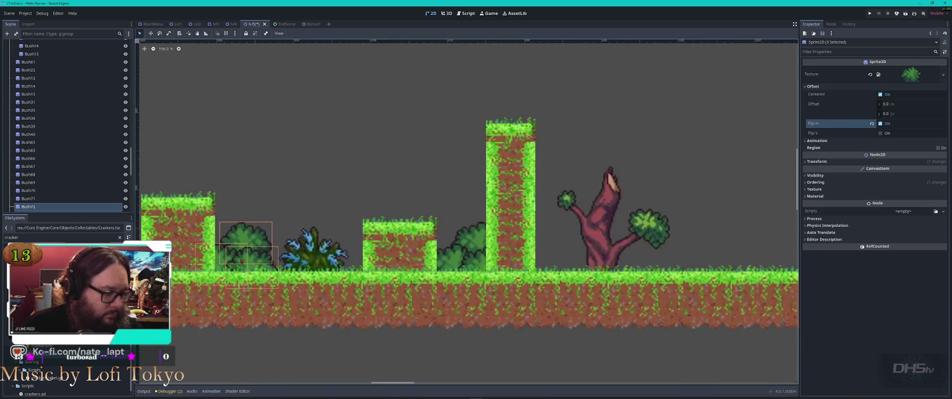
left_click_drag(246, 220, 630, 192)
key("ctrl+d")
left_click_drag(634, 225, 309, 226)
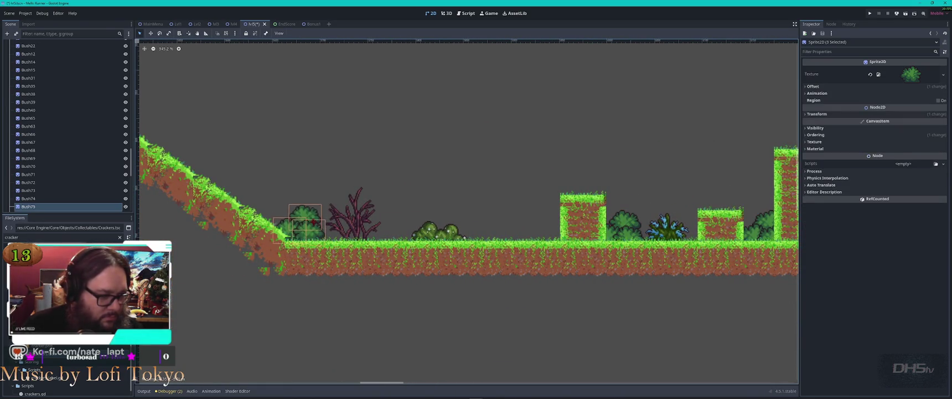
scroll(565, 209, "down", 4)
left_click_drag(564, 208, 566, 264)
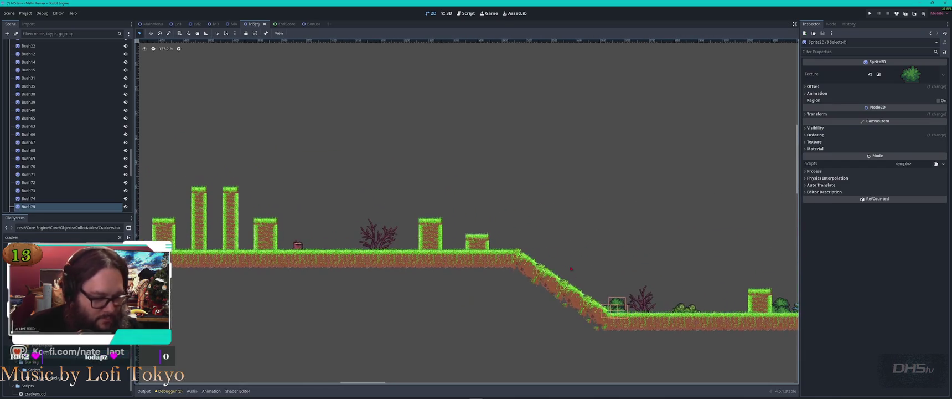
left_click_drag(617, 304, 247, 241)
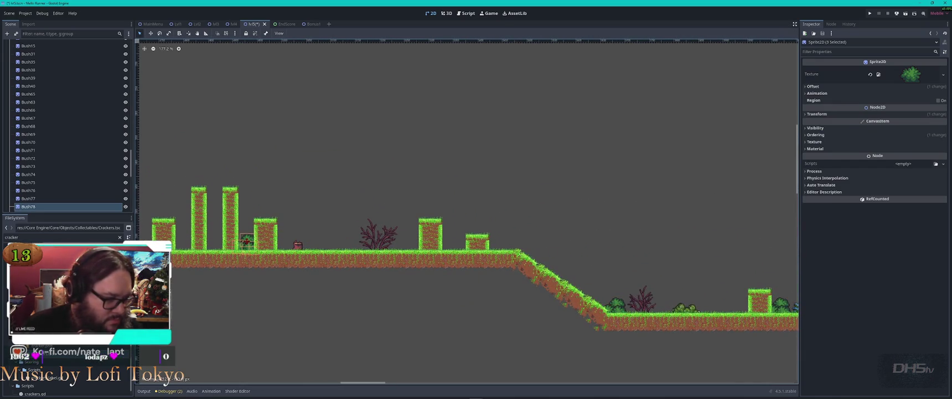
scroll(252, 238, "up", 4)
scroll(452, 249, "left", 1)
left_click_drag(320, 234, 548, 237)
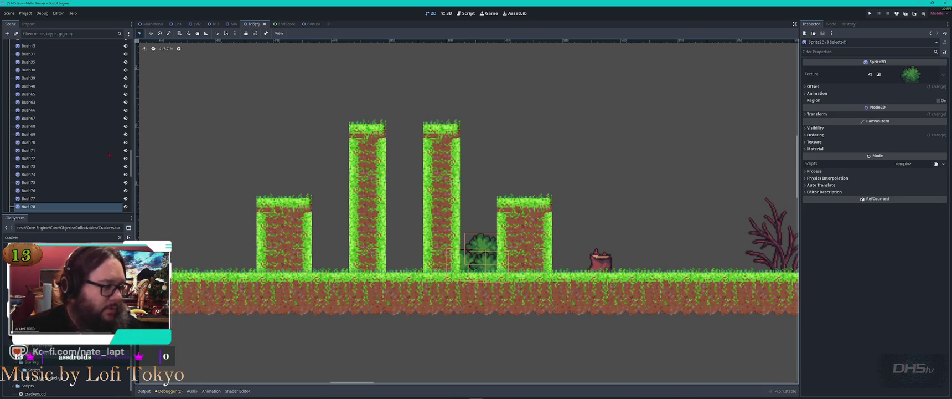
Step: Collapse the Trees group in the Scene dock and clear the node filter
scroll(33, 128, "up", 10)
left_click(9, 143)
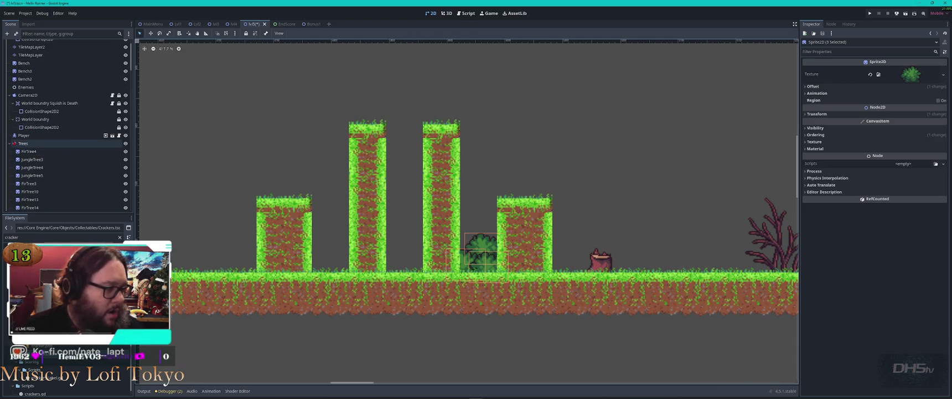
scroll(55, 128, "up", 2)
left_click(59, 34)
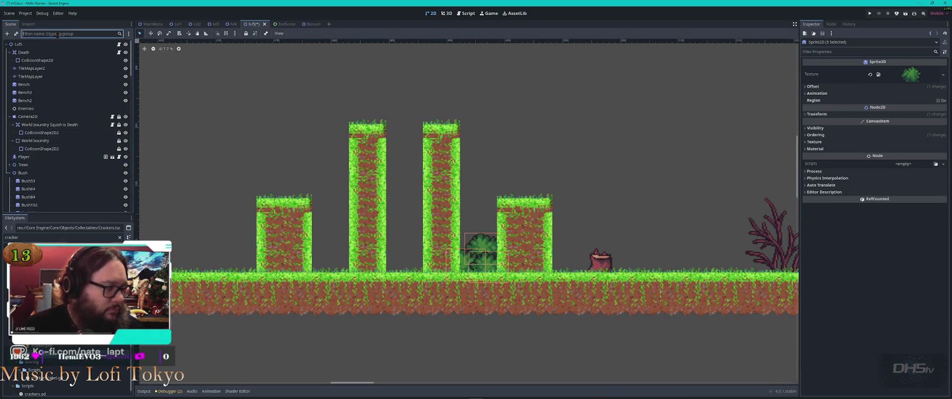
type("me")
key("BackSpace")
key("BackSpace")
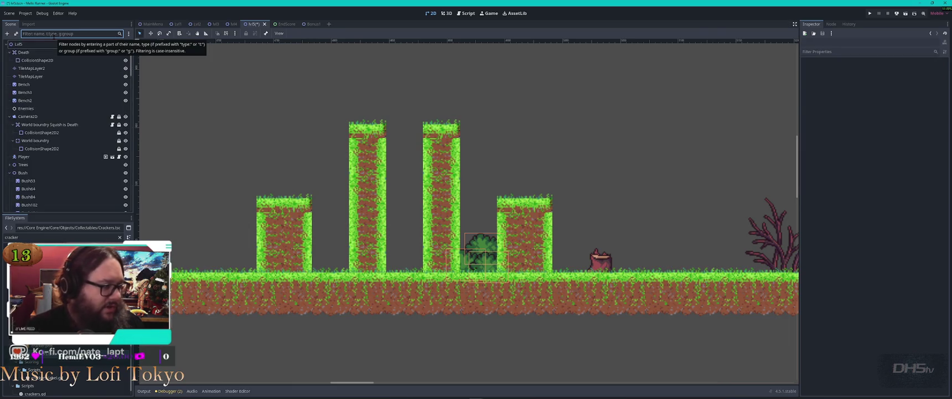
Step: Filter the FileSystem for 'mello' and scroll to the Mello files
left_click(33, 237)
key("ctrl+a")
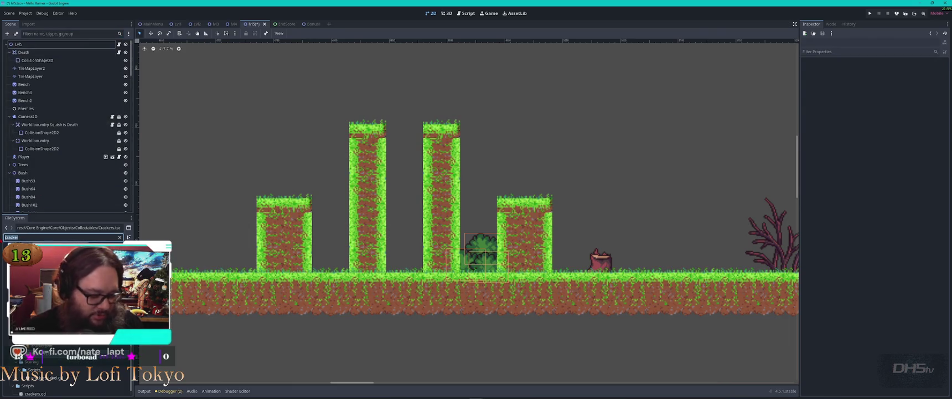
type("mello")
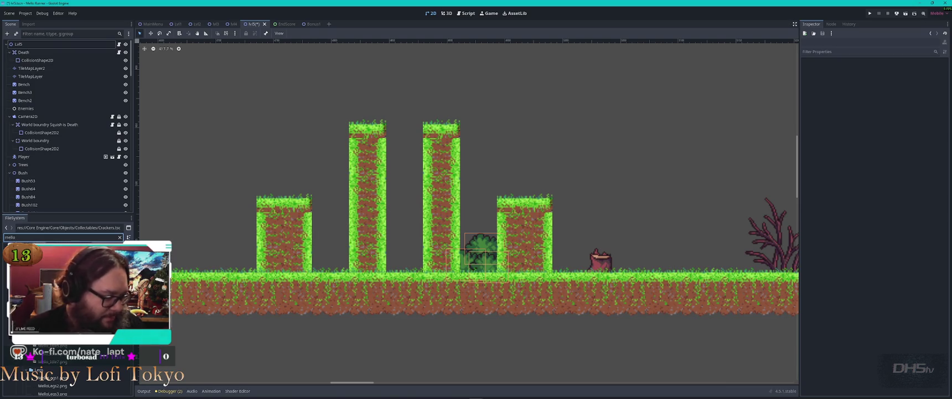
scroll(67, 377, "up", 5)
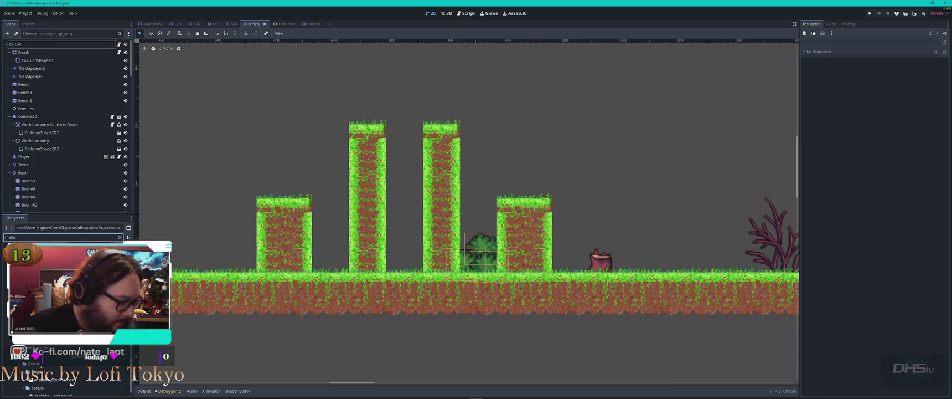
scroll(67, 377, "down", 5)
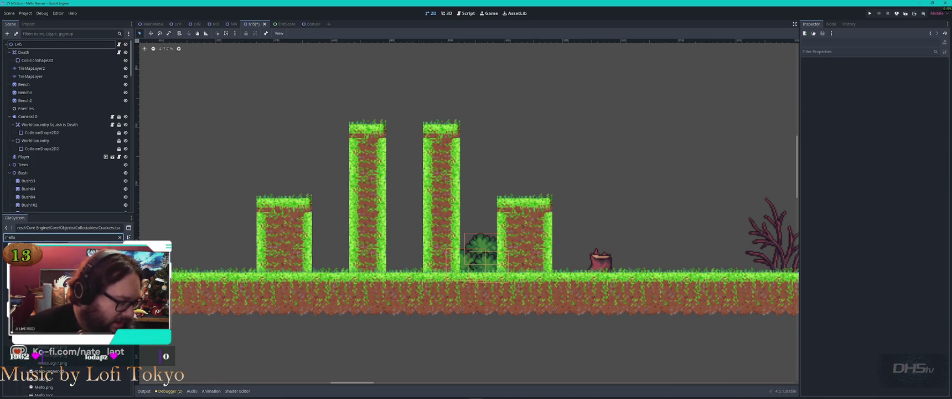
left_click(409, 254)
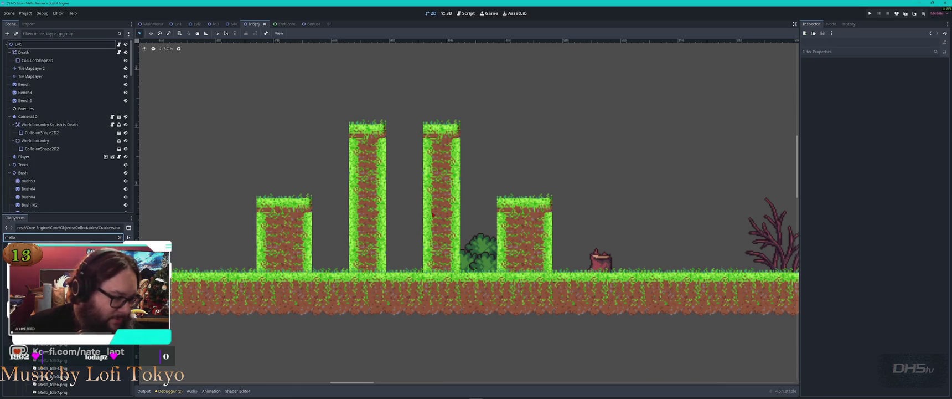
scroll(66, 376, "down", 2)
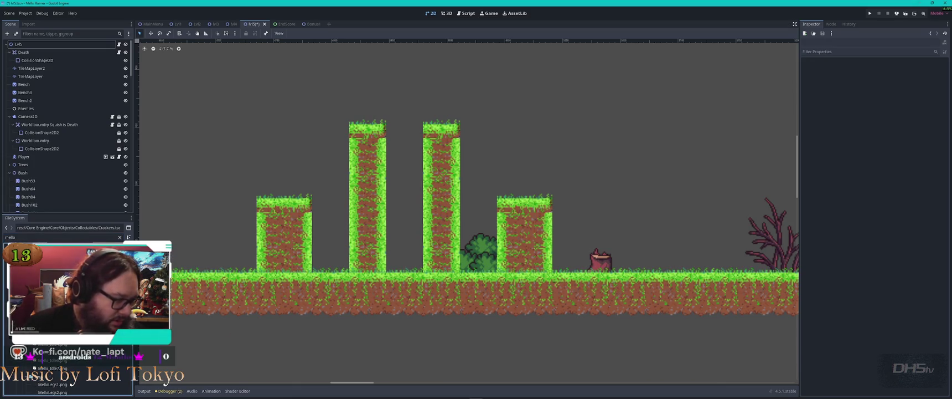
scroll(66, 377, "down", 3)
scroll(42, 367, "down", 3)
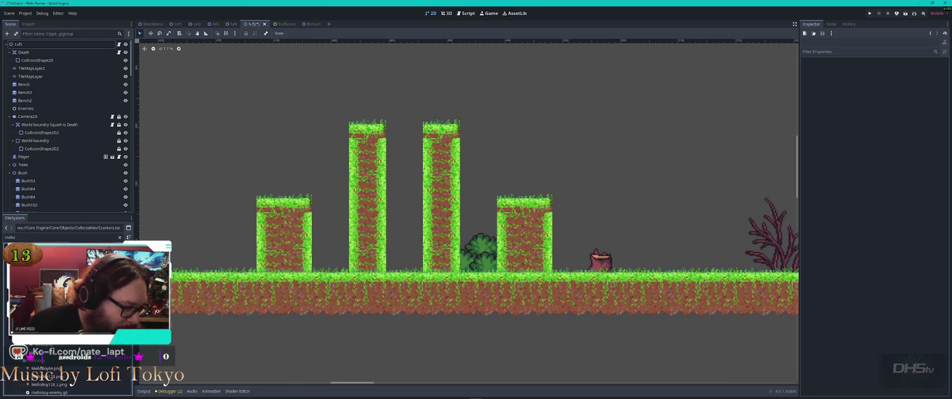
Step: Drop a Mello enemy between the pillars, delete it, and filter files for 'cracker'
mouse_move(41, 360)
left_mouse_down()
mouse_move(393, 234)
mouse_move(404, 249)
left_mouse_up()
scroll(405, 245, "up", 5)
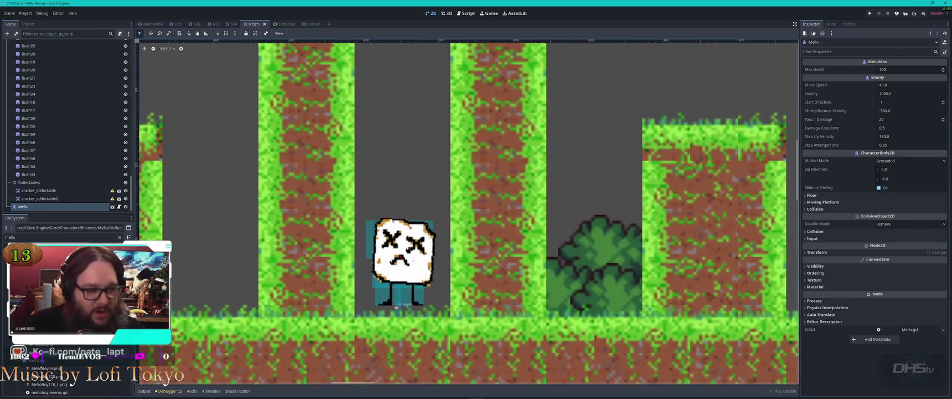
scroll(396, 306, "down", 7)
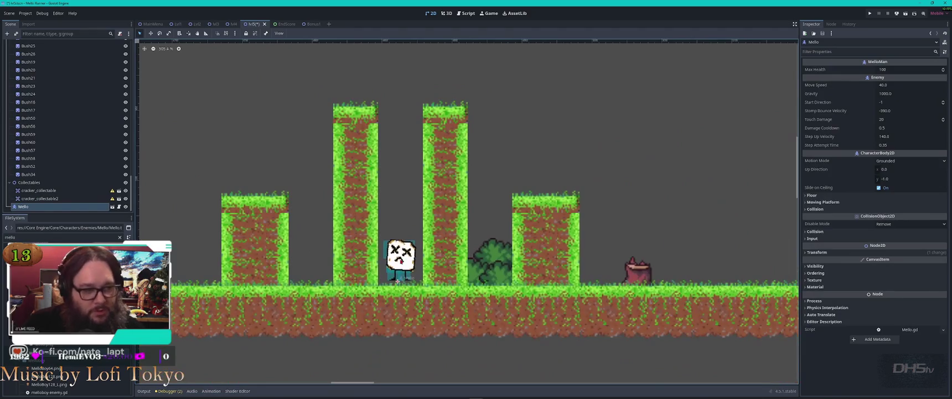
key("Up")
key("Up")
key("Up")
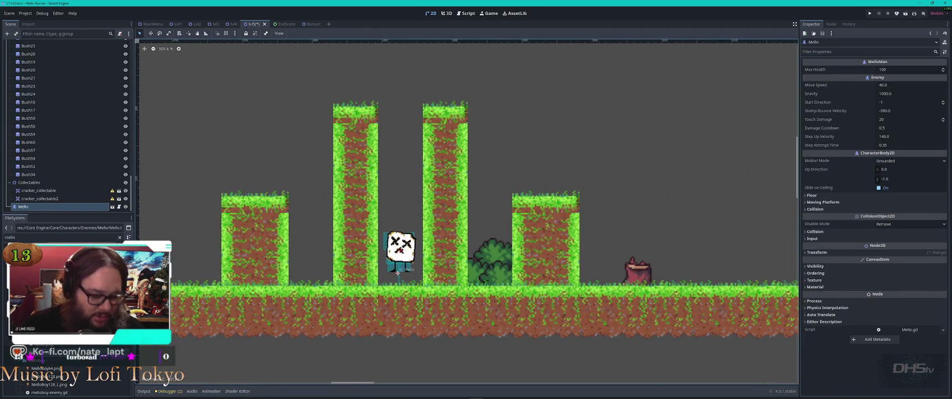
key("Delete")
key("Return")
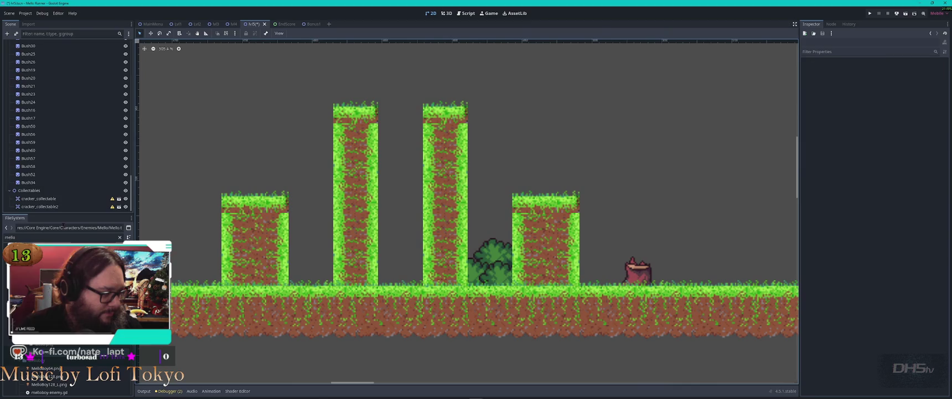
type("cracker")
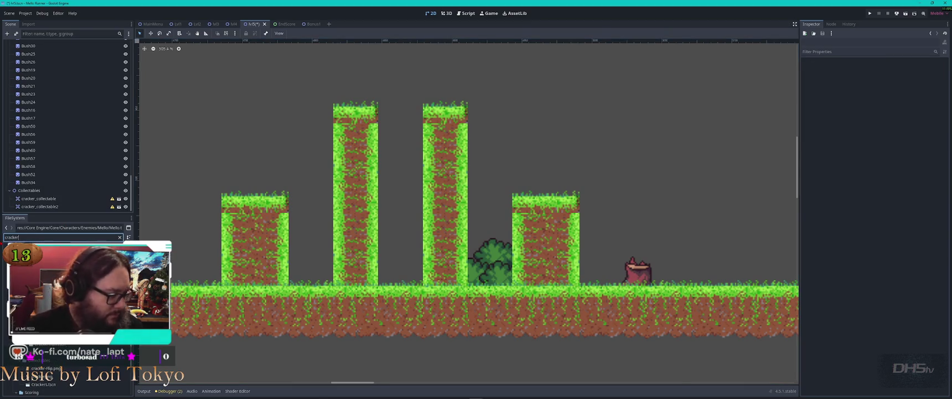
Step: Drag Crackers.tscn between the two tall pillars and save the level with Ctrl+S
left_click_drag(44, 384, 398, 270)
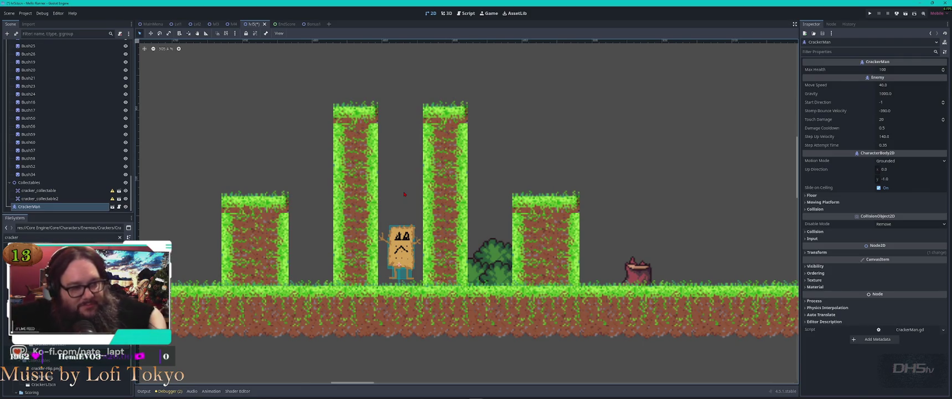
scroll(404, 194, "down", 6)
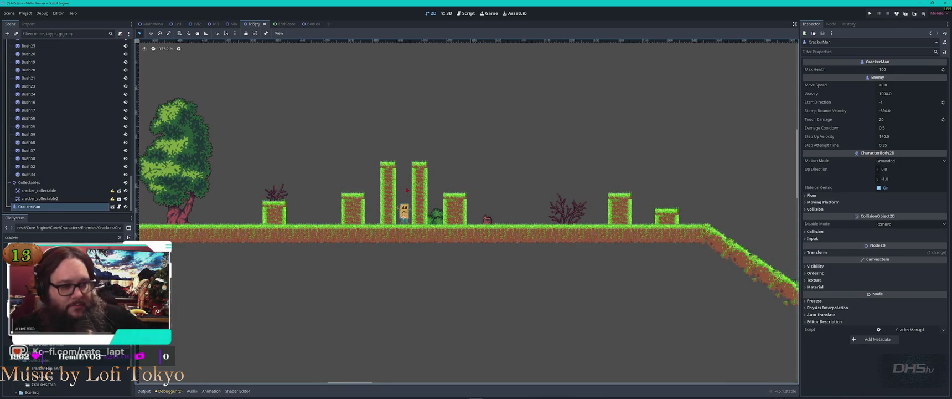
scroll(408, 191, "down", 1)
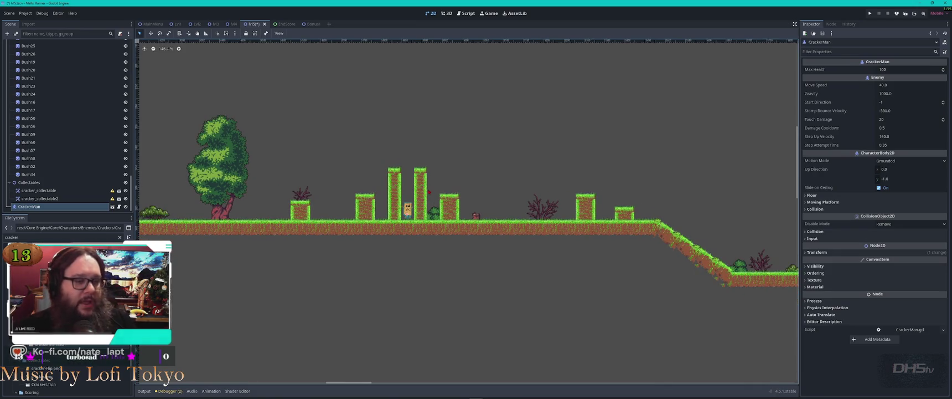
scroll(427, 188, "down", 1)
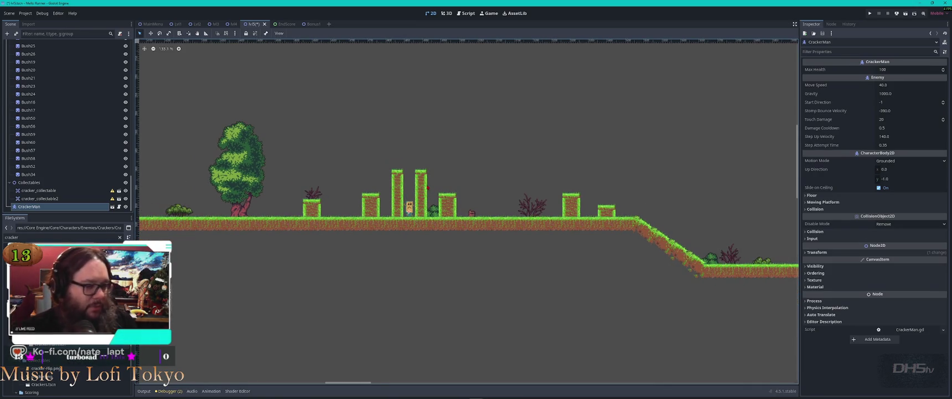
key("ctrl+s")
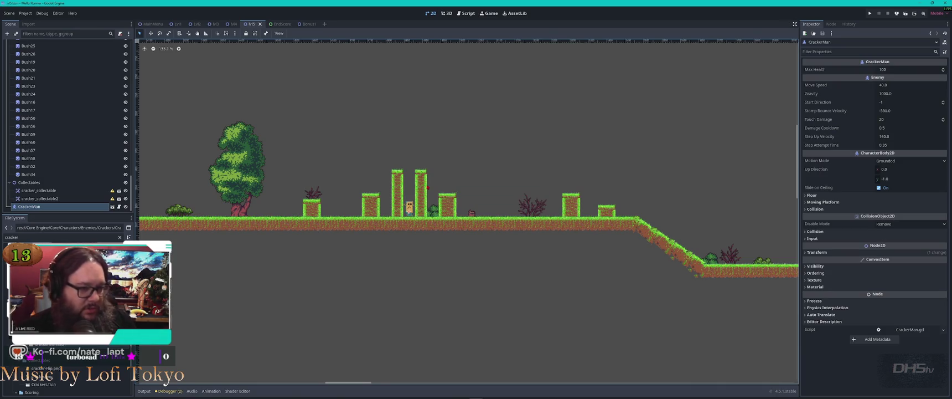
scroll(50, 106, "up", 10)
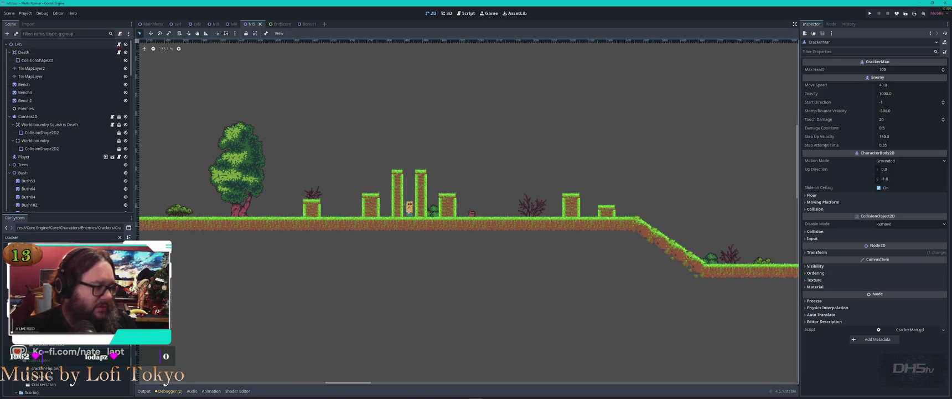
Step: Open the level script lvl5.gd and search it for 'spawn'
left_click(118, 43)
left_click(529, 155)
key("ctrl+f")
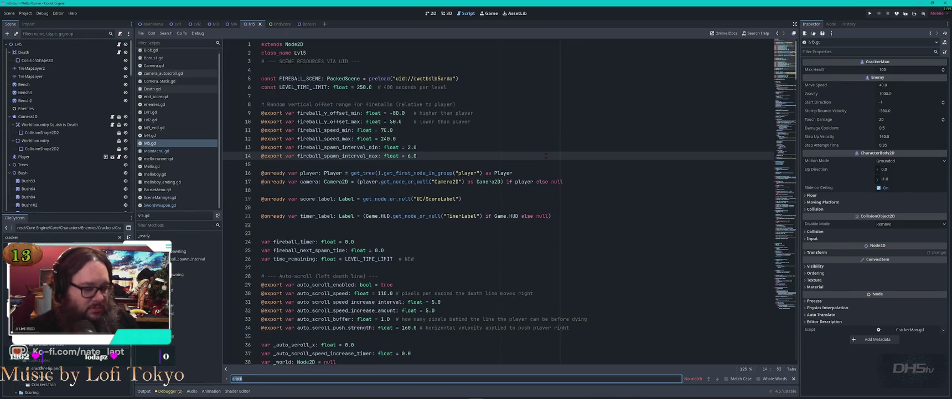
type("spawn")
key("Return")
key("Return")
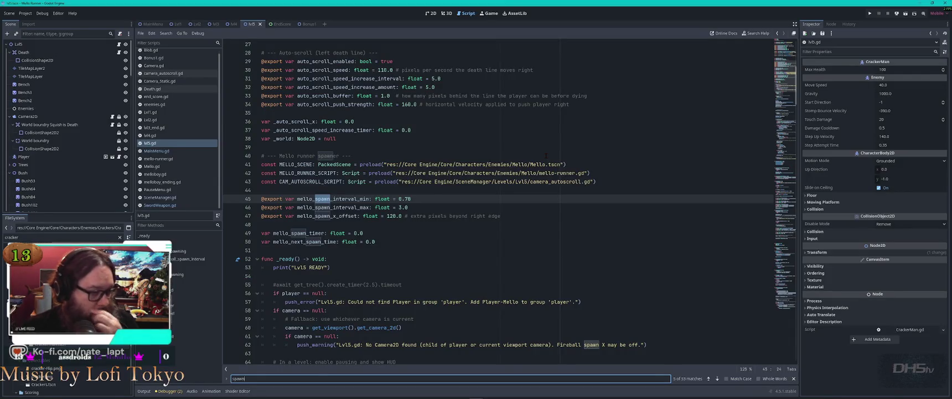
Step: Find each place the MELLO_SCENE constant is used in the script
double_click(296, 164)
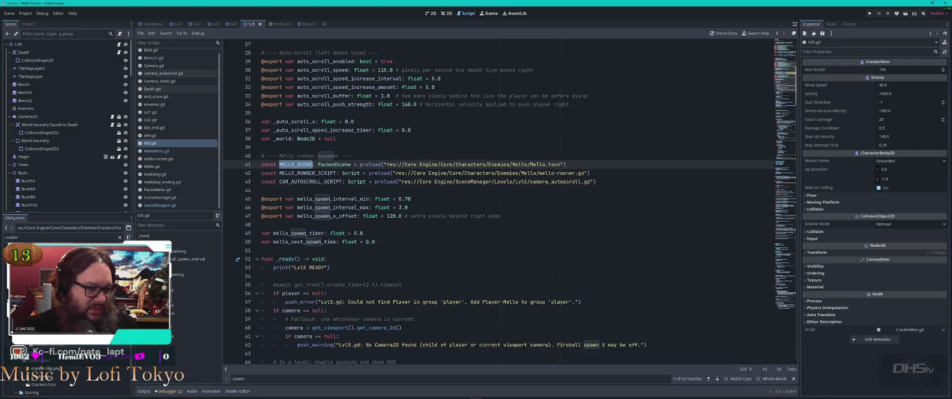
key("ctrl+f")
key("Return")
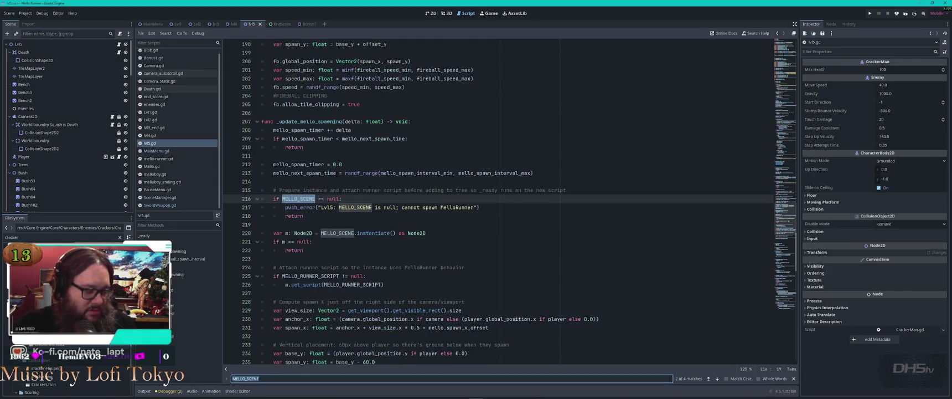
key("Return")
key("Return")
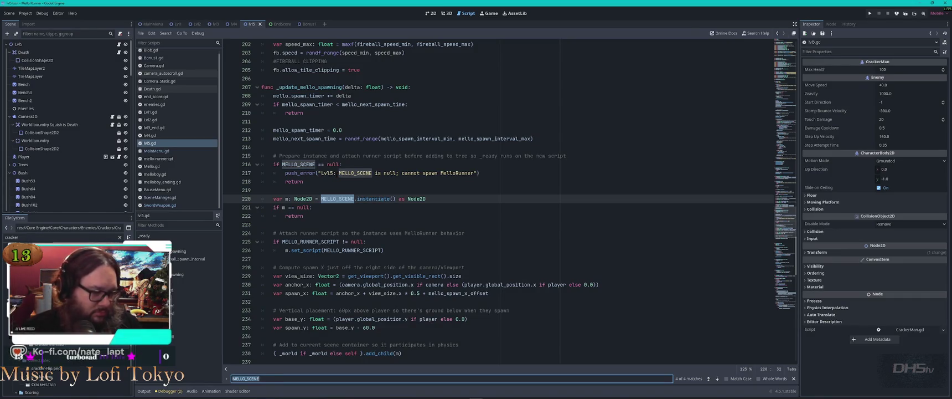
Step: Step through 'spawn' matches to the Mello spawner initialization code
type("spawn")
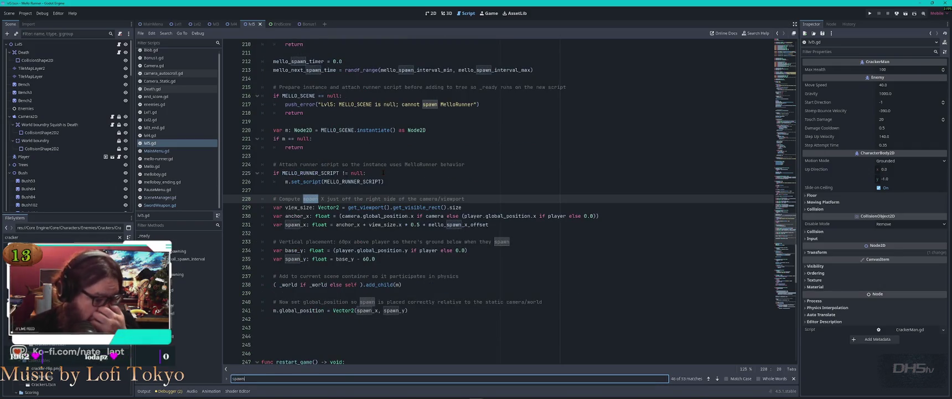
key("Return")
key("Return")
key("Return")
key("Return")
key("Return")
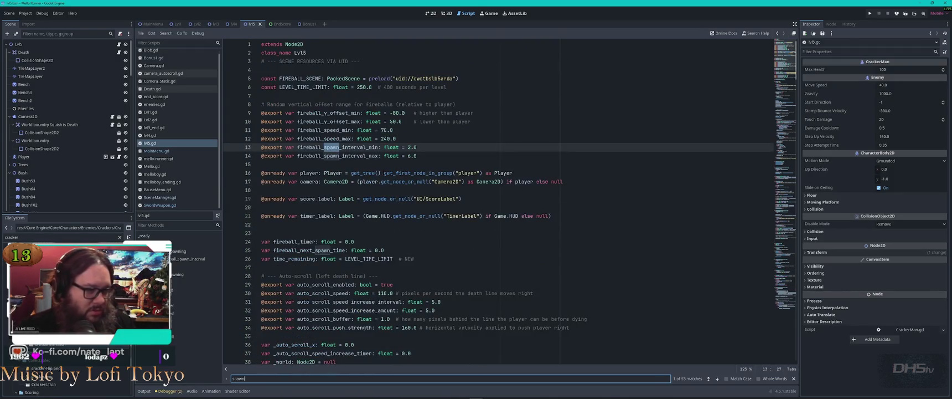
key("Return")
key("Return")
key("Return")
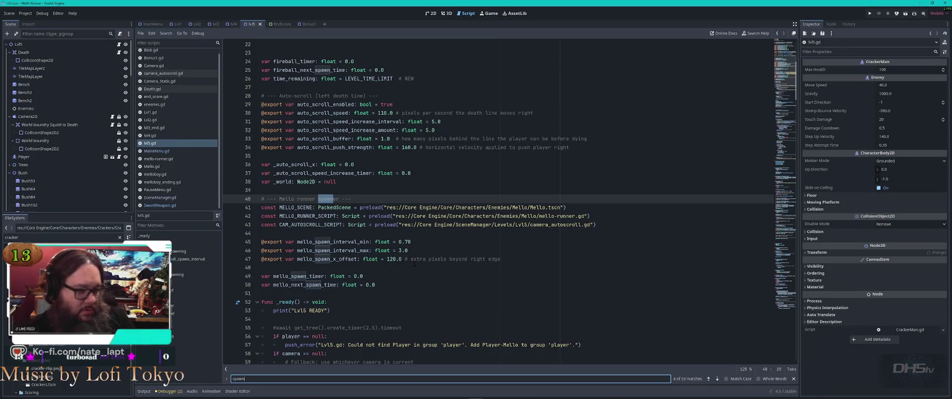
key("Return")
key("Return")
key("Return")
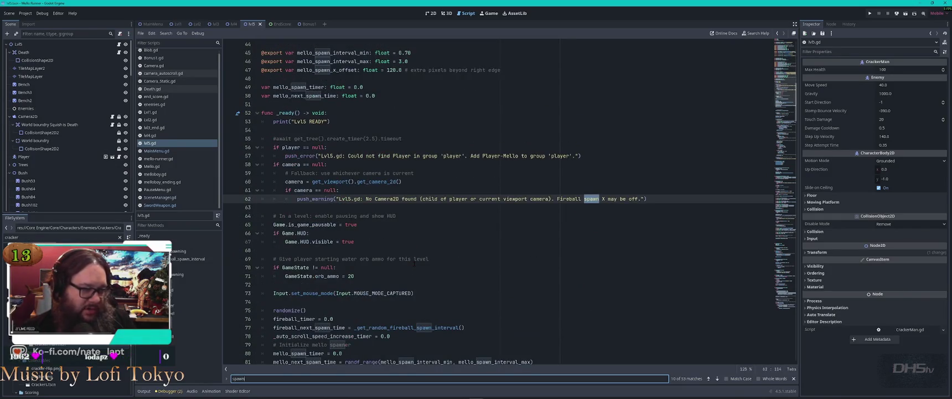
key("Return")
key("Return")
key("Return")
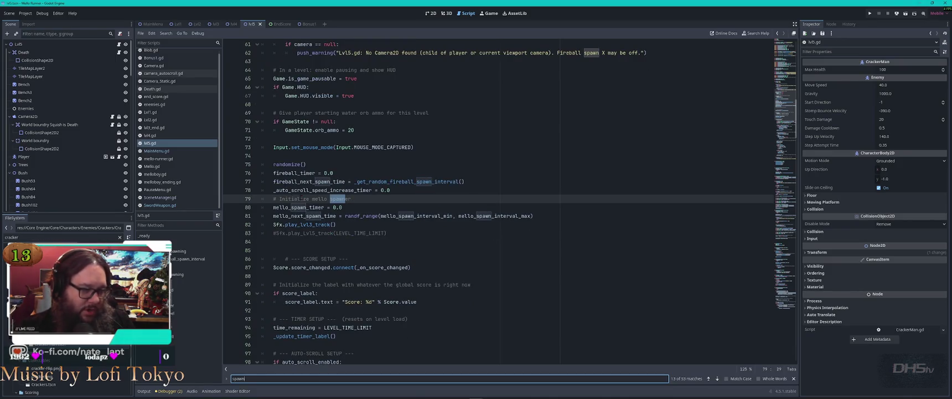
scroll(498, 201, "up", 6)
scroll(308, 220, "down", 8)
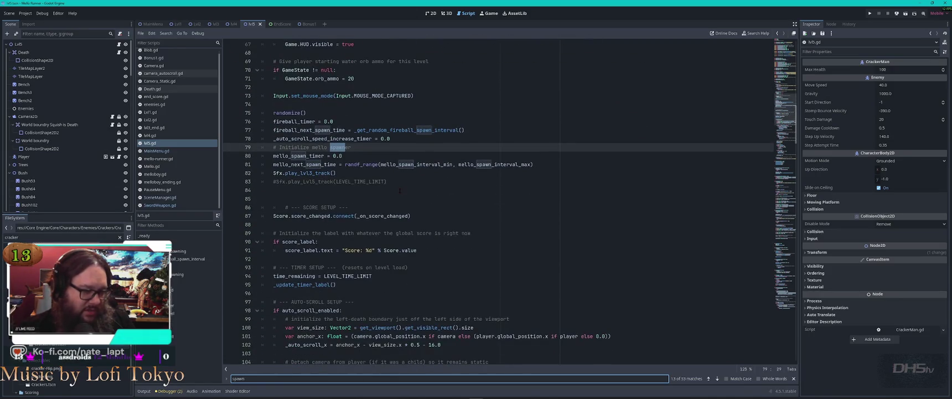
key("Return")
key("Return")
key("Return")
key("Return")
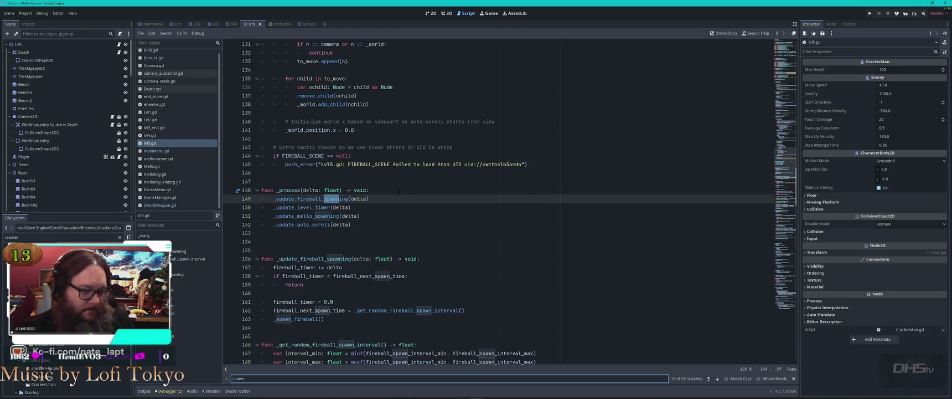
double_click(321, 199)
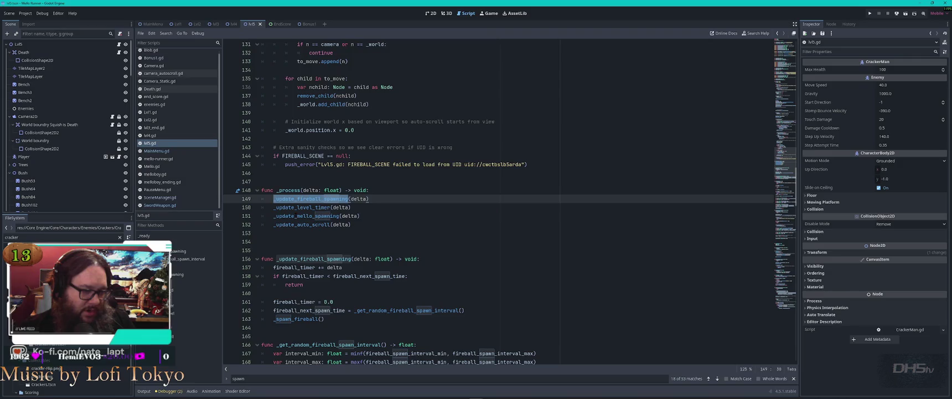
Step: Jump to the _update_mello_spawning definition and back to its call
double_click(303, 216)
key("ctrl+f")
key("Return")
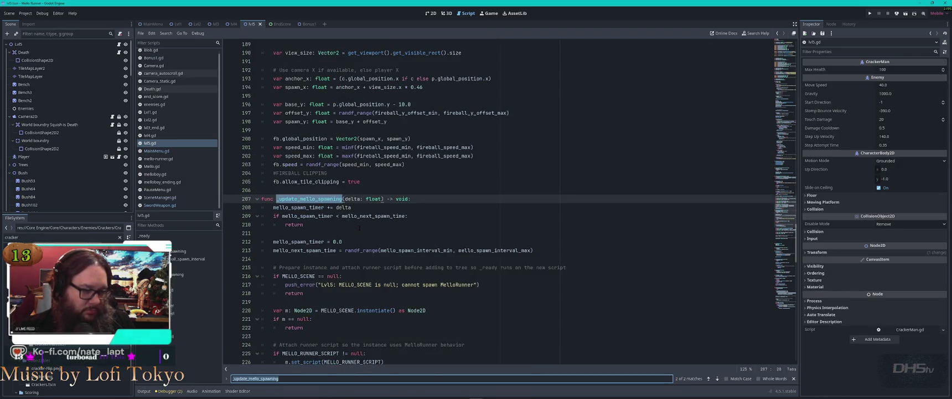
key("Return")
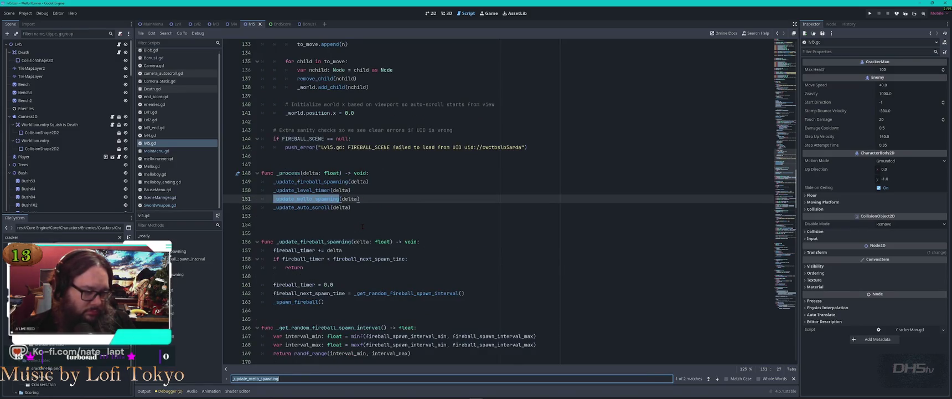
Step: Search '_spawn' and step to the Mello spawn timer check
type("_")
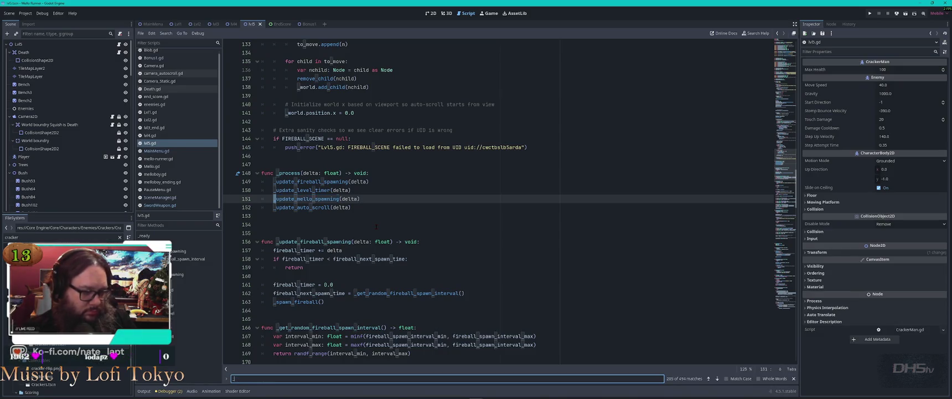
type("spawn")
key("Return")
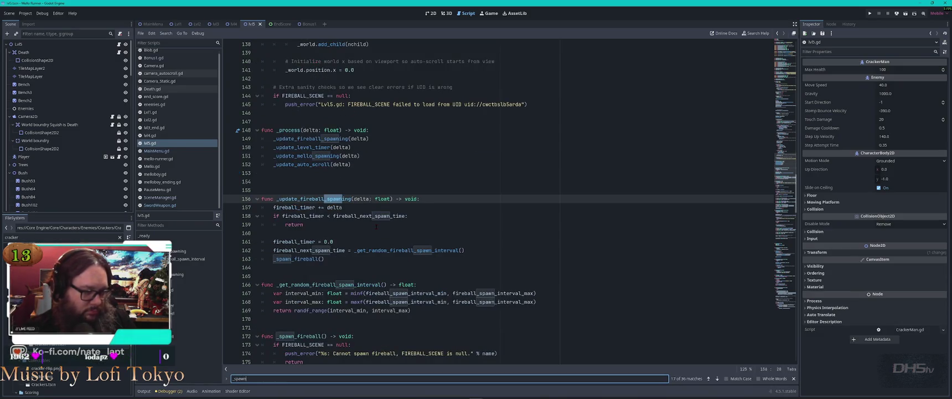
key("Return")
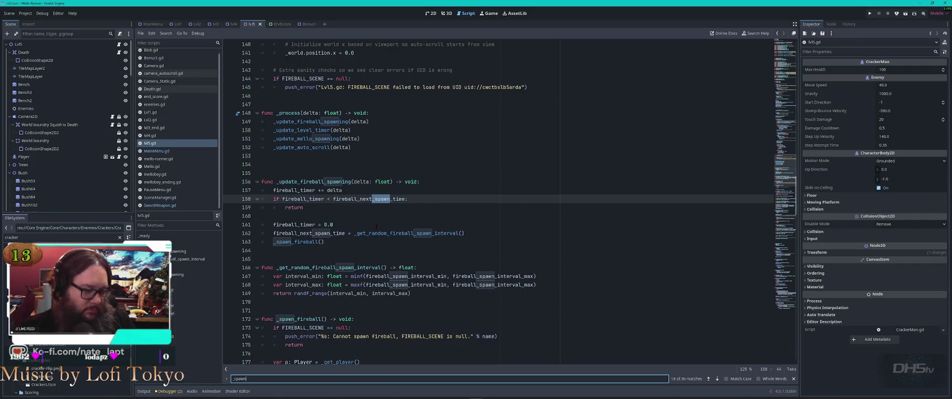
key("Return")
key("Return")
key("Return")
key("Return")
key("Return")
key("Return")
key("Return")
key("Return")
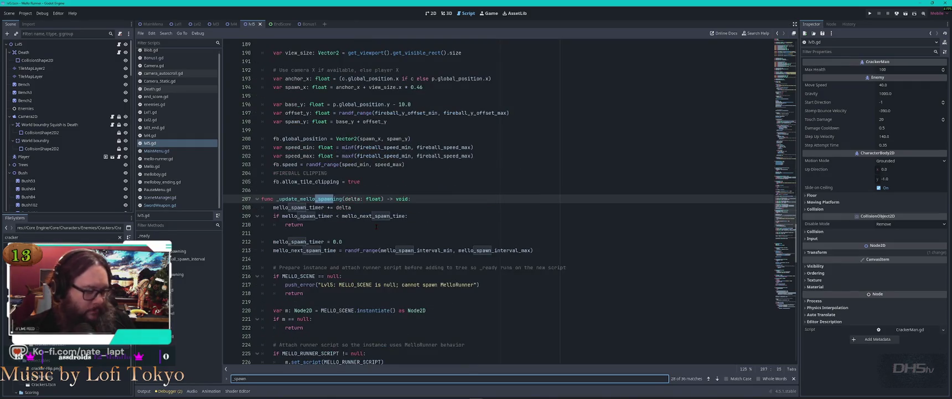
key("Return")
key("Return")
key("Return")
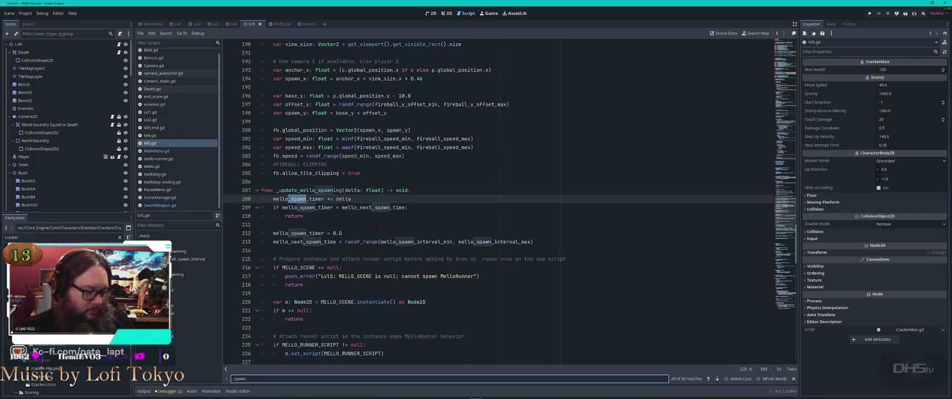
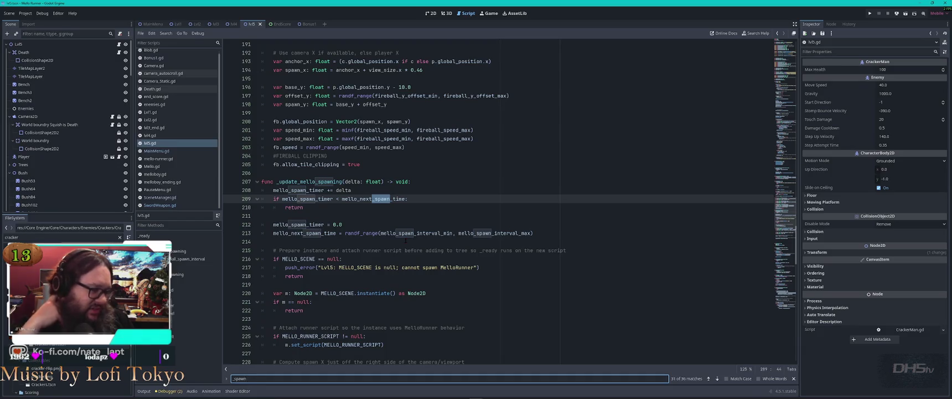
Step: Review lvl5.gd's _update_mello_spawning function, the spawner's set_script line and the score label check
scroll(406, 240, "down", 5)
scroll(332, 166, "up", 3)
double_click(311, 130)
scroll(499, 202, "down", 7)
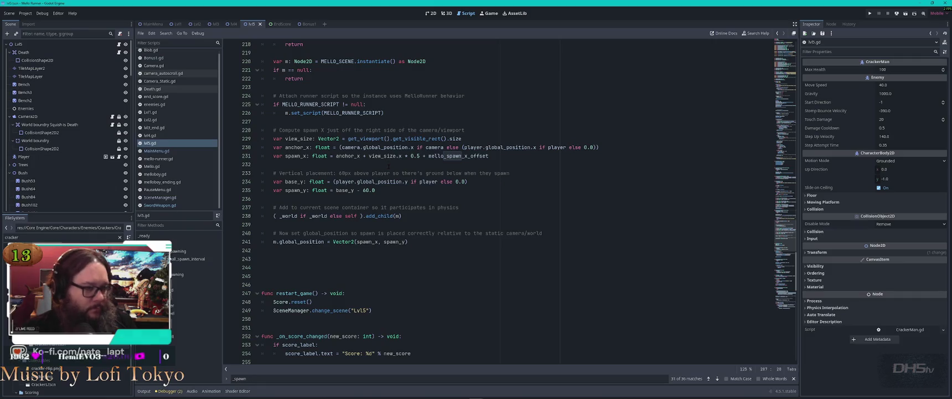
left_click(410, 110)
scroll(423, 133, "up", 7)
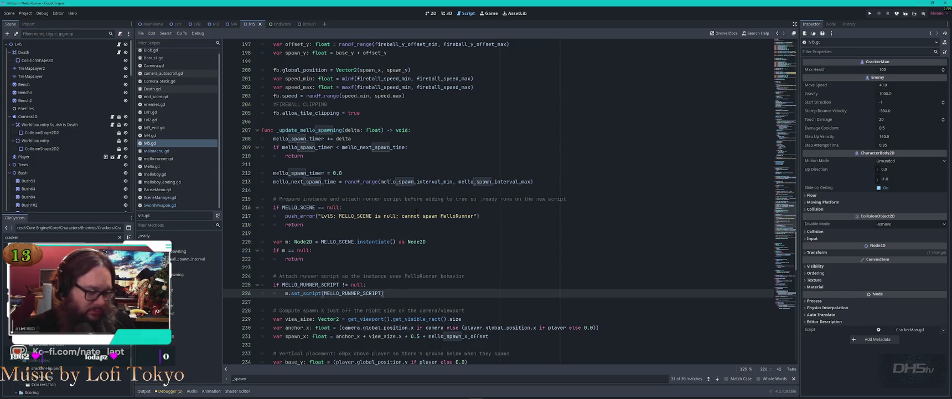
scroll(416, 209, "down", 5)
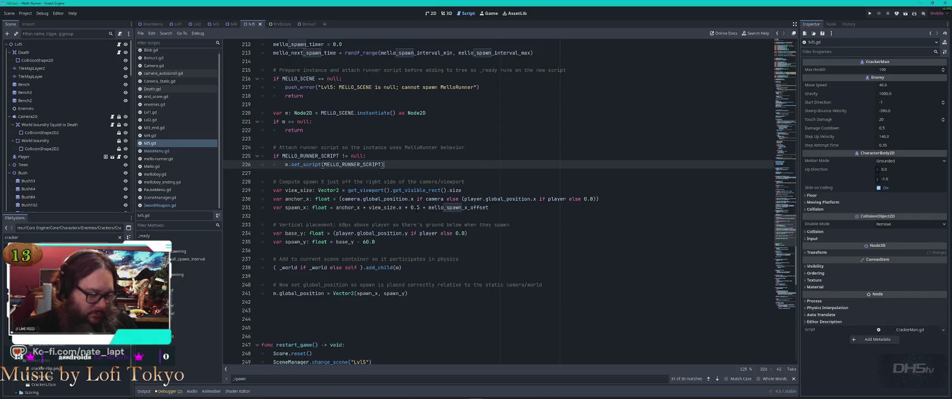
scroll(417, 208, "down", 8)
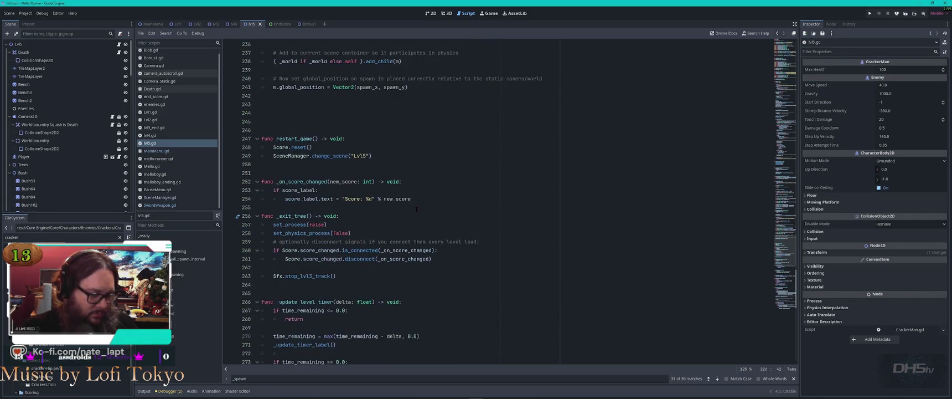
left_click(459, 189)
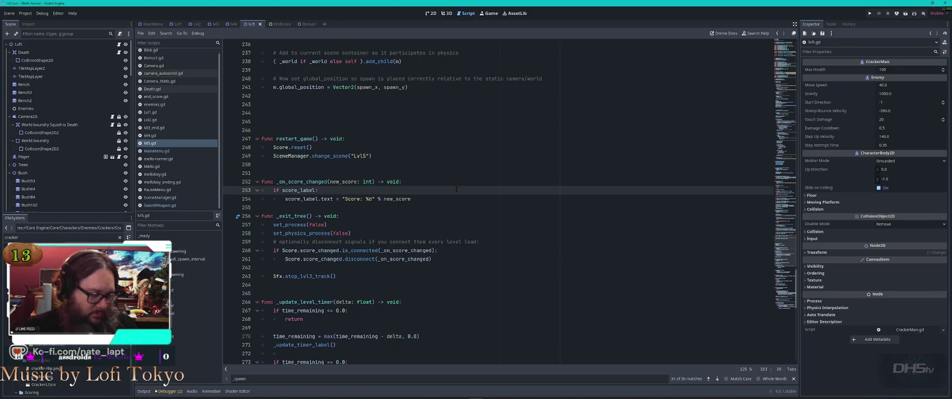
scroll(456, 190, "down", 8)
scroll(456, 190, "down", 8)
scroll(456, 190, "down", 2)
scroll(456, 190, "up", 20)
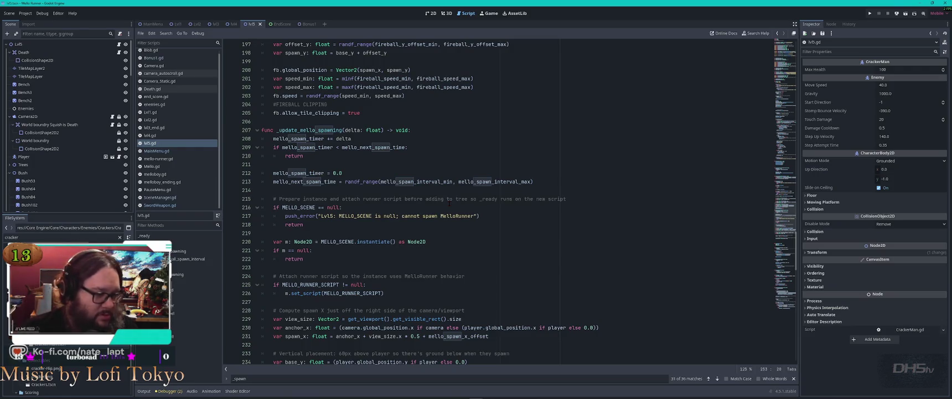
Step: Trace MELLO_SCENE's uses, return to the script's exports, and bring up the window switcher
double_click(338, 242)
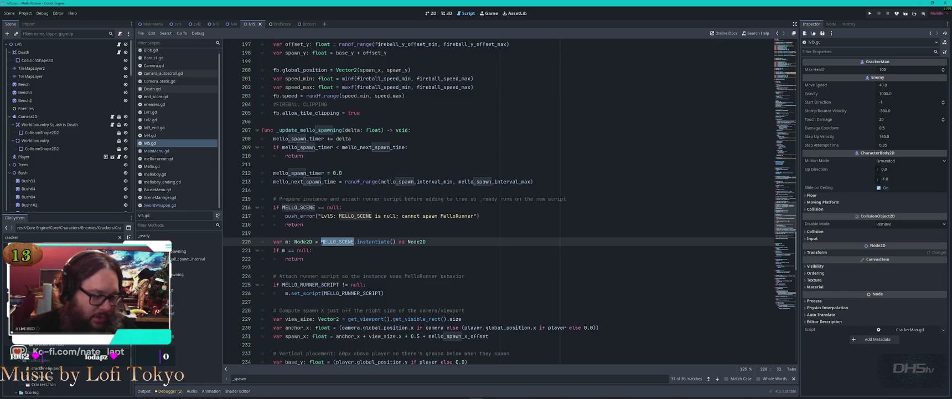
mouse_move(381, 242)
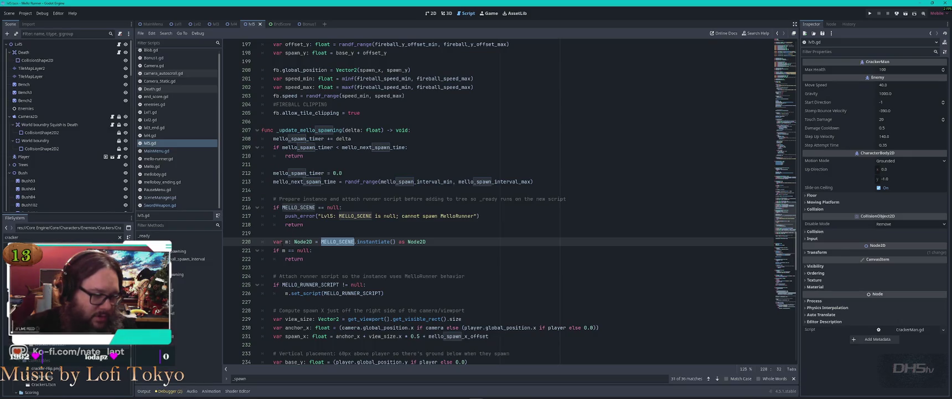
mouse_move(339, 242)
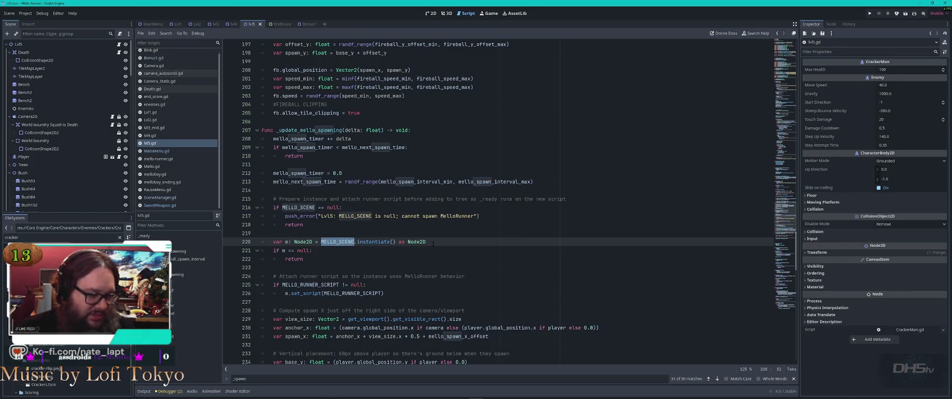
scroll(443, 245, "down", 2)
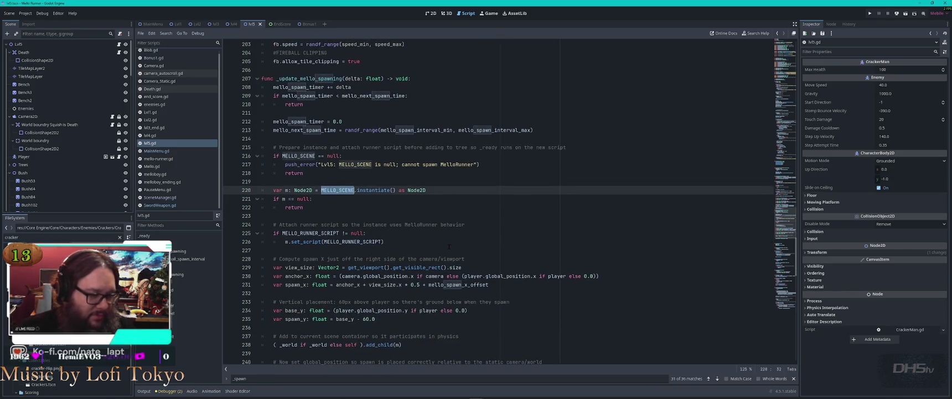
scroll(449, 246, "down", 2)
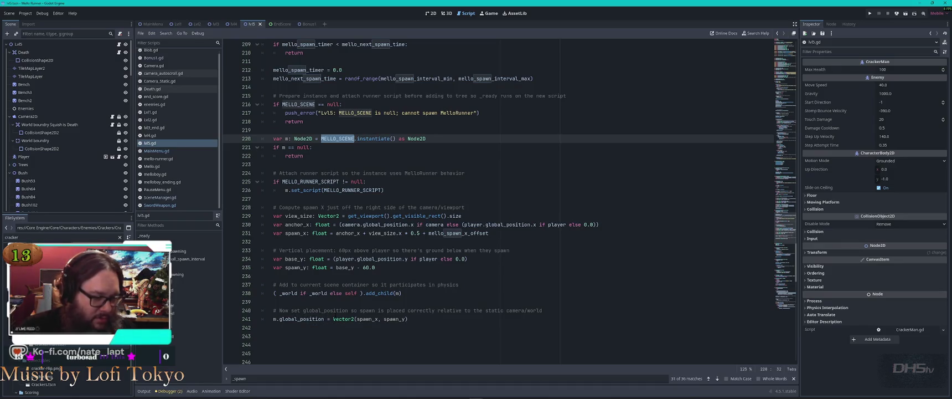
mouse_move(341, 319)
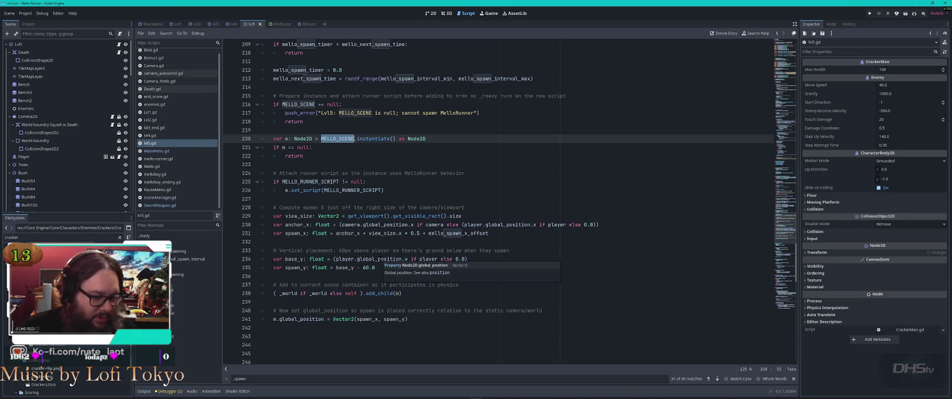
mouse_move(378, 259)
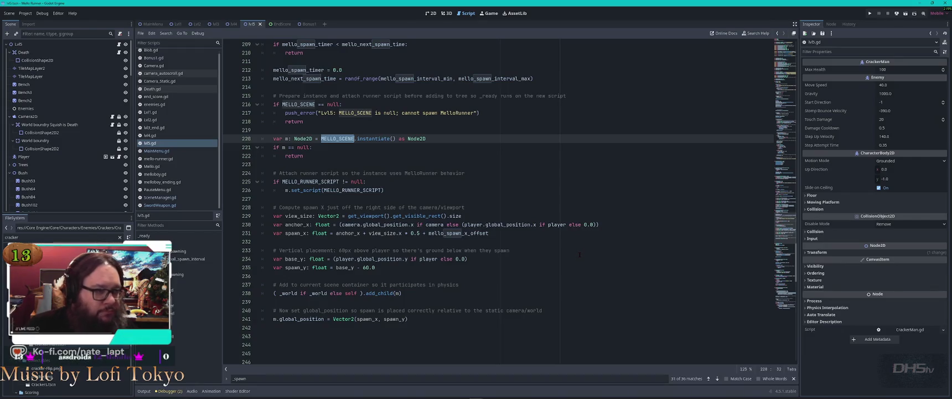
scroll(467, 194, "up", 9)
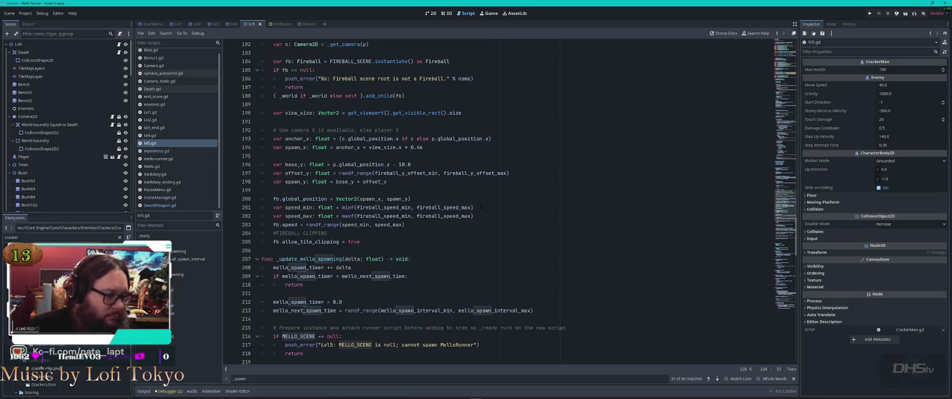
scroll(509, 202, "up", 20)
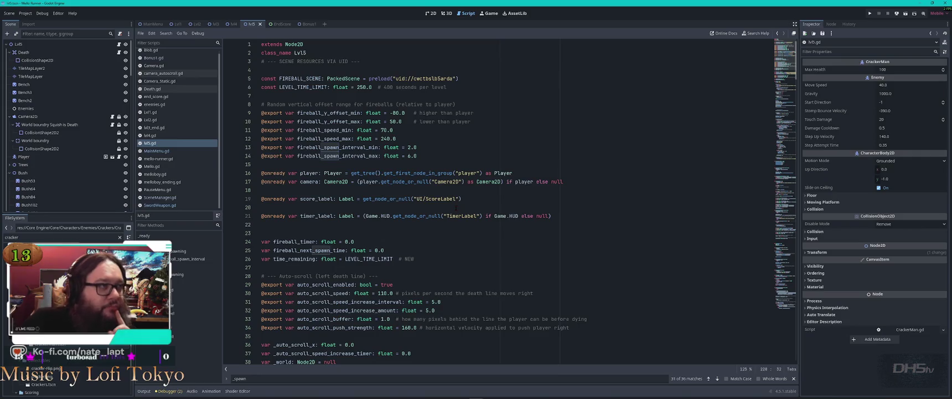
scroll(452, 260, "down", 8)
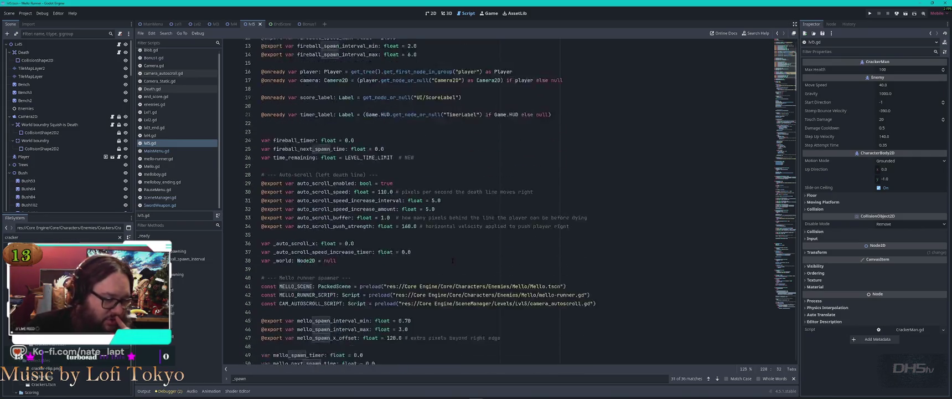
key("alt+Tab")
key("alt+Tab")
key("alt+Tab")
key("alt+Tab")
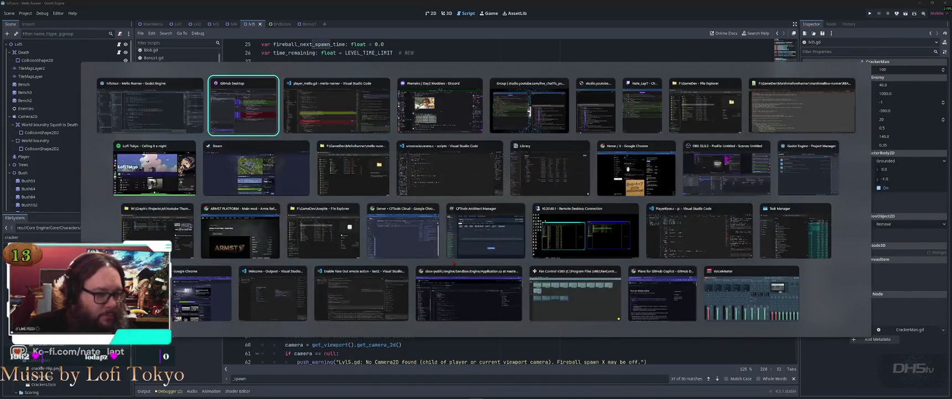
Step: Accept the proposed attack-input change to player_mello.gd and return to the chat sessions list
left_click(467, 256)
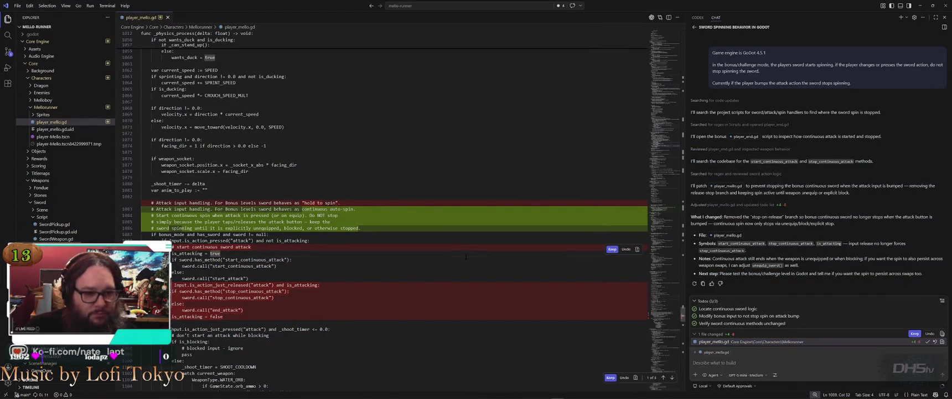
left_click(915, 334)
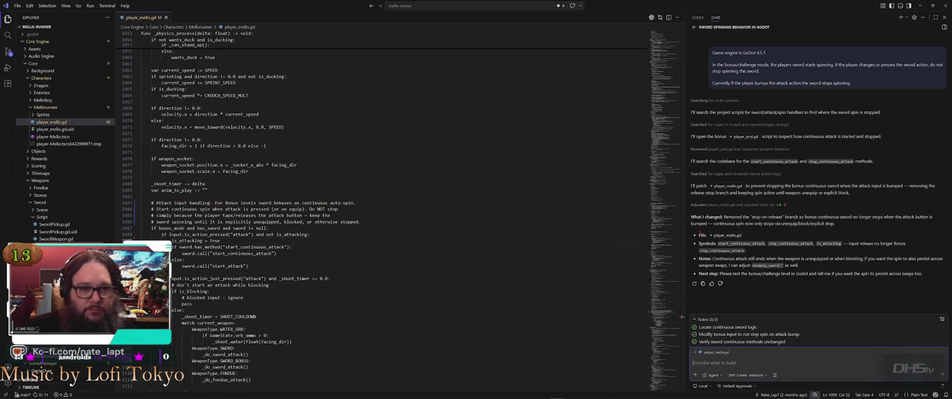
left_click(694, 27)
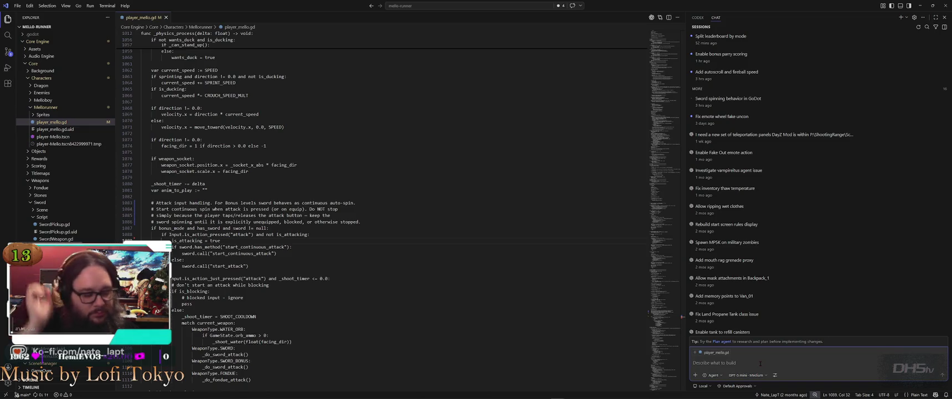
Step: Begin the chat request: in lvl5.gd, add a spawner for CrackerMan, checking the Godot script meanwhile
key("alt+Tab")
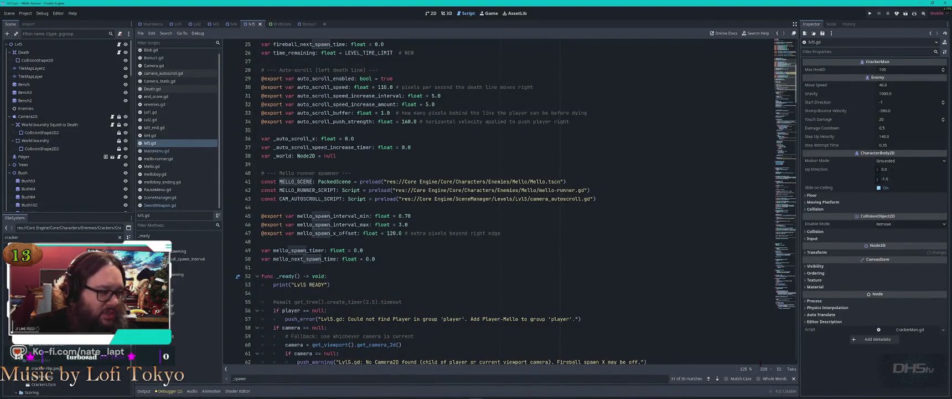
key("alt+Tab")
type("in")
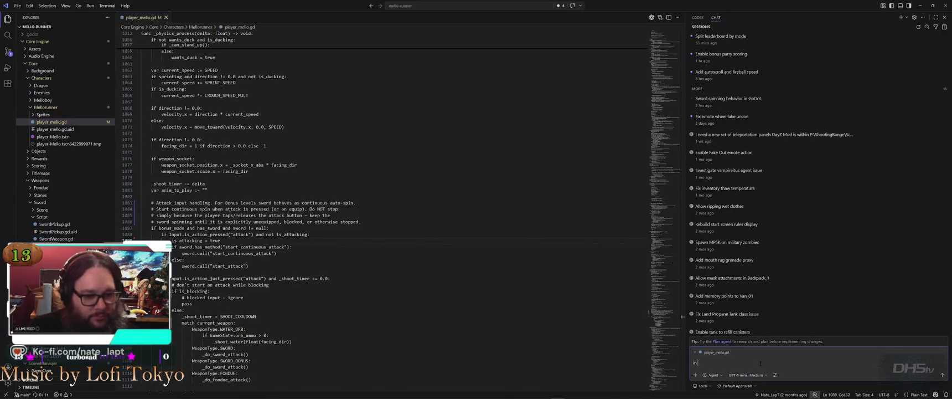
key("BackSpace")
type("l5.gd")
key("shift+Return")
type("Add")
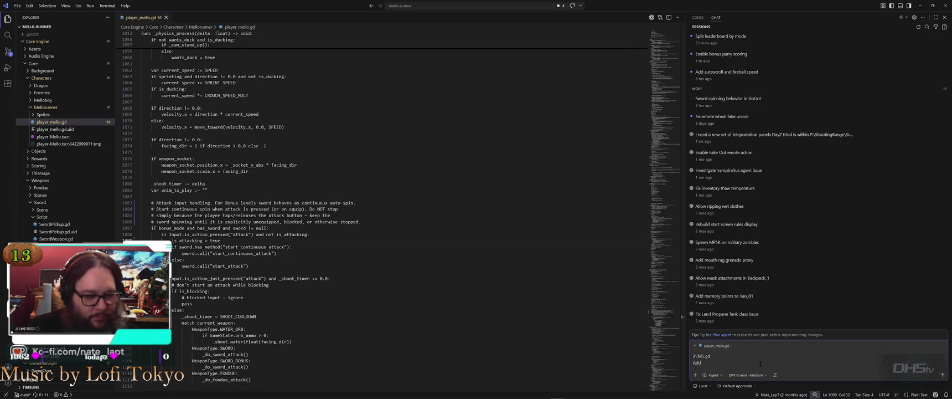
type(" a spawner")
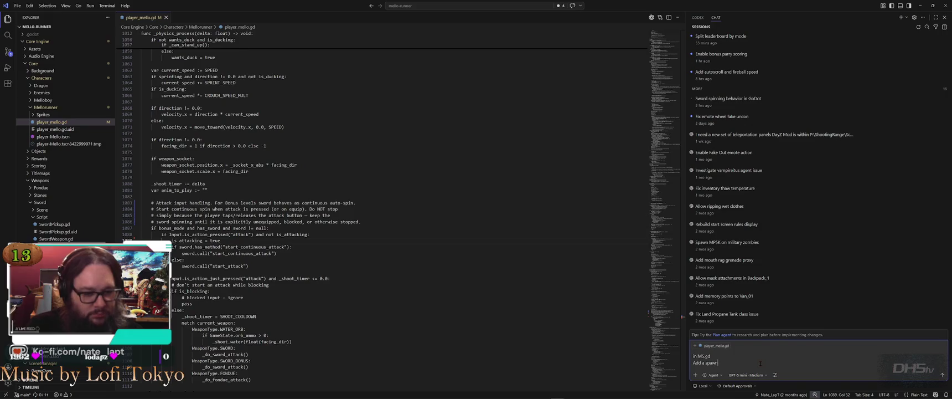
type(" for Cra")
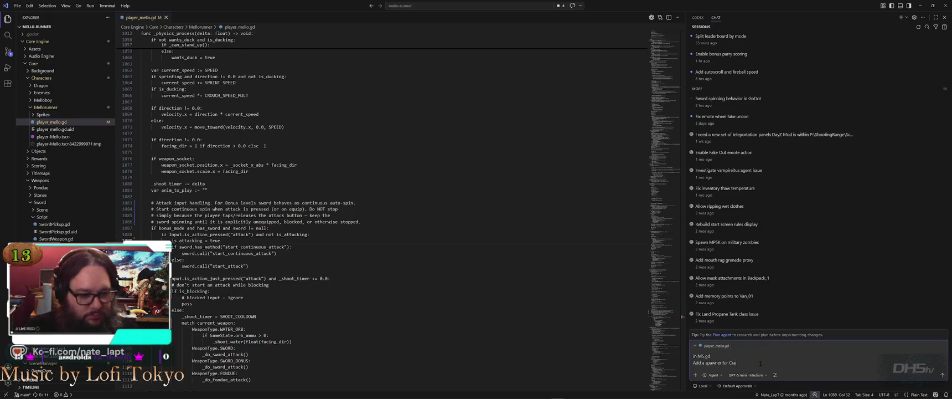
type("ckerMan.tscn")
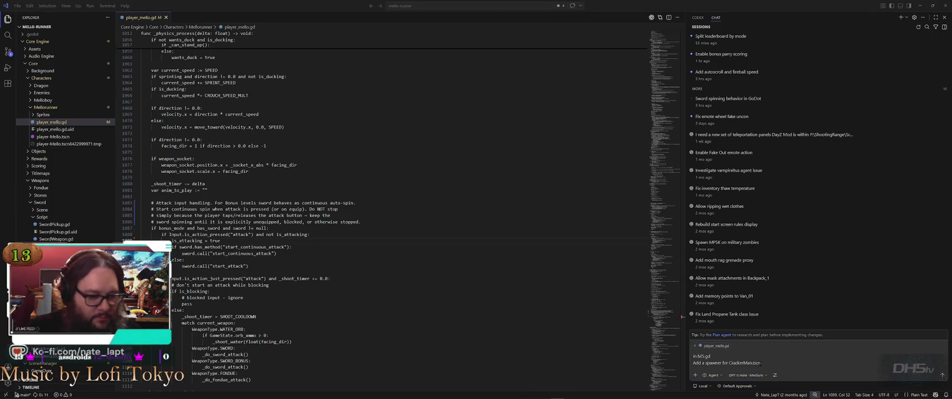
key("alt+Tab")
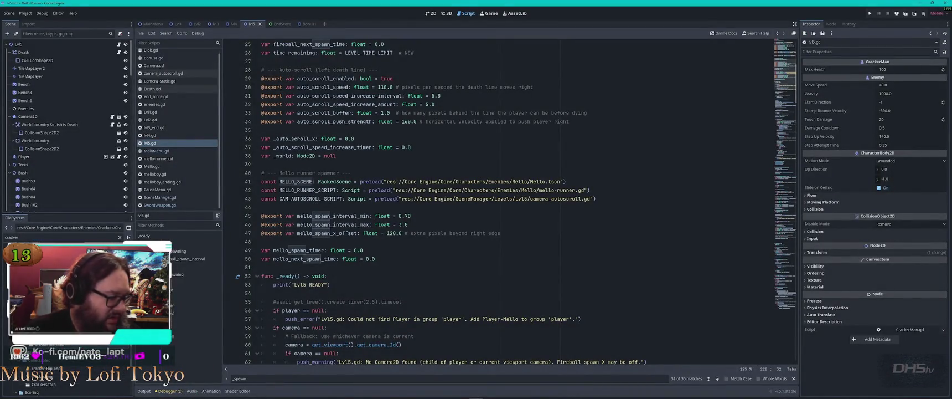
key("alt+Tab")
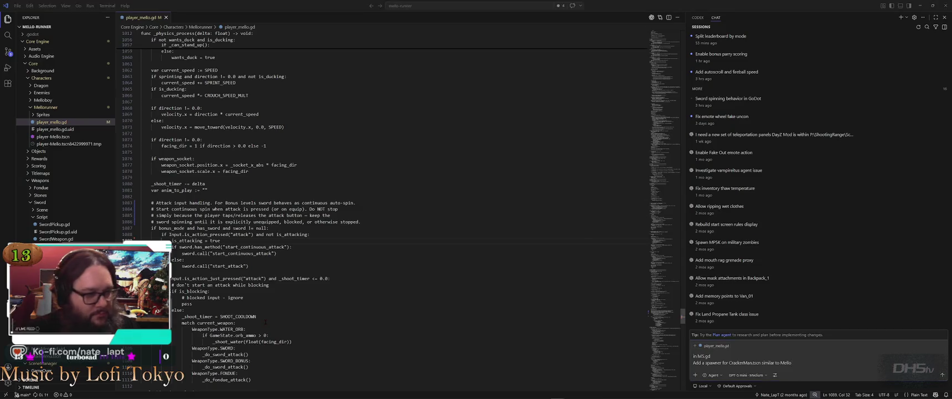
key("alt+Tab")
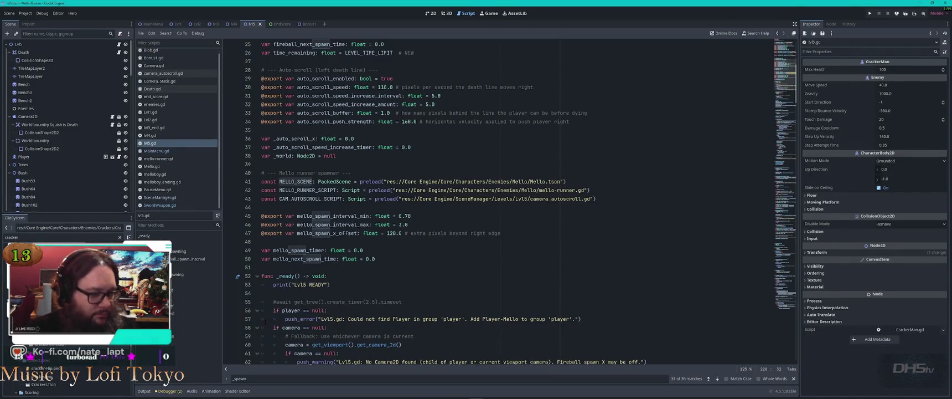
key("alt+Tab")
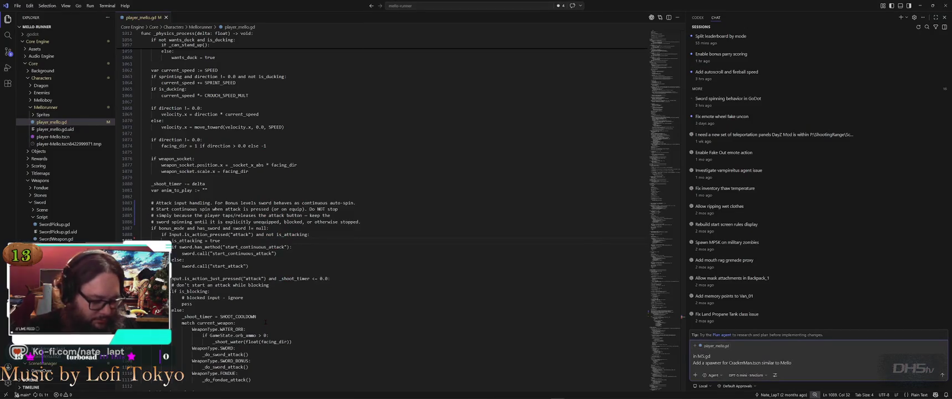
Step: Extend the request: like Mello_Scene but lower chance, controlled by a variable, starting at 5%
type("_Scene")
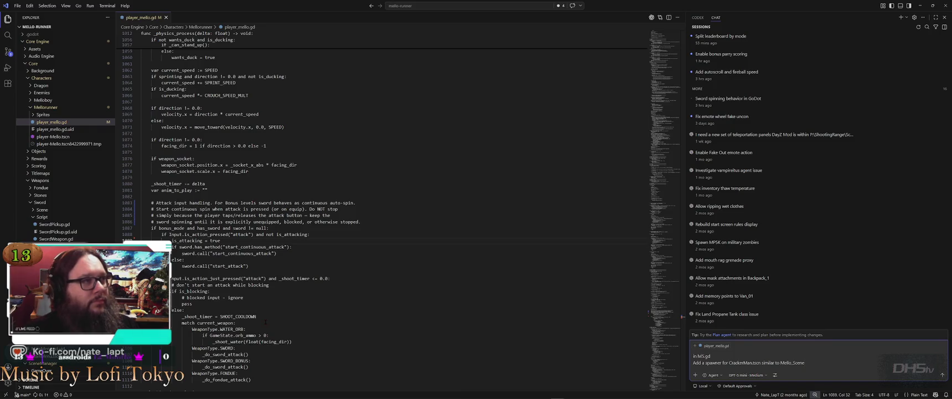
type(" but make the")
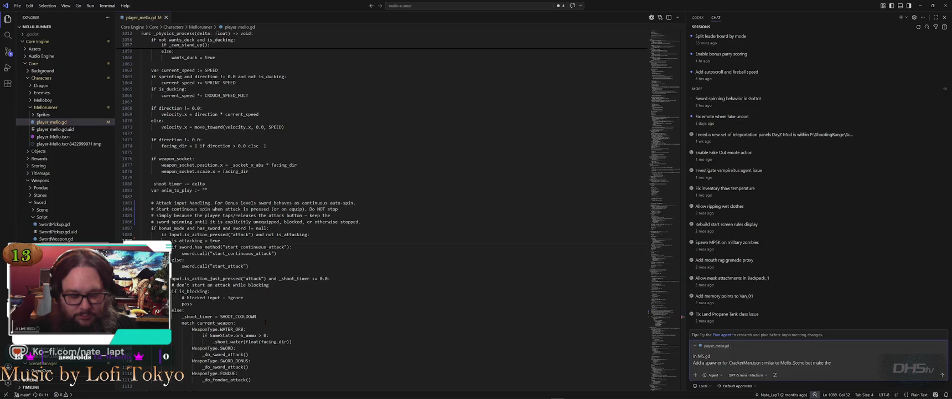
type(" chance")
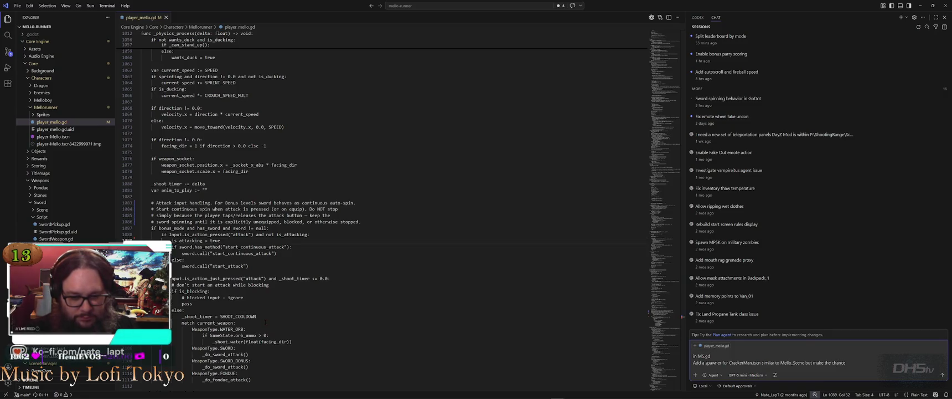
type(" lower, about")
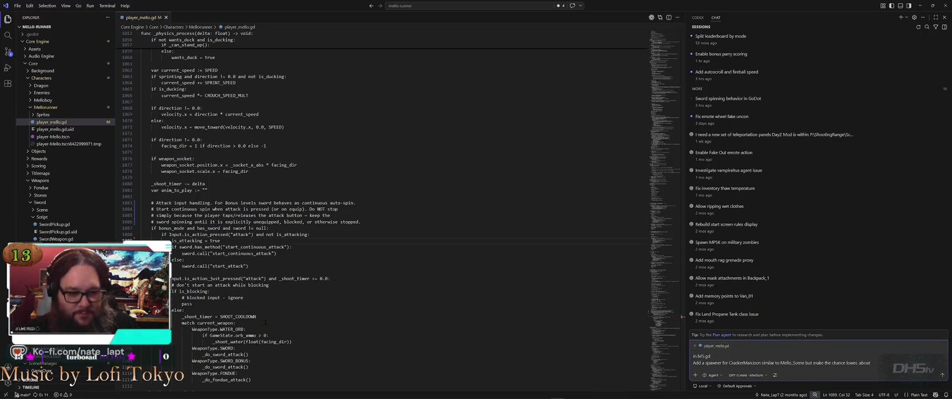
key("BackSpace")
key("BackSpace")
key("BackSpace")
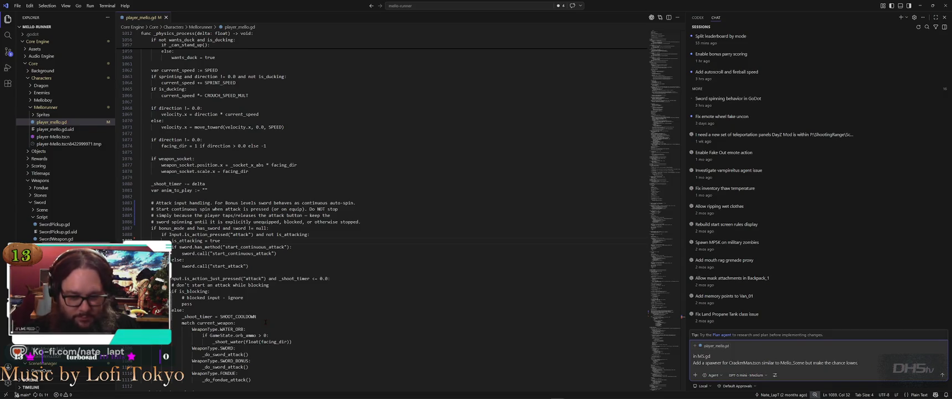
type("add a variable for the chance.")
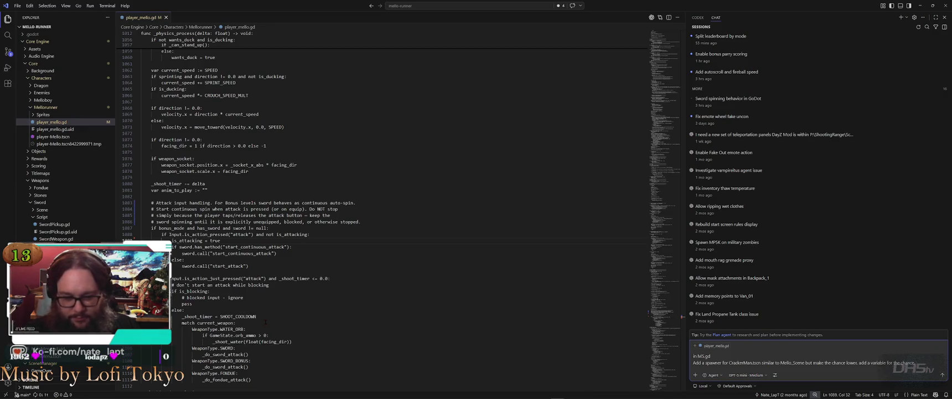
key("shift+Return")
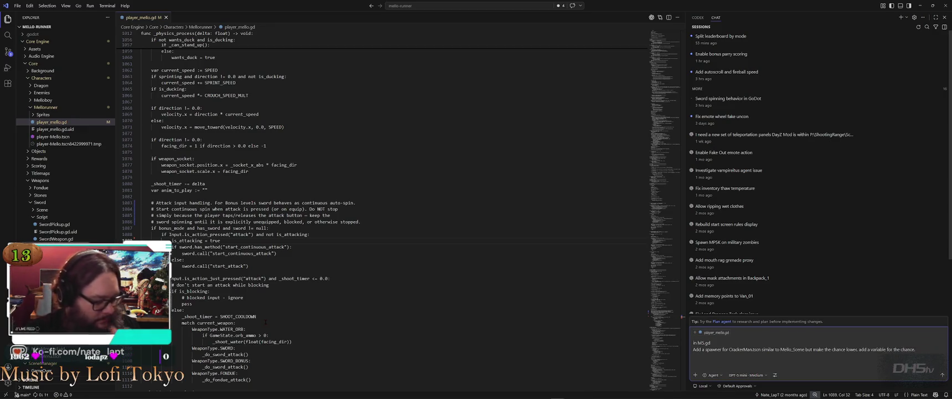
type("lets start the chance at 5%")
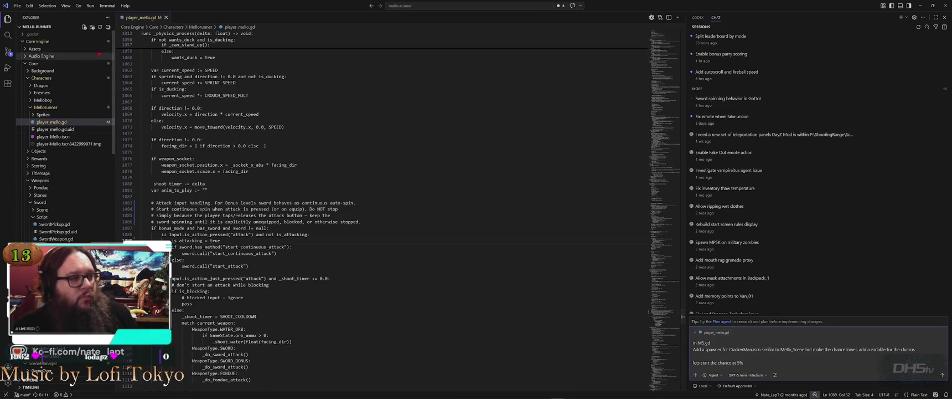
Step: Close player_mello.gd and send the CrackerMan spawner request to the Codex agent
left_click(165, 17)
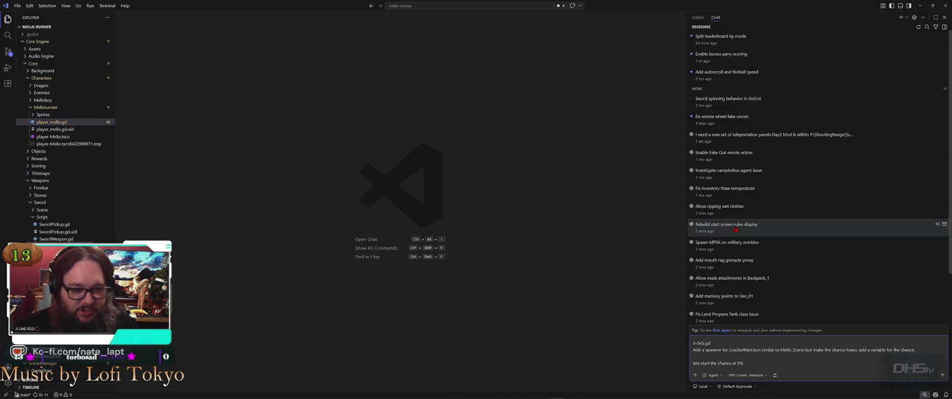
key("alt+Tab")
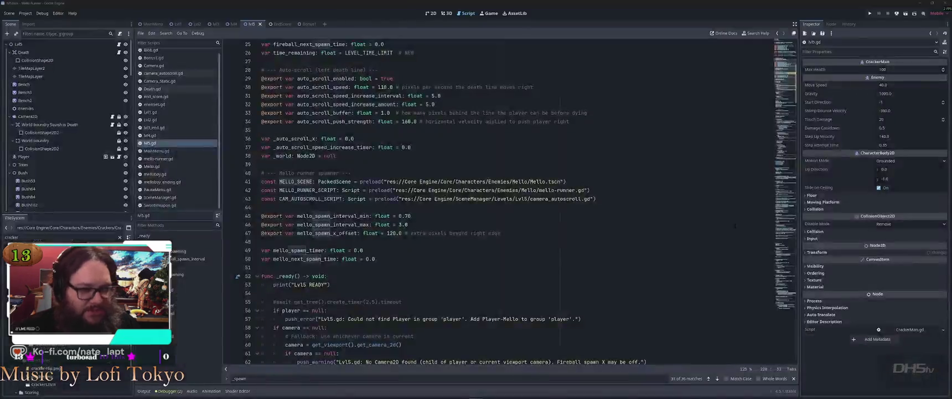
key("alt+Tab")
key("Return")
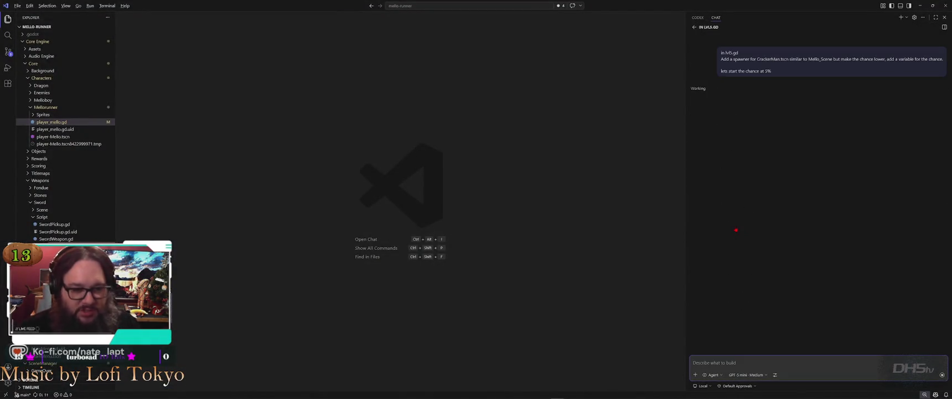
Step: Return to Godot's Lvl5 level view while the agent works
key("alt+Tab")
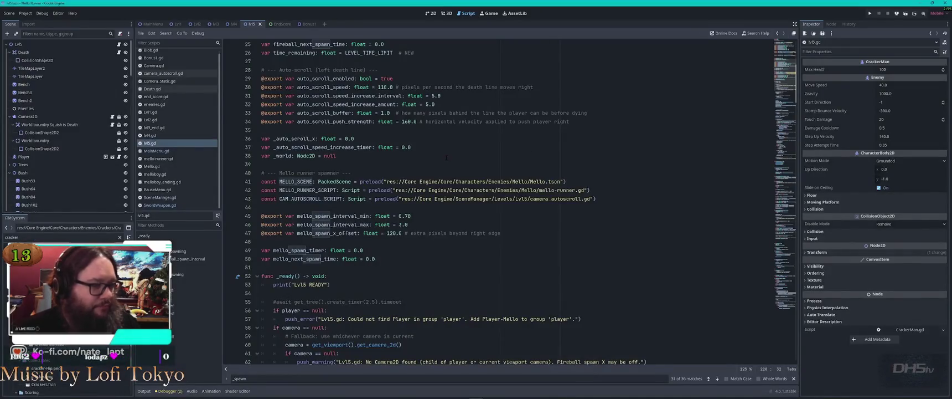
left_click(430, 13)
scroll(357, 173, "down", 7)
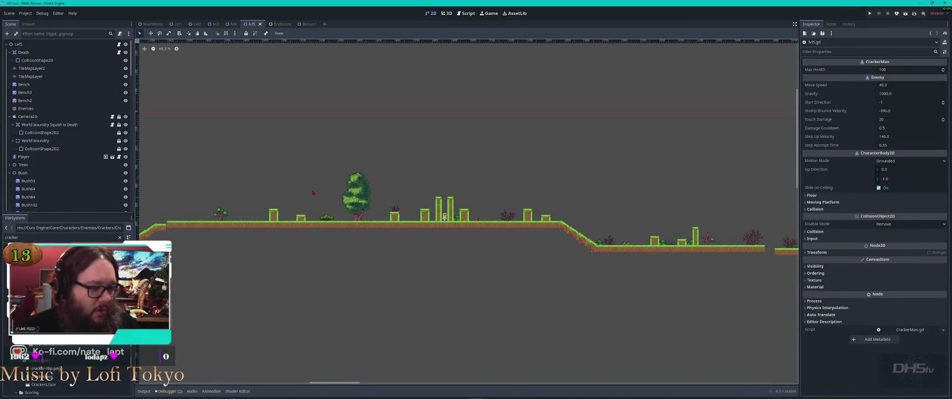
Step: Duplicate cracker_collectable and lift the copy, cracker_collectable3, high above the two tall grass pillars
scroll(356, 173, "up", 5)
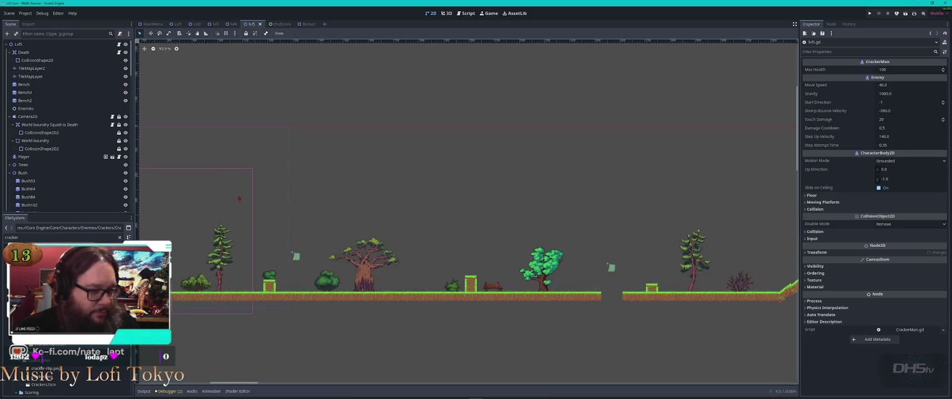
left_click(461, 221)
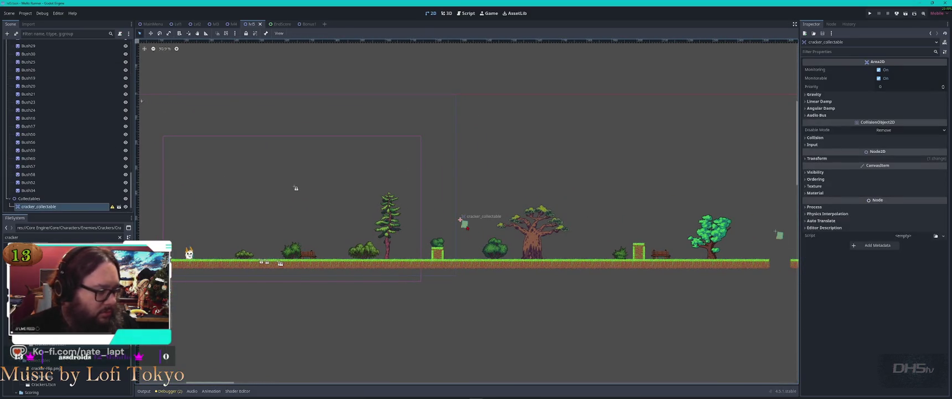
key("ctrl+d")
left_click_drag(464, 223, 729, 195)
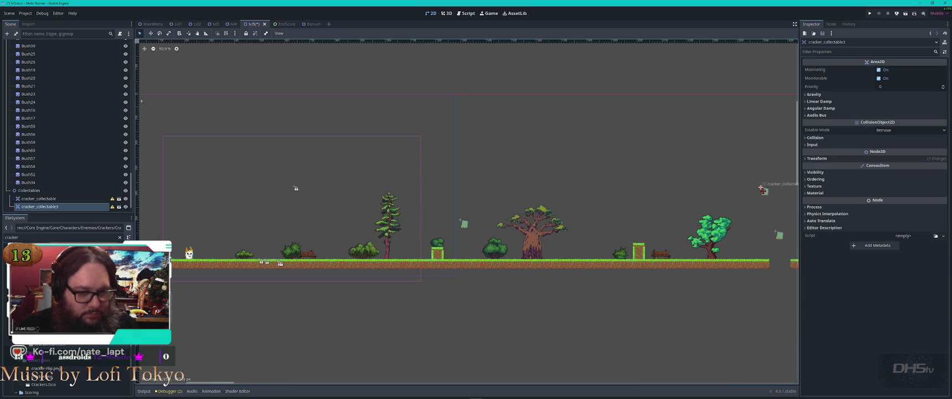
scroll(730, 195, "right", 10)
scroll(664, 328, "down", 5)
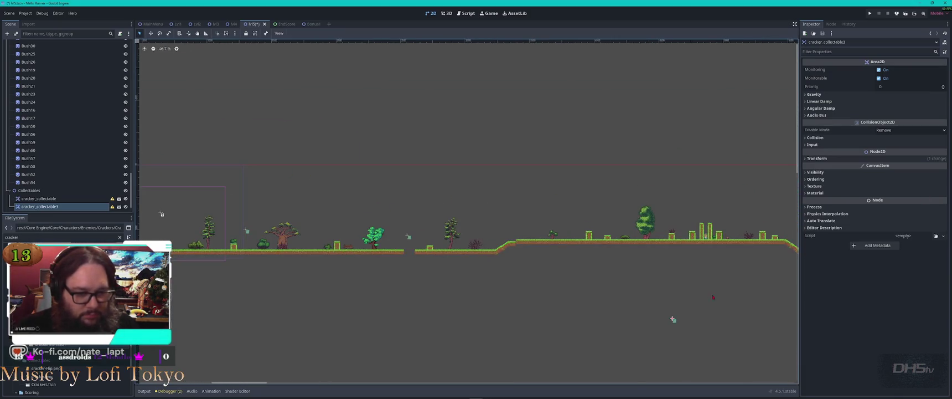
scroll(533, 291, "up", 2)
left_click_drag(417, 256, 454, 158)
scroll(454, 157, "up", 5)
scroll(454, 152, "up", 4)
mouse_move(424, 134)
left_mouse_down()
mouse_move(422, 116)
mouse_move(423, 125)
left_mouse_up()
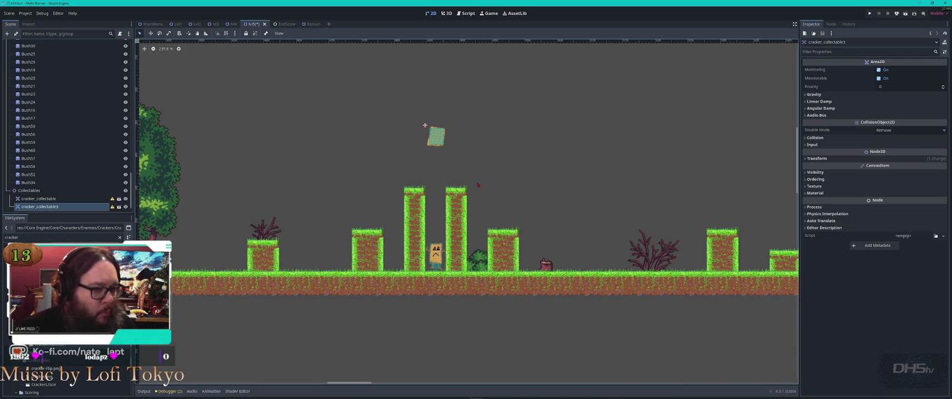
Step: Move cracker_collectable3 to the left of the tall pillars
mouse_move(436, 137)
left_mouse_down()
mouse_move(413, 136)
mouse_move(331, 183)
mouse_move(330, 172)
left_mouse_up()
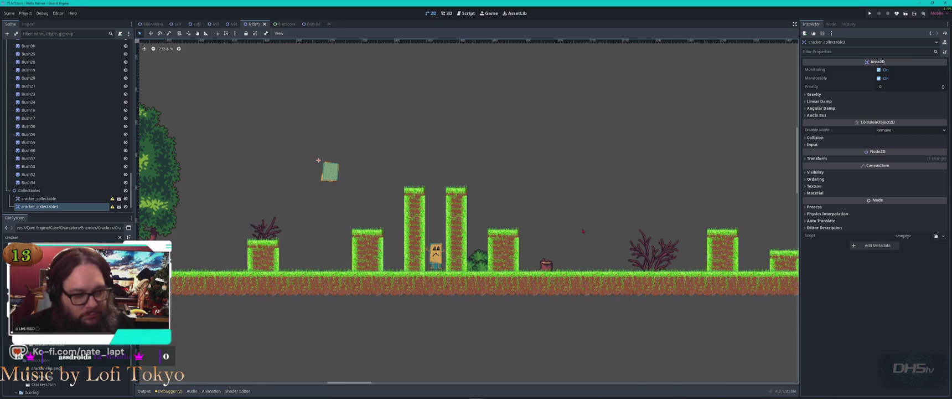
mouse_move(329, 173)
left_mouse_down()
mouse_move(324, 258)
mouse_move(352, 218)
mouse_move(330, 170)
mouse_move(303, 184)
mouse_move(309, 252)
mouse_move(372, 237)
mouse_move(401, 180)
mouse_move(512, 207)
mouse_move(341, 162)
mouse_move(313, 169)
mouse_move(320, 176)
left_mouse_up()
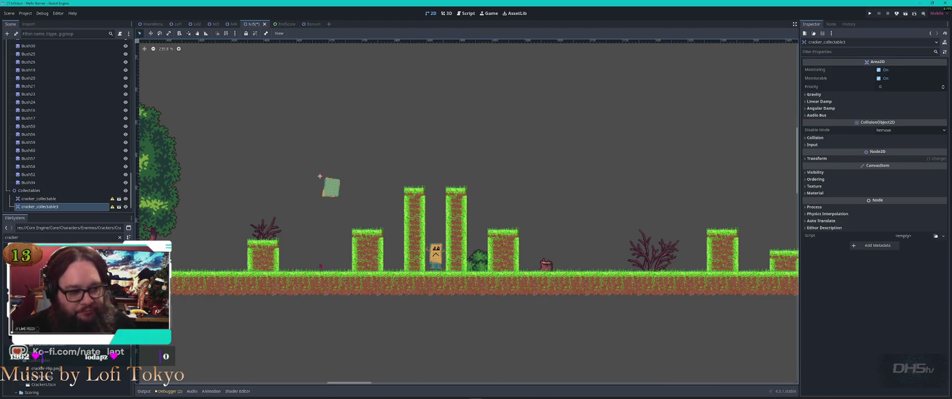
scroll(601, 267, "left", 10)
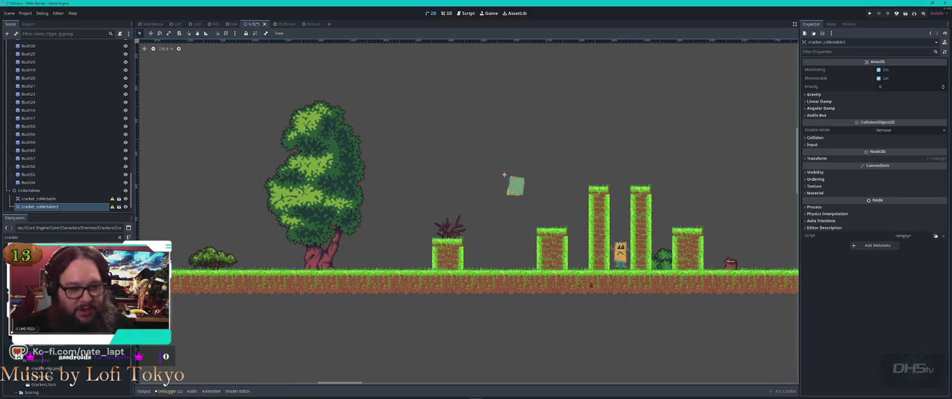
scroll(592, 284, "right", 8)
scroll(334, 237, "down", 1)
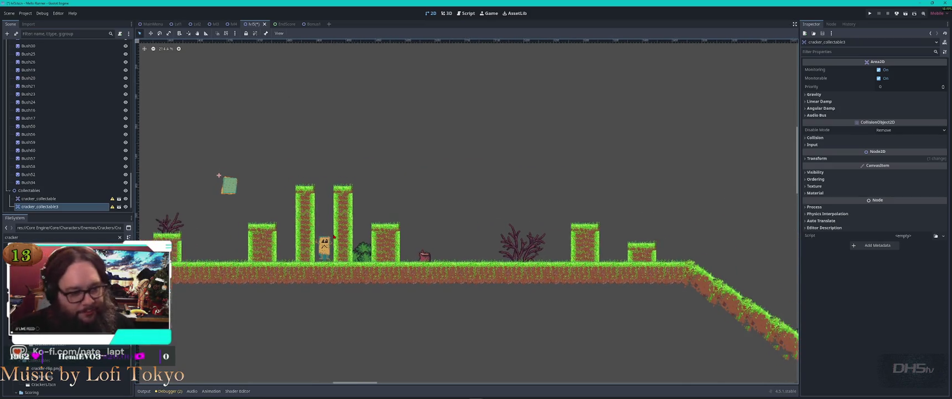
scroll(334, 237, "down", 4)
Step: Duplicate it as cracker_collectable4 and place it above the platforms before the slope
key("ctrl+d")
mouse_move(263, 200)
left_mouse_down()
mouse_move(557, 221)
mouse_move(531, 210)
mouse_move(618, 209)
left_mouse_up()
scroll(618, 209, "right", 10)
mouse_move(277, 200)
left_mouse_down()
mouse_move(514, 225)
mouse_move(491, 232)
left_mouse_up()
Step: Fine-tune cracker_collectable4's position above the platforms
scroll(534, 262, "up", 3)
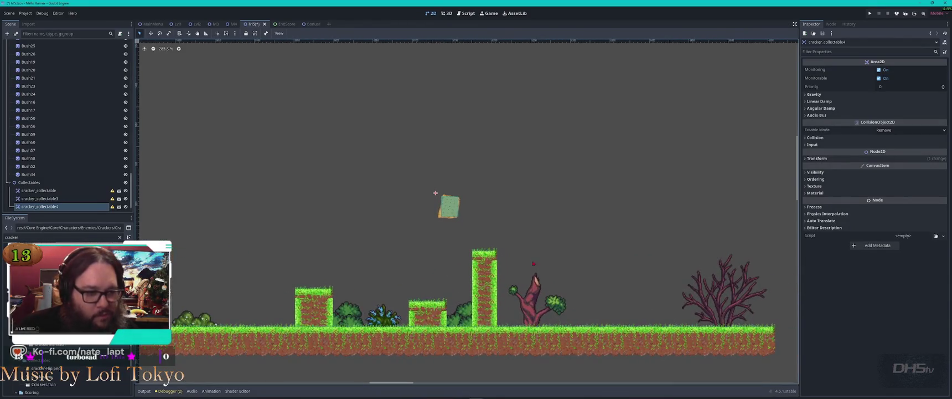
left_click_drag(450, 213, 443, 207)
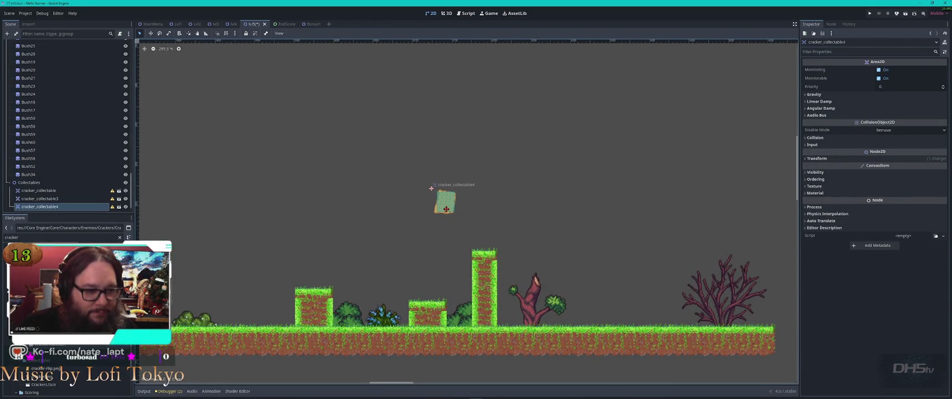
scroll(484, 240, "down", 5)
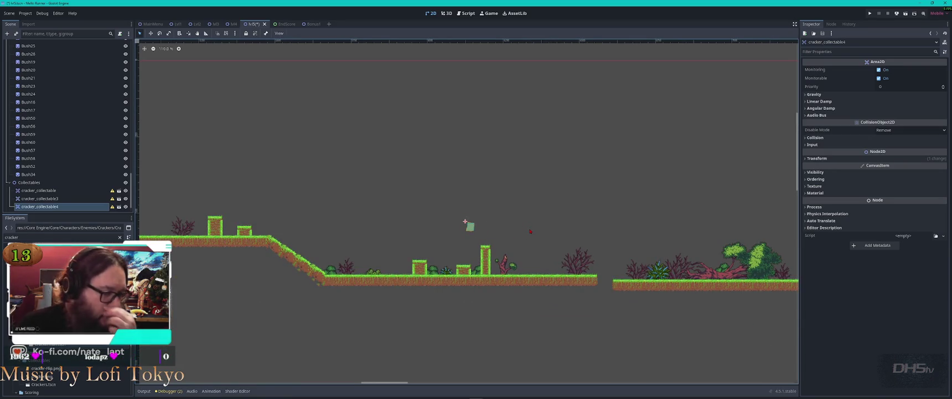
mouse_move(465, 221)
left_mouse_down()
mouse_move(283, 215)
mouse_move(196, 225)
left_mouse_up()
scroll(192, 224, "right", 5)
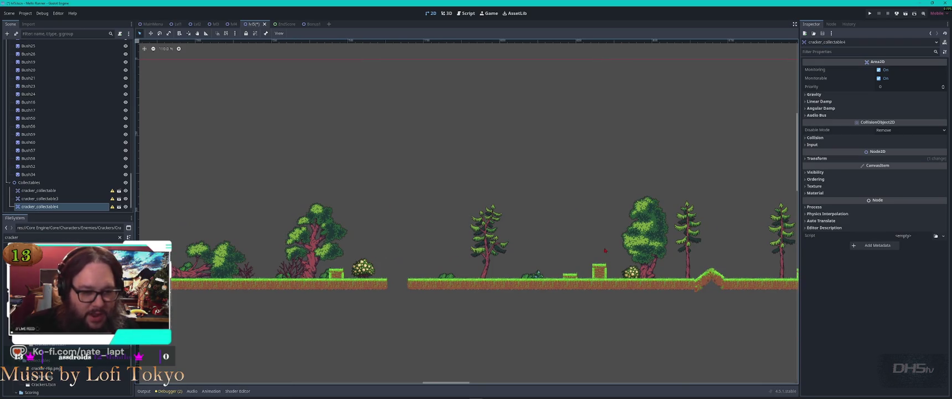
scroll(605, 251, "down", 5)
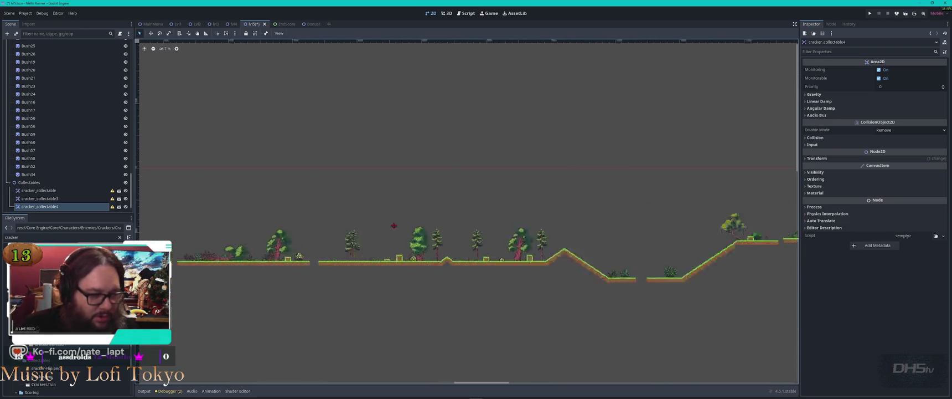
scroll(394, 225, "left", 2)
Step: Duplicate the pickup as cracker_collectable5 and set it just above the grassy slope's peak
key("ctrl+d")
left_click_drag(240, 242, 730, 246)
scroll(663, 262, "up", 8)
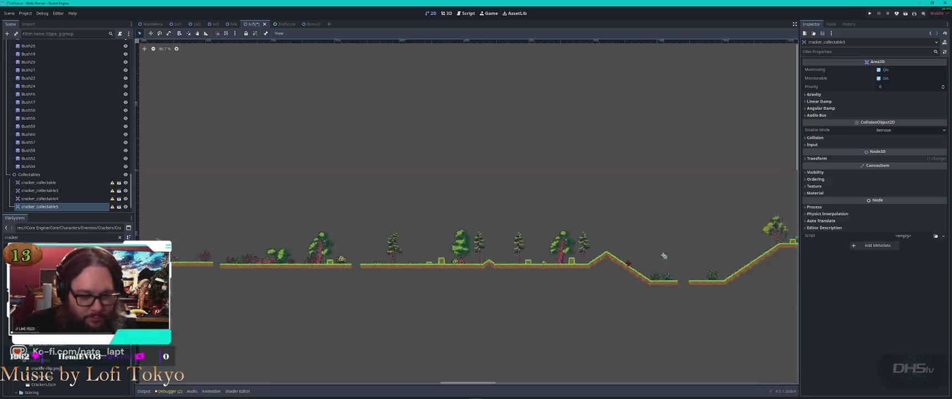
mouse_move(584, 291)
left_mouse_down()
mouse_move(471, 250)
mouse_move(385, 240)
mouse_move(392, 235)
left_mouse_up()
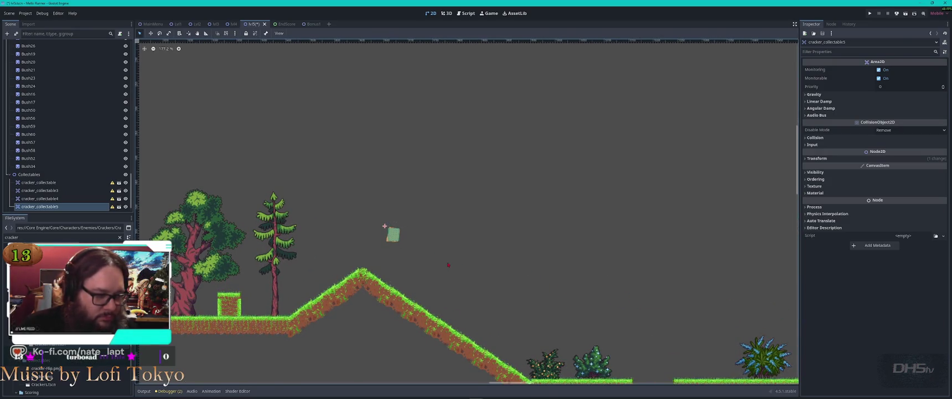
scroll(453, 266, "down", 3)
scroll(453, 270, "right", 5)
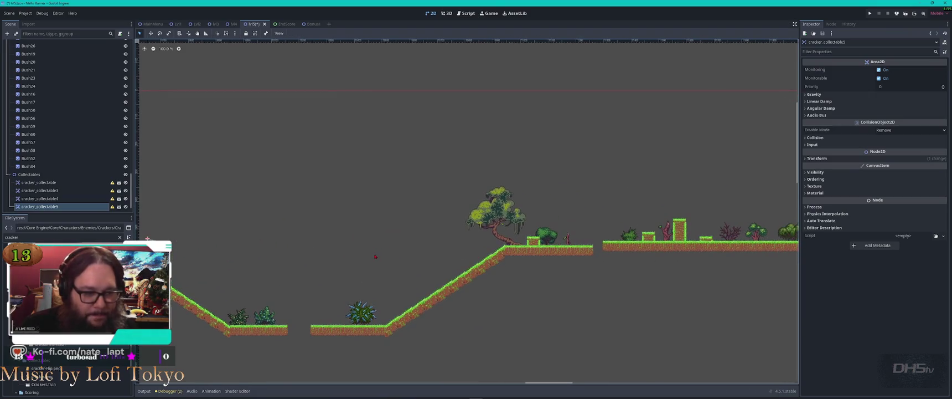
scroll(381, 256, "down", 2)
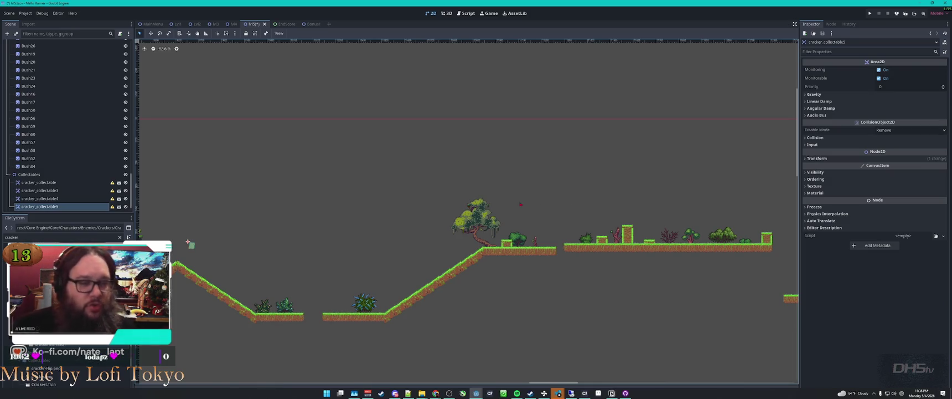
Step: Bring VS Code forward and open the lvl5.gd diff from the agent's changed-files list
mouse_move(558, 392)
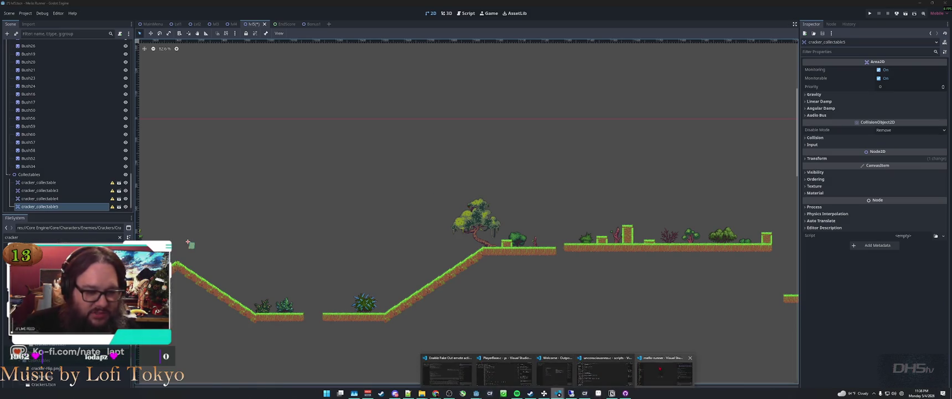
left_click(664, 370)
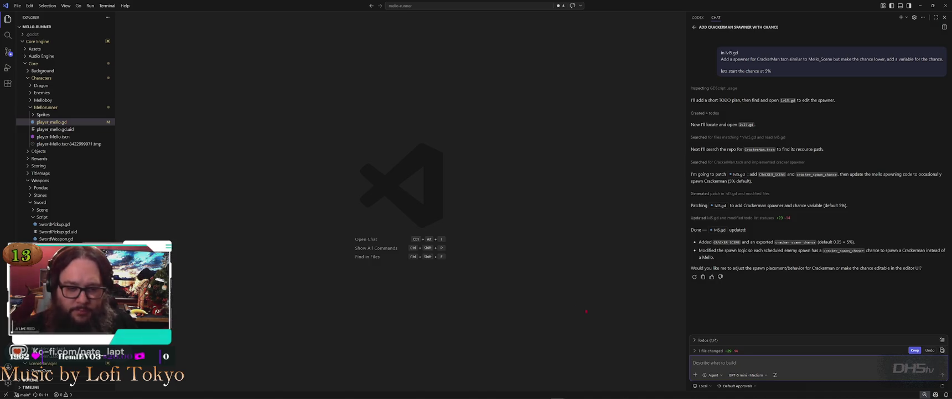
left_click(710, 351)
left_click(711, 342)
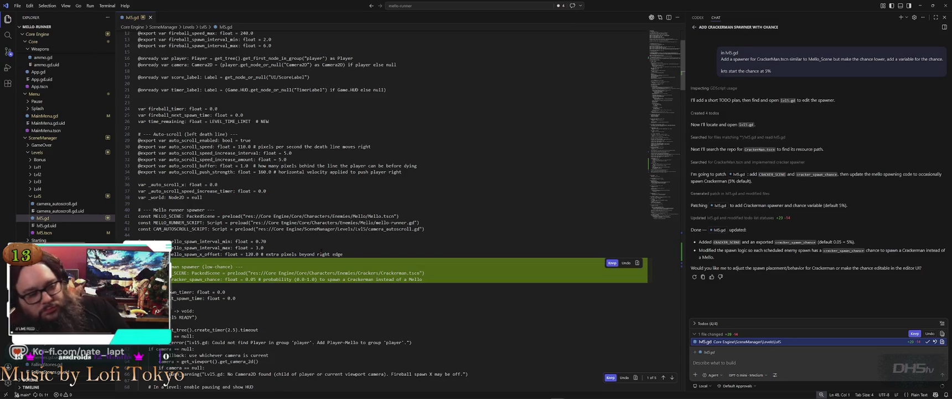
scroll(388, 221, "up", 4)
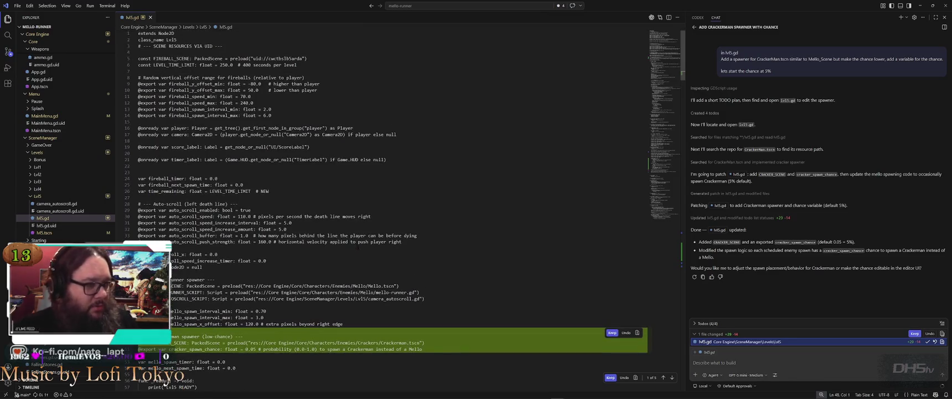
key("ctrl+f")
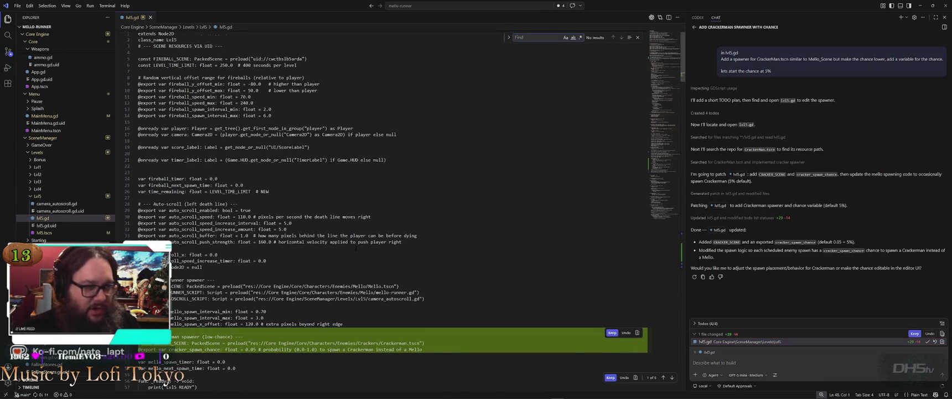
type("uid")
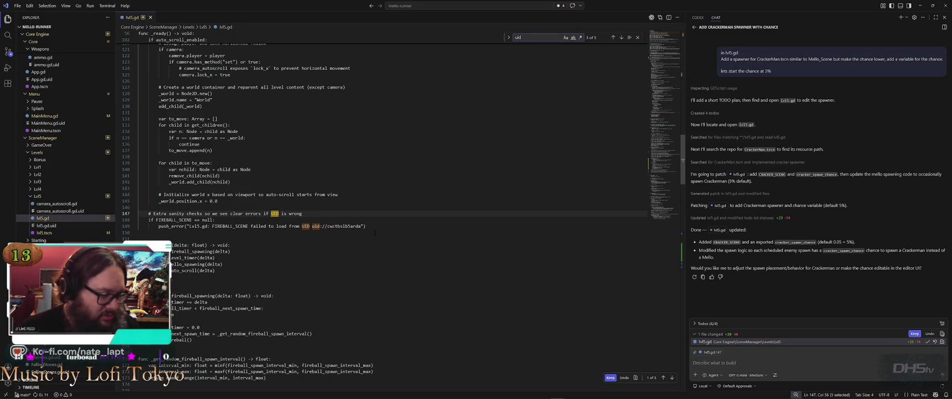
key("shift+Return")
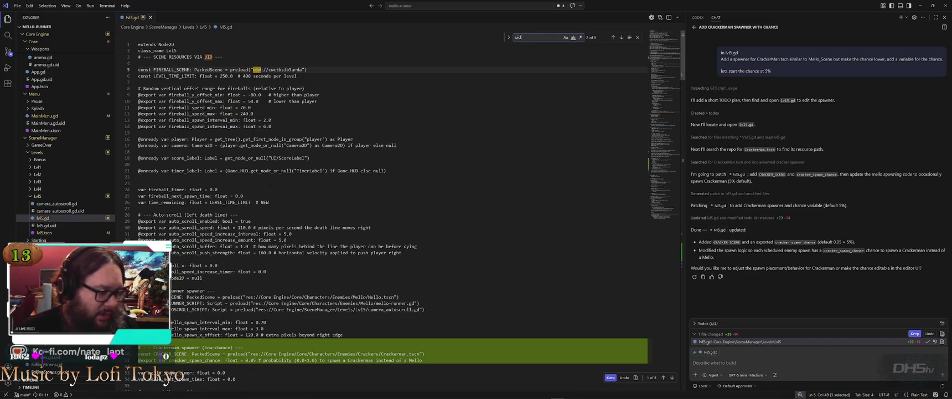
scroll(561, 146, "down", 1)
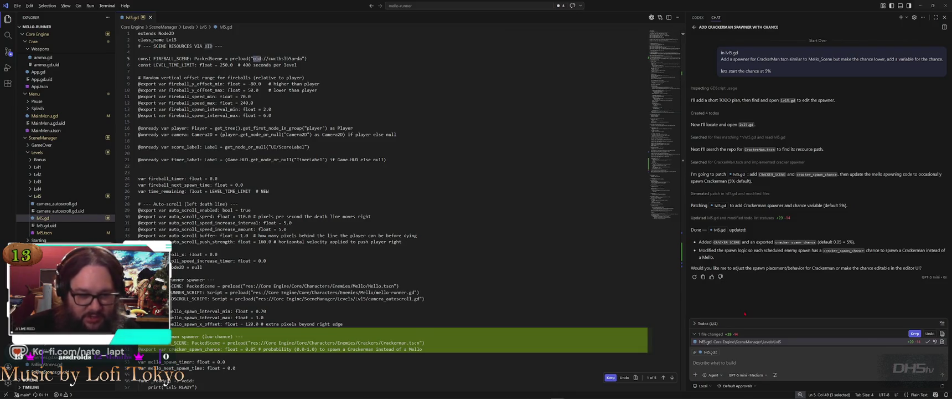
key("alt+Tab")
key("alt+Tab")
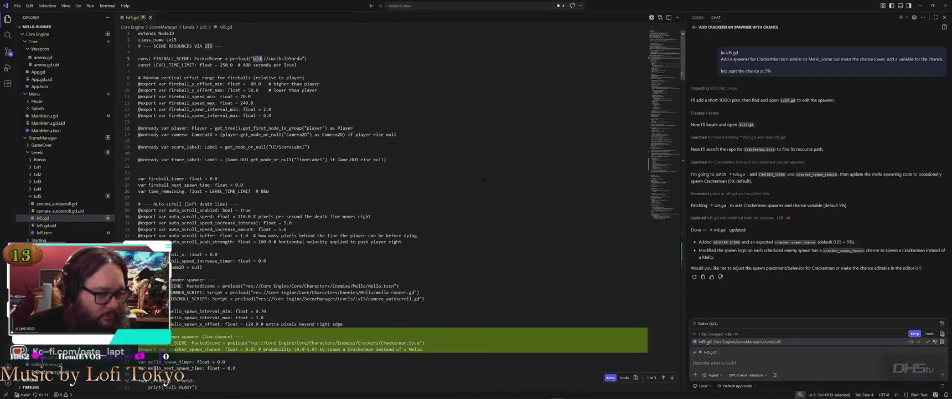
scroll(487, 220, "down", 10)
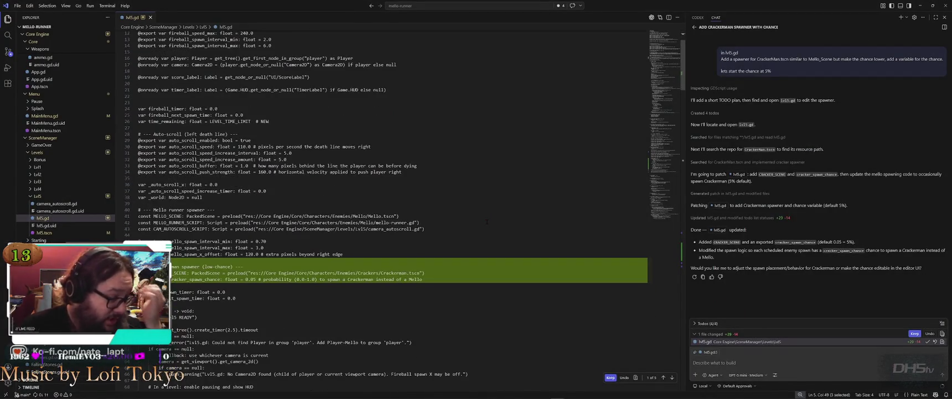
scroll(487, 222, "down", 20)
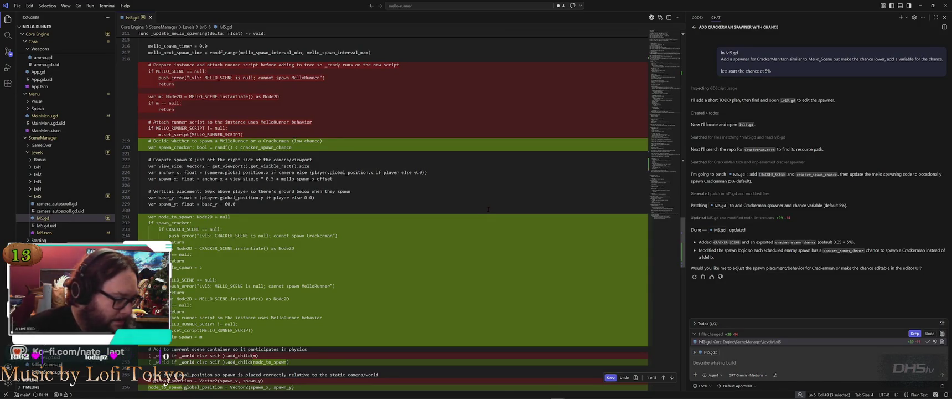
Step: Read through the lvl5.gd diff, inspecting the 0.05 Crackerman spawn chance line
scroll(489, 208, "down", 3)
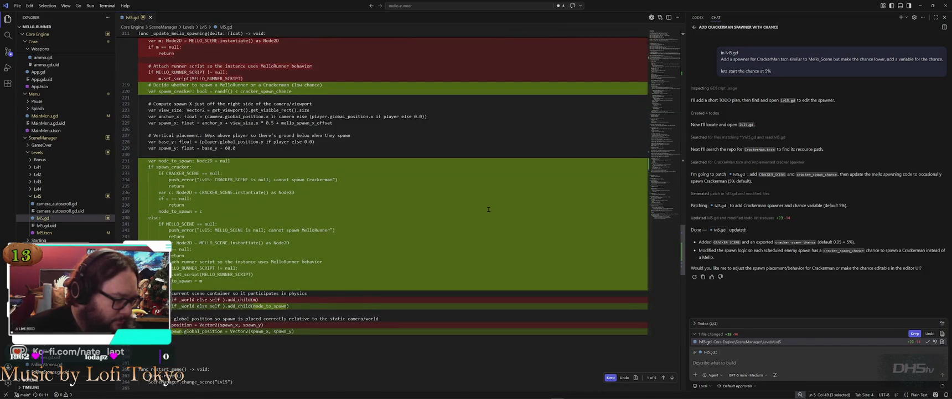
mouse_move(488, 209)
scroll(489, 209, "down", 2)
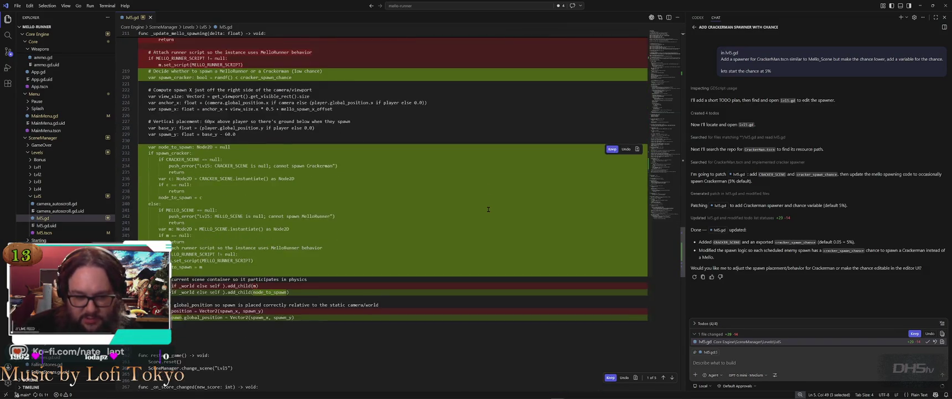
scroll(488, 209, "up", 4)
scroll(488, 209, "up", 20)
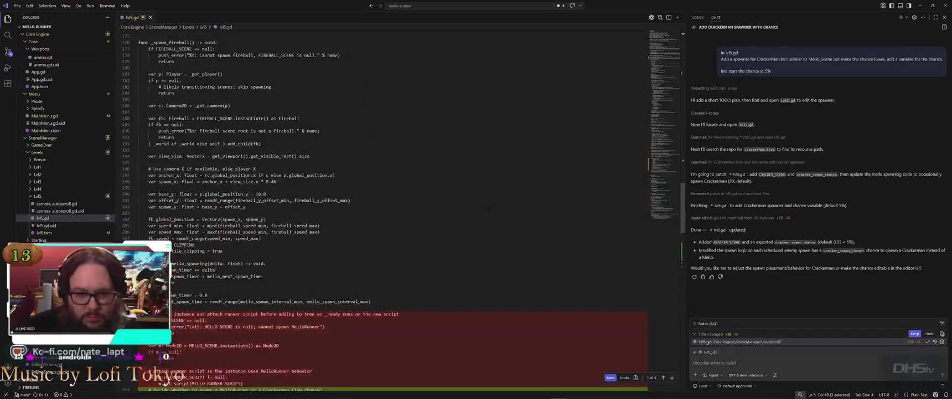
scroll(488, 209, "up", 20)
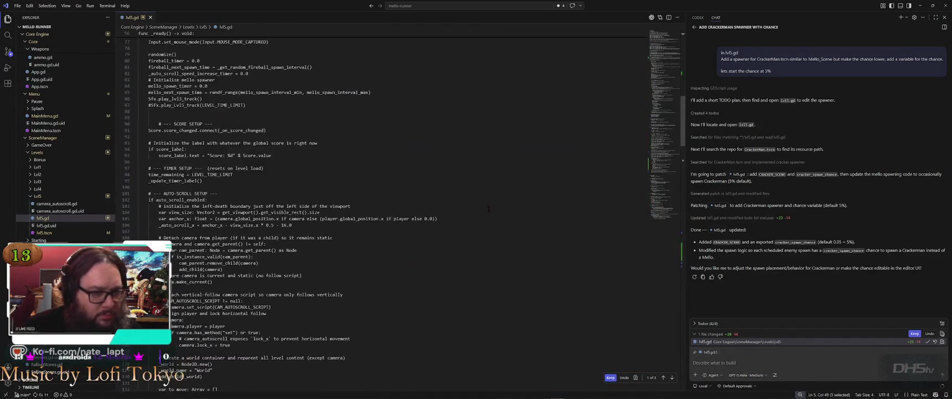
mouse_move(315, 196)
scroll(265, 216, "up", 2)
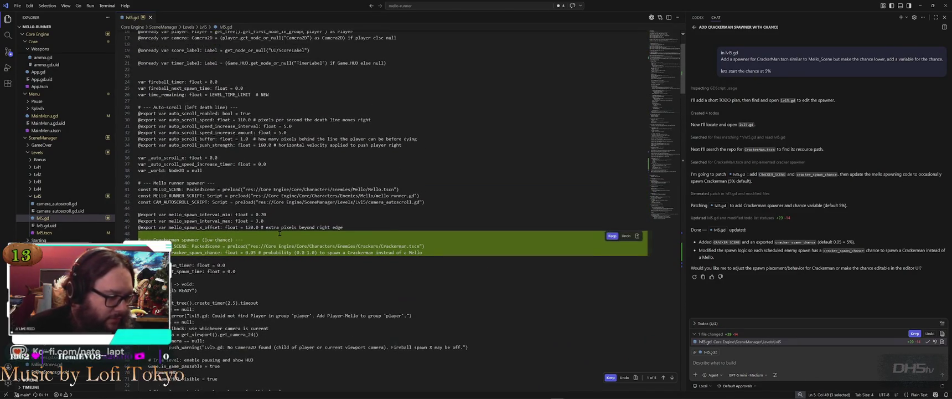
left_click(250, 238)
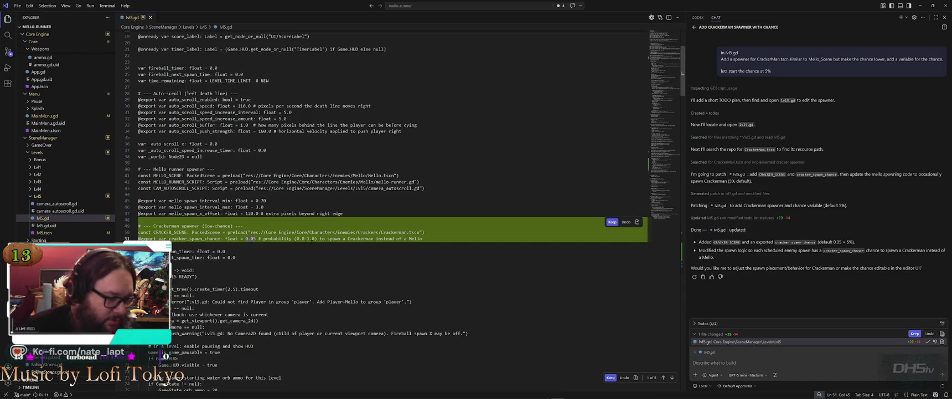
left_click(448, 238)
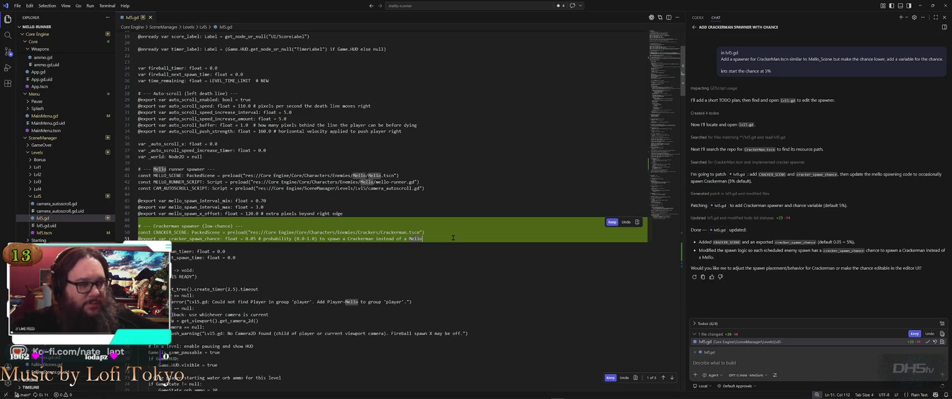
Step: Back in Godot, save the lvl5 scene and run the game with F5
key("alt+Tab")
key("ctrl+s")
key("F5")
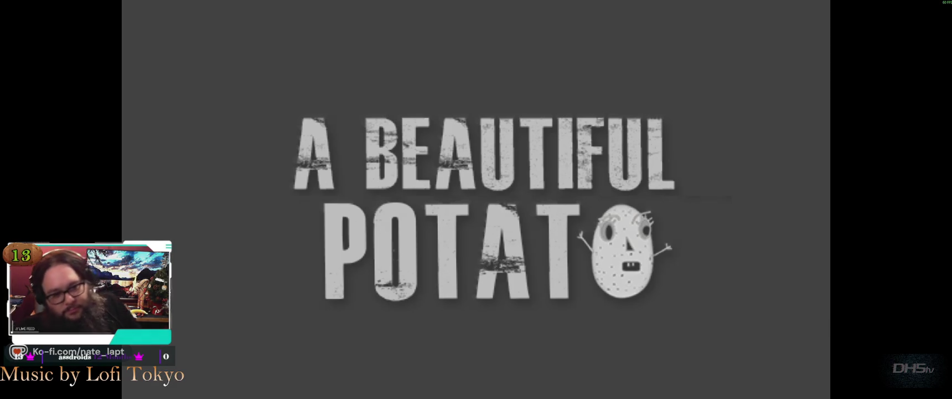
Step: Start the game from the main menu, pausing and resuming once
key("Return")
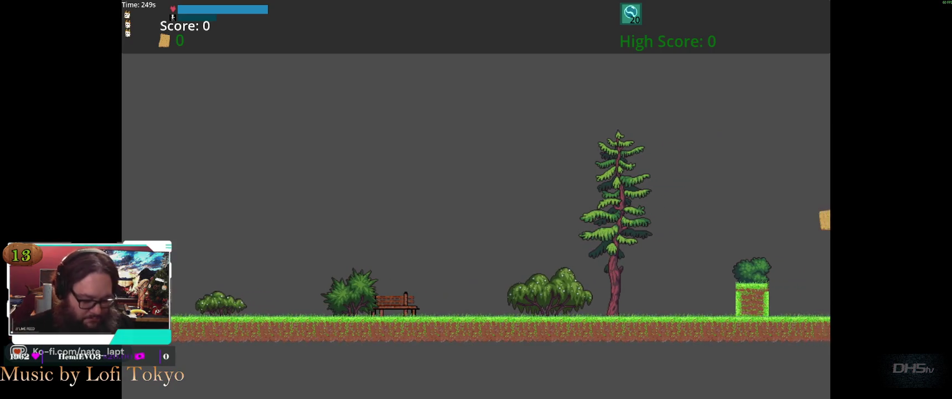
key("Escape")
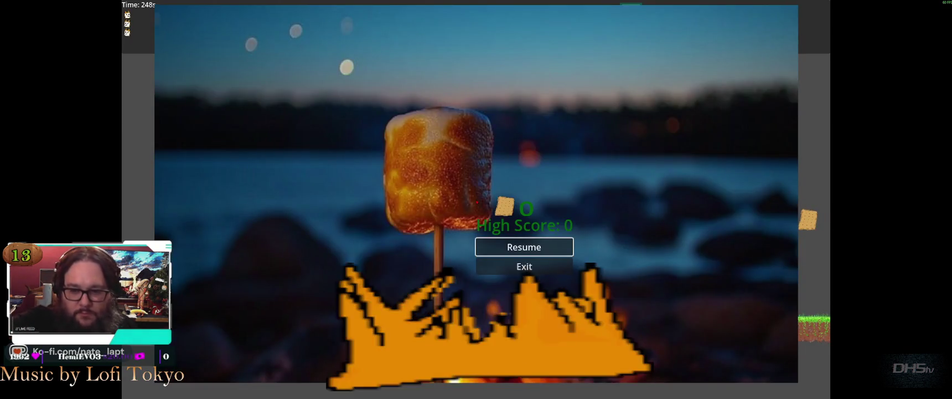
key("Return")
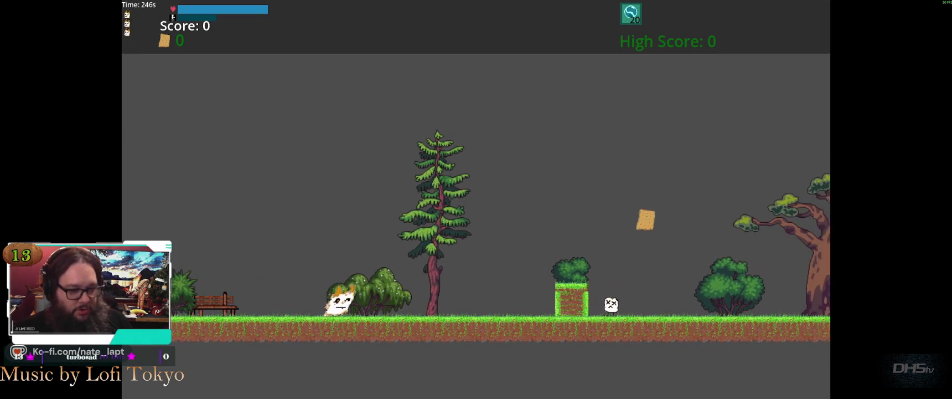
Step: Jump the cat across gaps, pillars and slopes, collecting crackers and stomping enemies until game over
key("space")
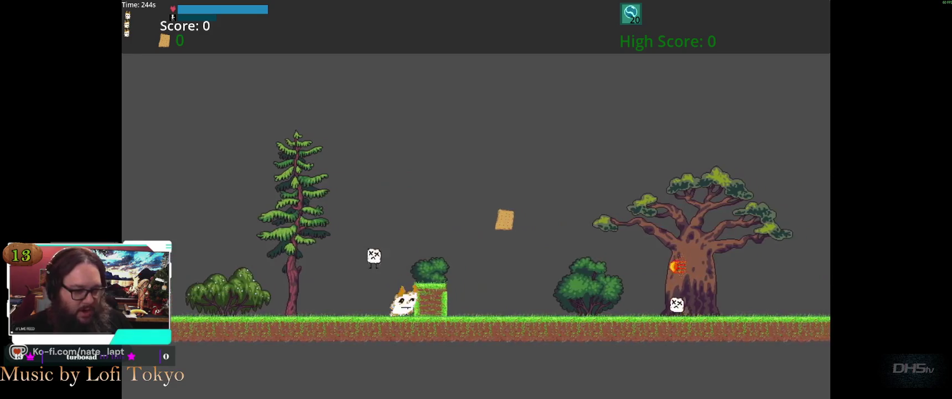
key("space")
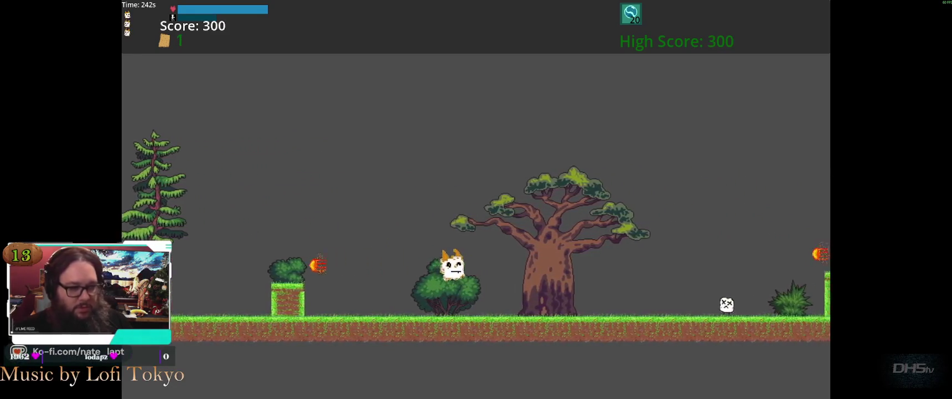
key("space")
key("space")
key("space")
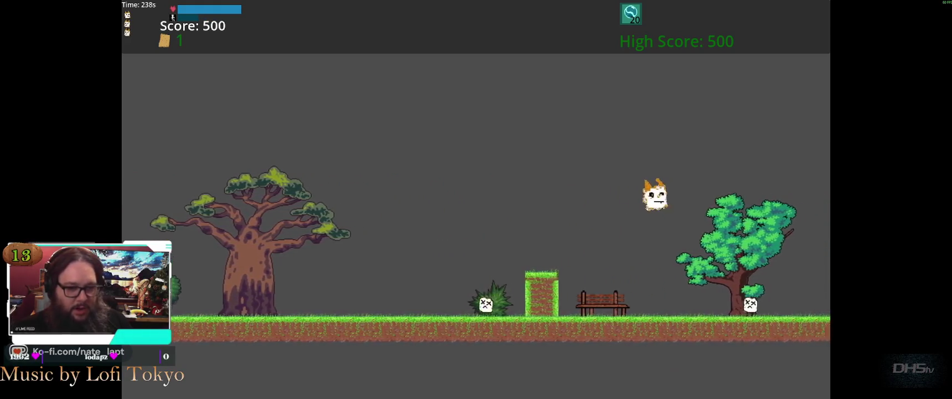
key("space")
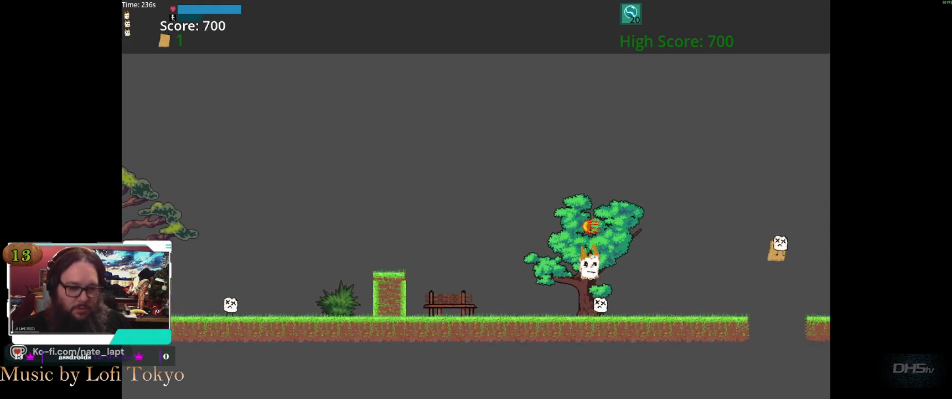
key("space")
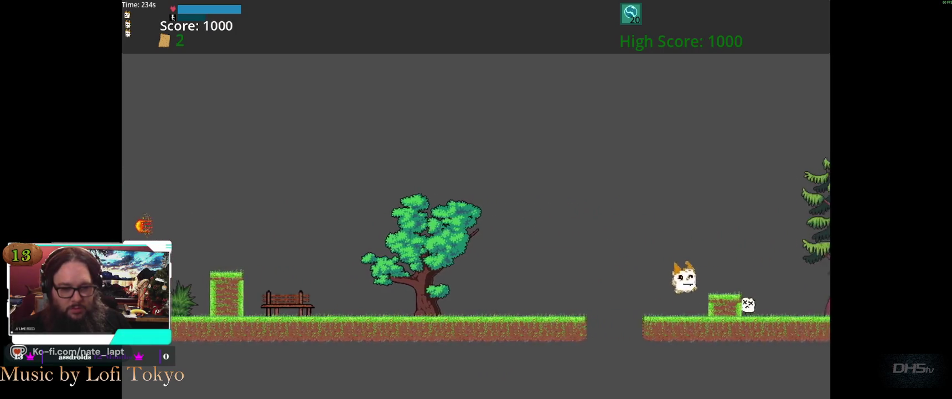
key("space")
key("space")
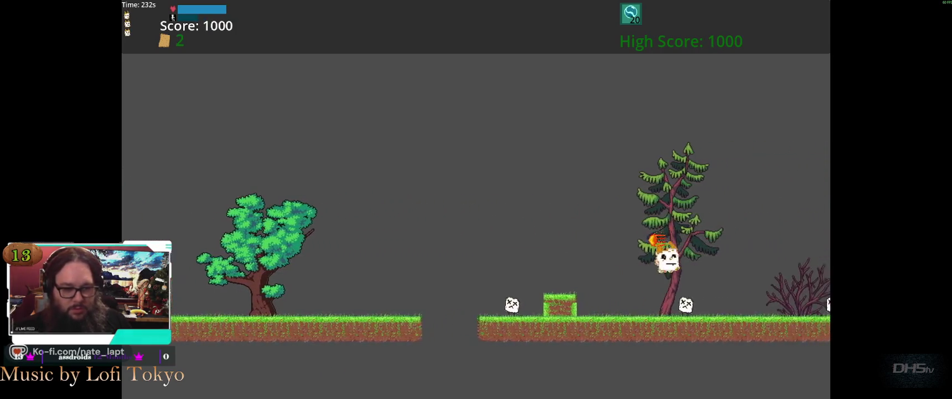
key("space")
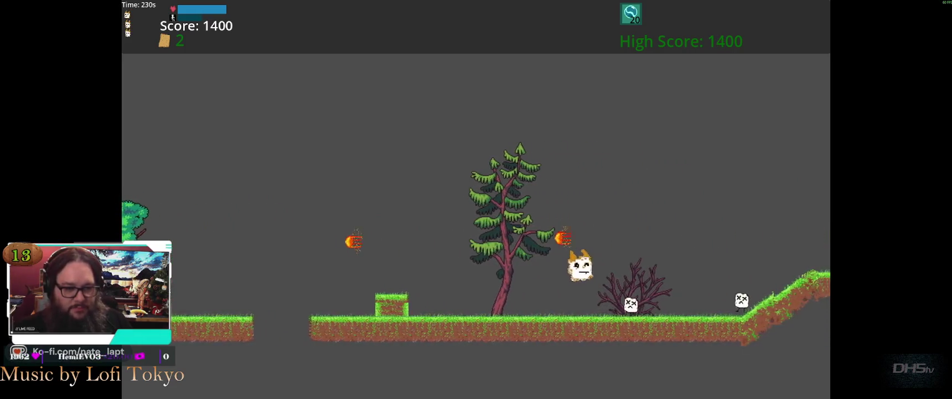
key("space")
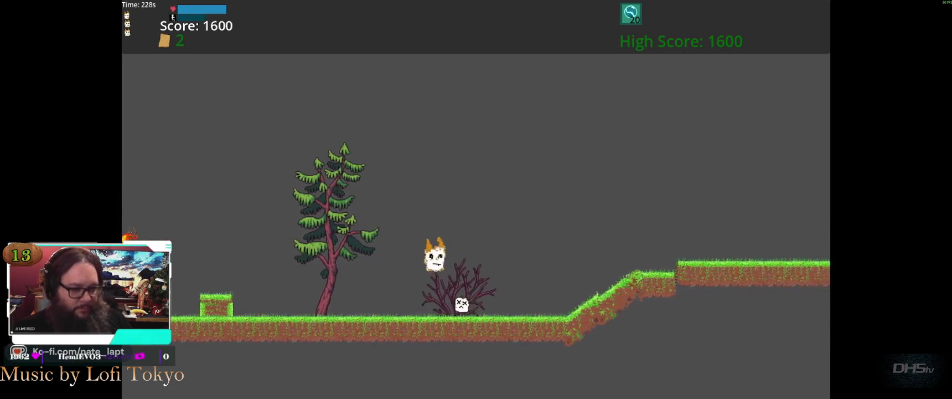
key("space")
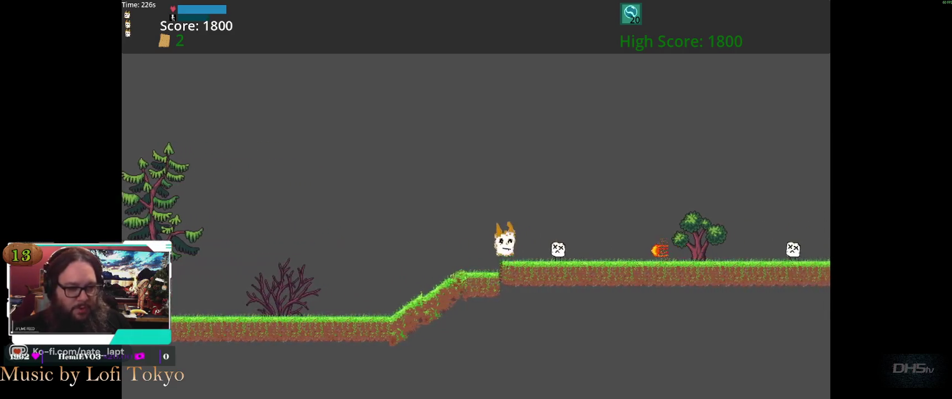
key("space")
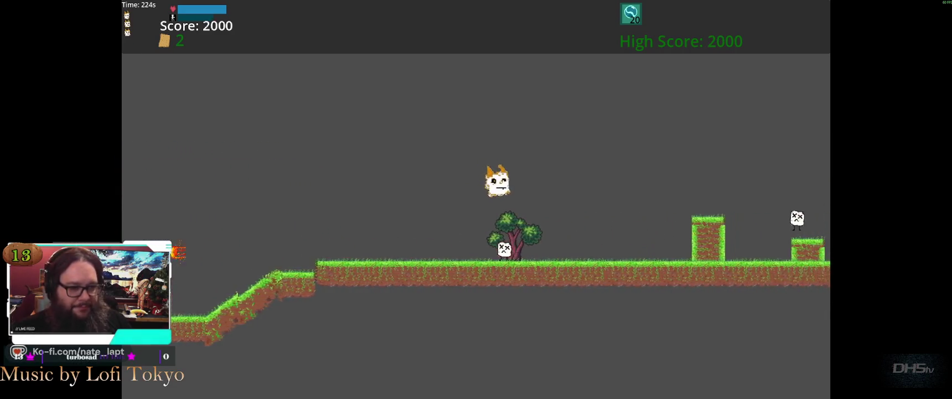
key("space")
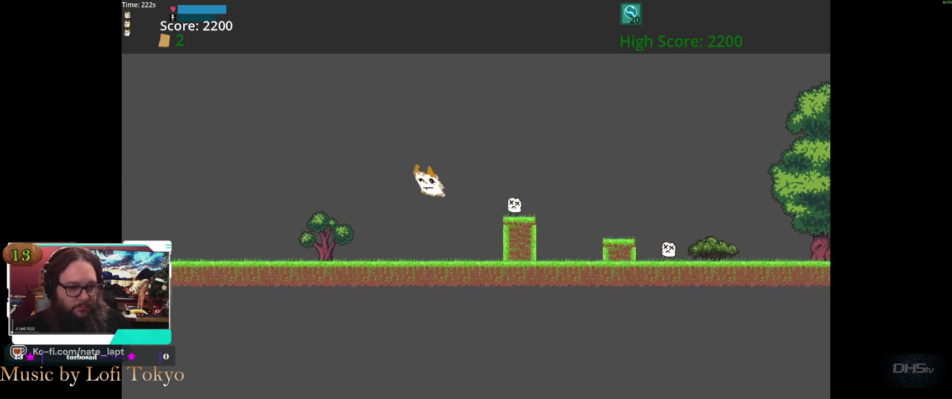
key("space")
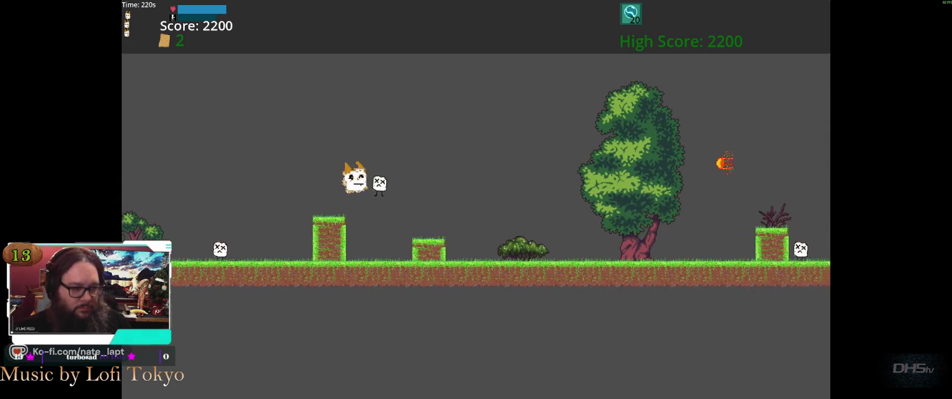
key("space")
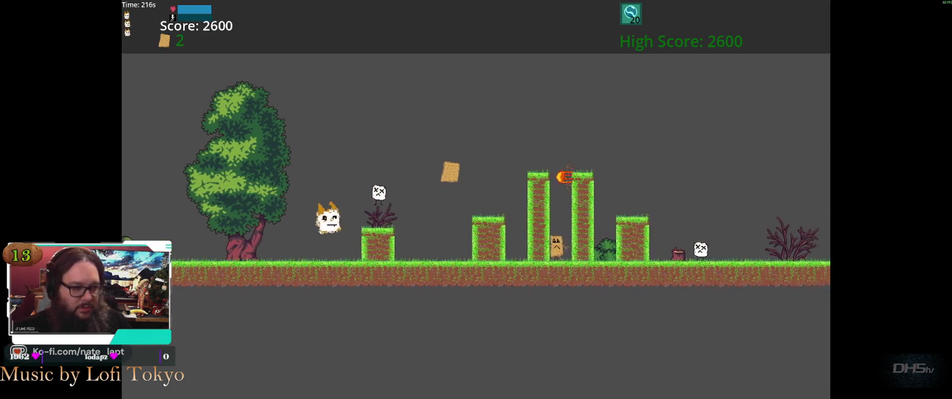
key("space")
key("space")
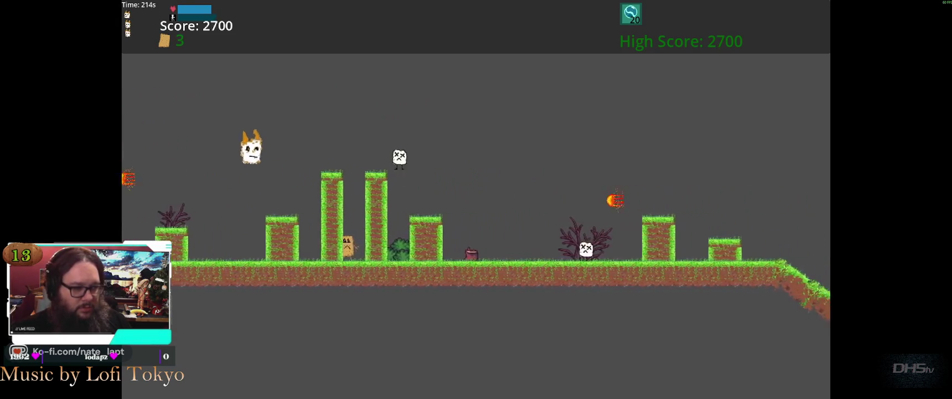
key("space")
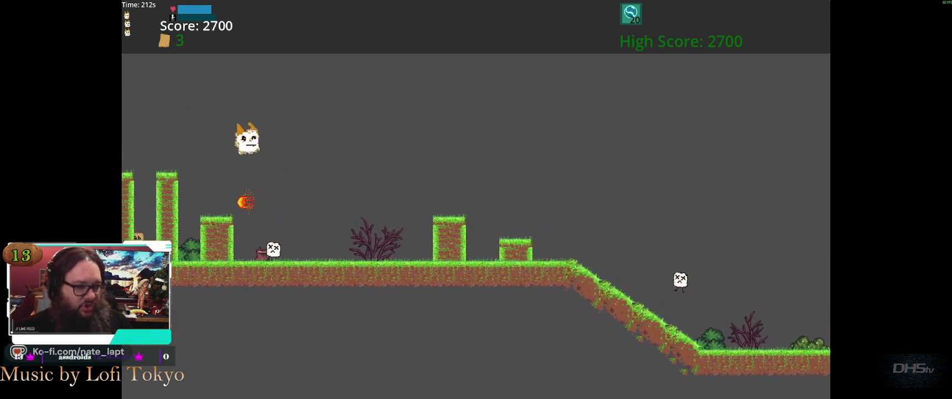
key("space")
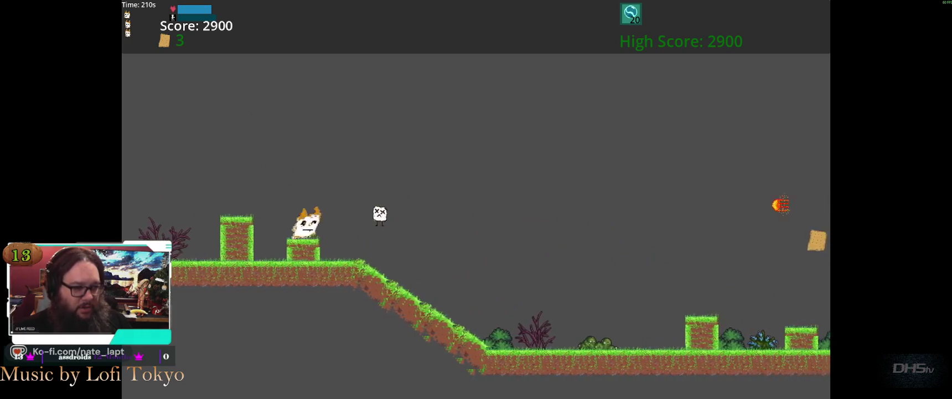
key("space")
key("space")
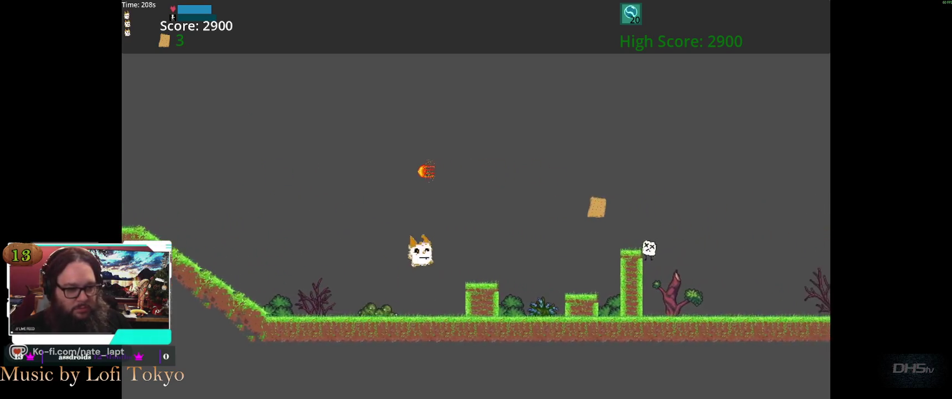
key("space")
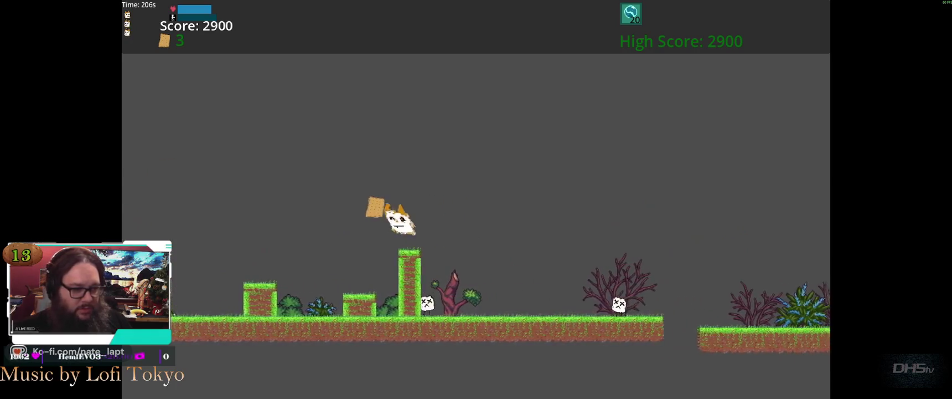
key("space")
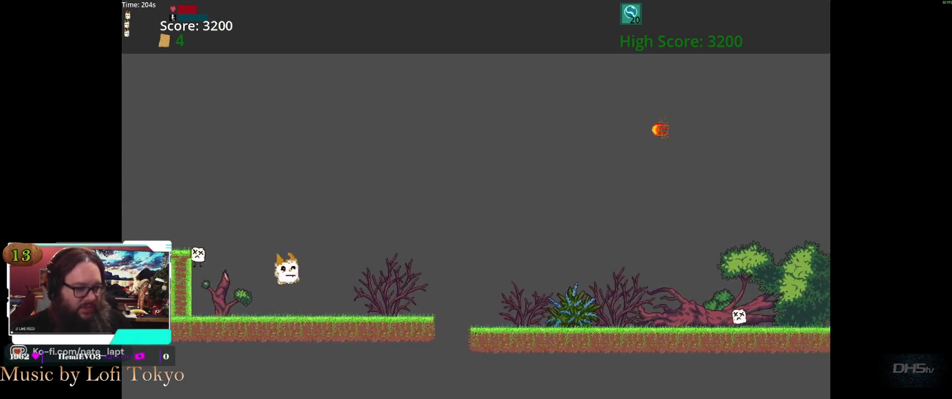
key("space")
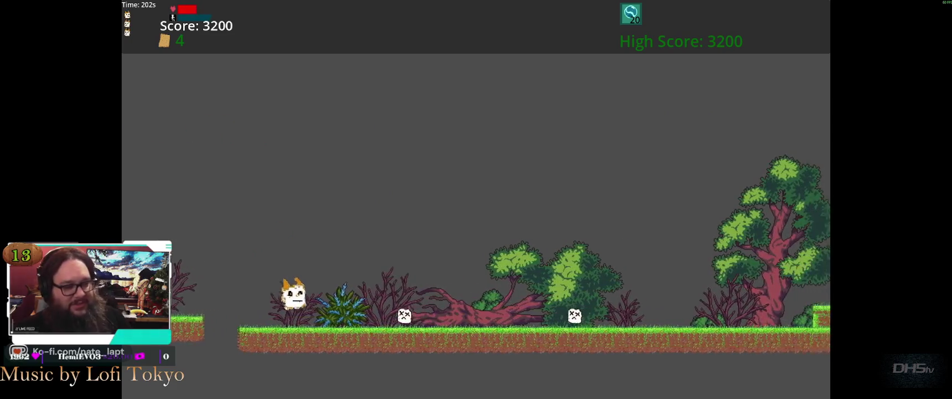
key("space")
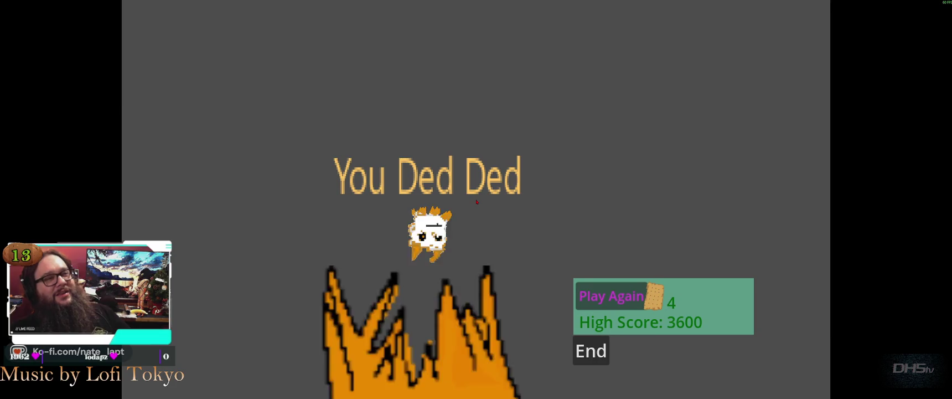
Step: Restart after the game over, pause the new run, and exit back to the editor
key("Return")
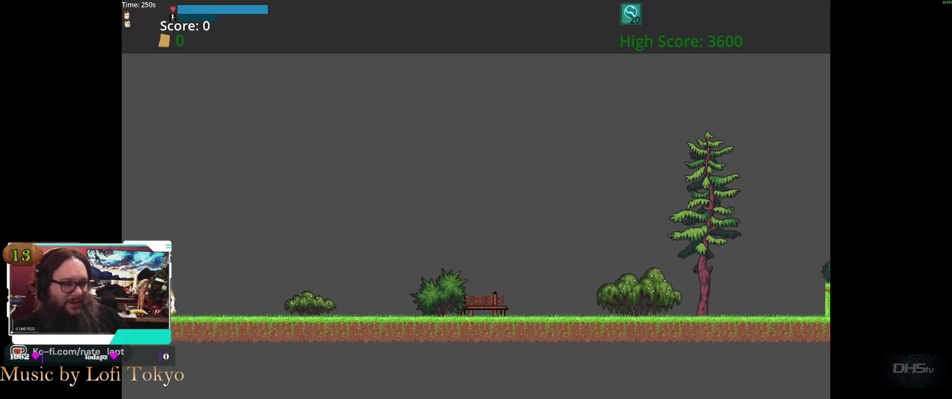
key("Escape")
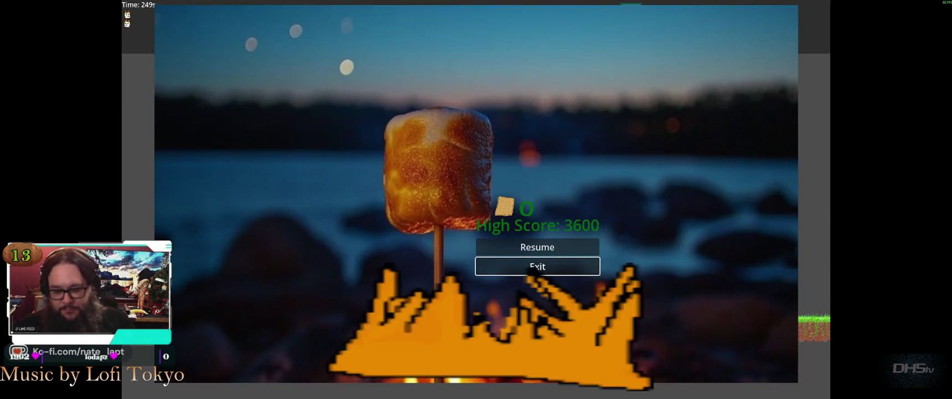
key("Return")
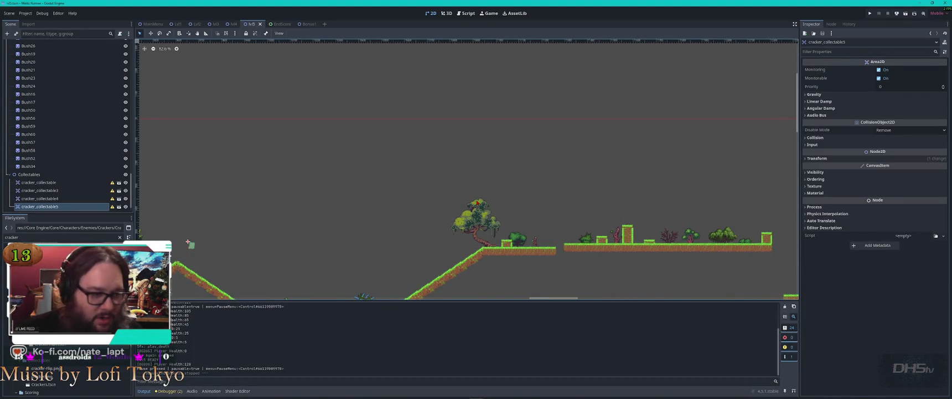
Step: Select the middle grass pillar's tiles on TileMapLayer2 and frame them in the viewport
scroll(471, 200, "down", 3)
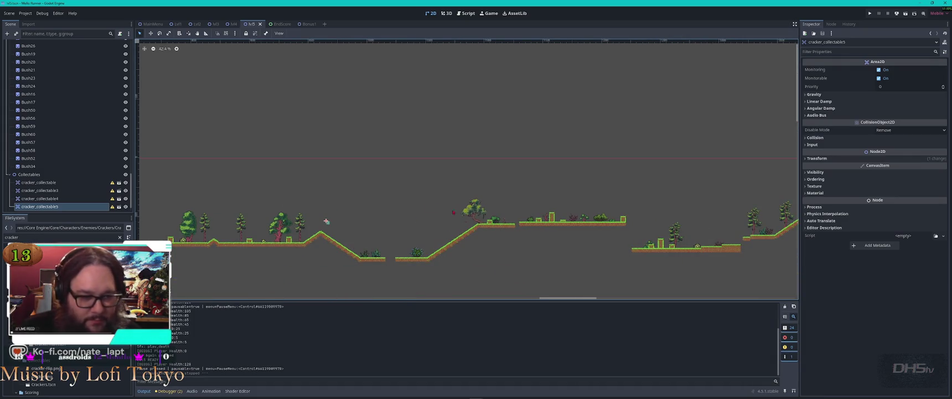
scroll(621, 168, "left", 1)
scroll(335, 221, "up", 6)
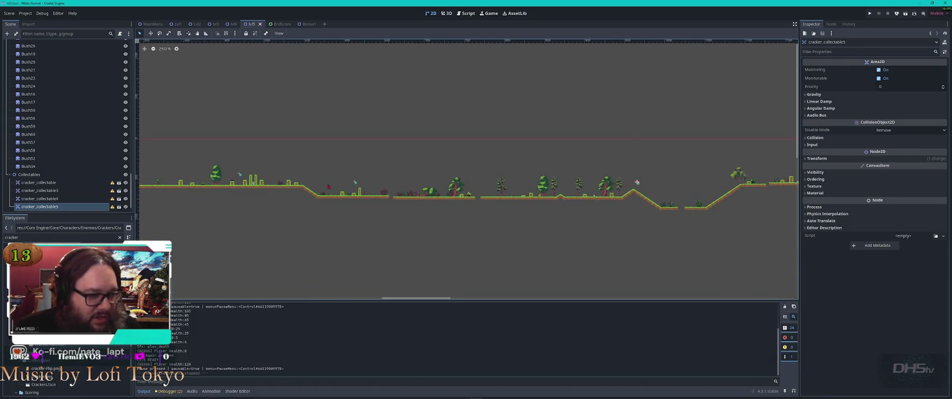
scroll(408, 227, "up", 2)
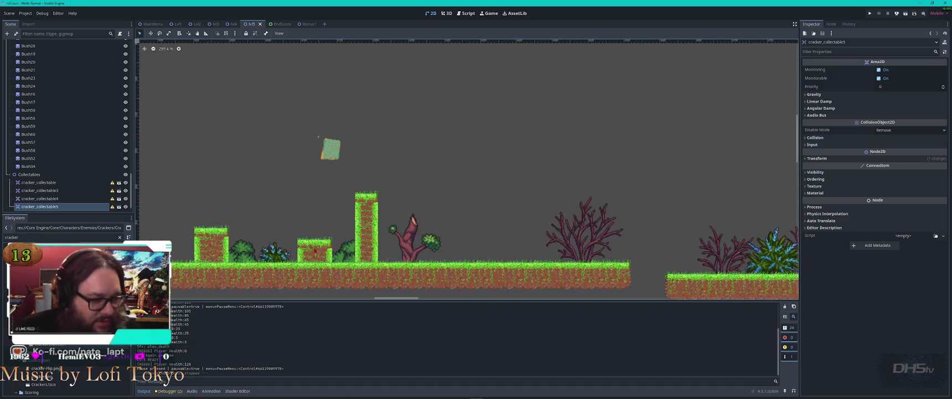
left_click(306, 247)
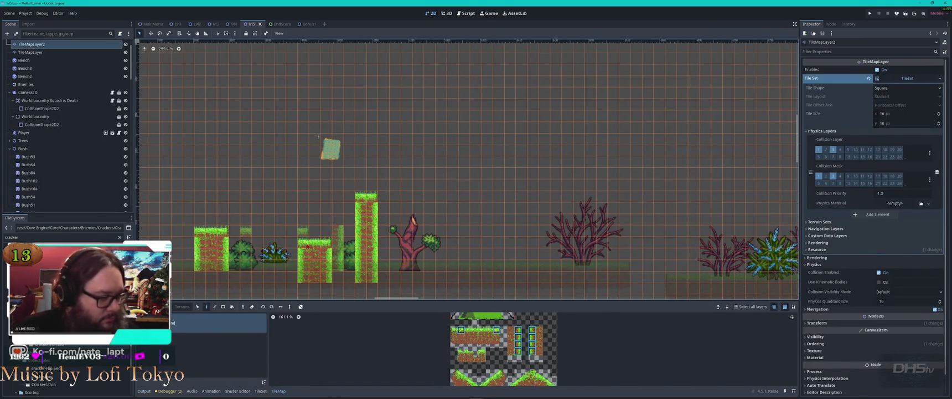
left_click_drag(307, 247, 332, 272)
key("f")
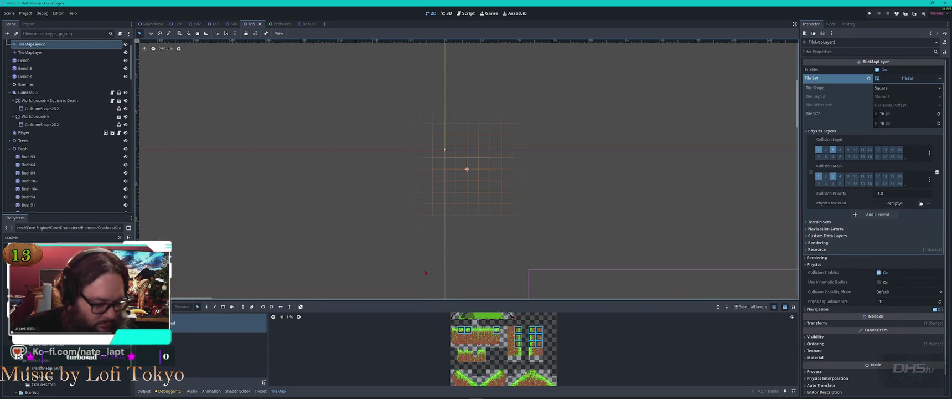
scroll(425, 272, "down", 6)
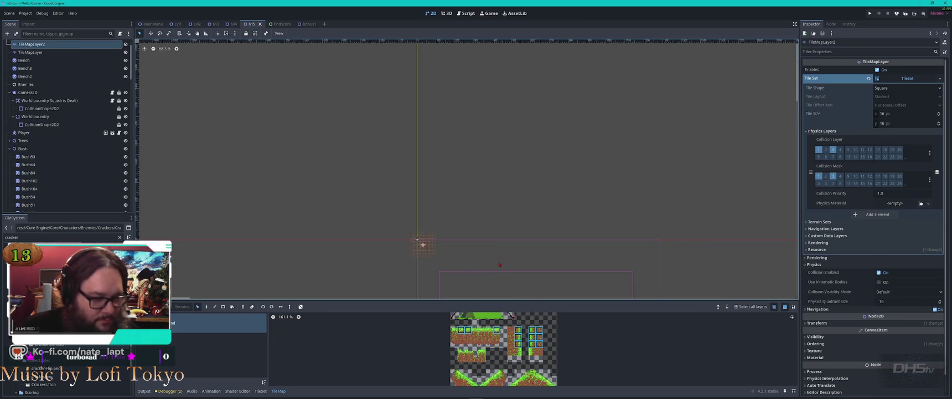
left_click(423, 244)
Step: Pan across the level's pillars and slopes and pick the cracker collectable
scroll(382, 155, "up", 5)
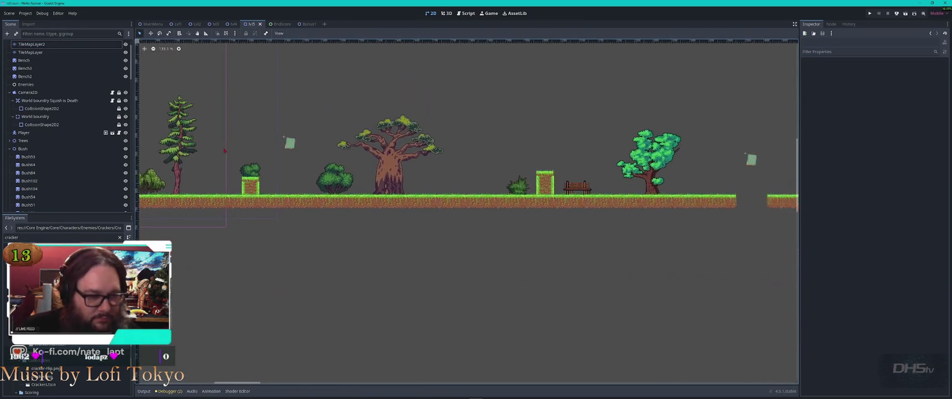
scroll(535, 163, "down", 3)
left_click_drag(535, 164, 190, 172)
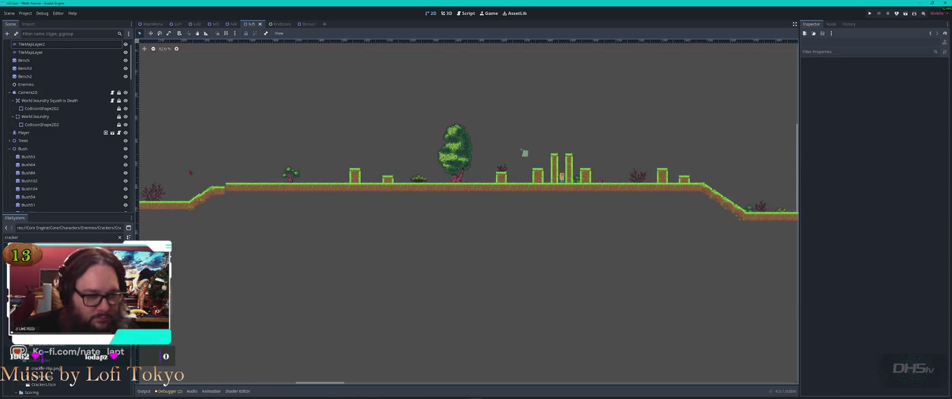
scroll(538, 148, "up", 6)
left_click(497, 166)
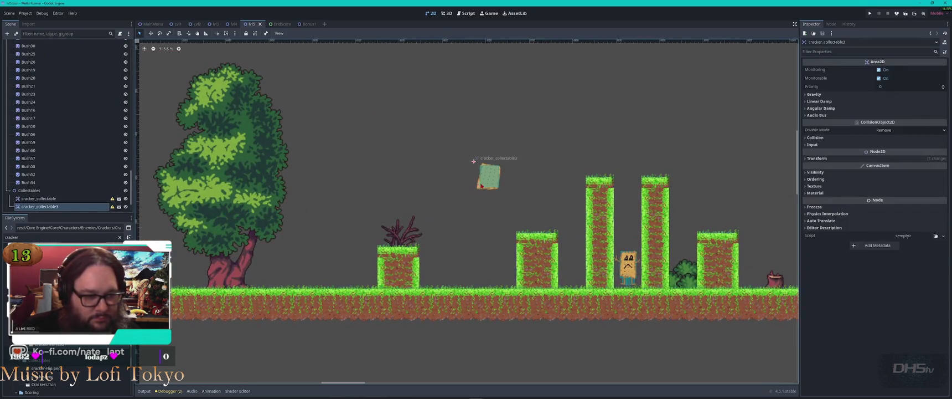
scroll(497, 165, "down", 5)
scroll(531, 188, "right", 5)
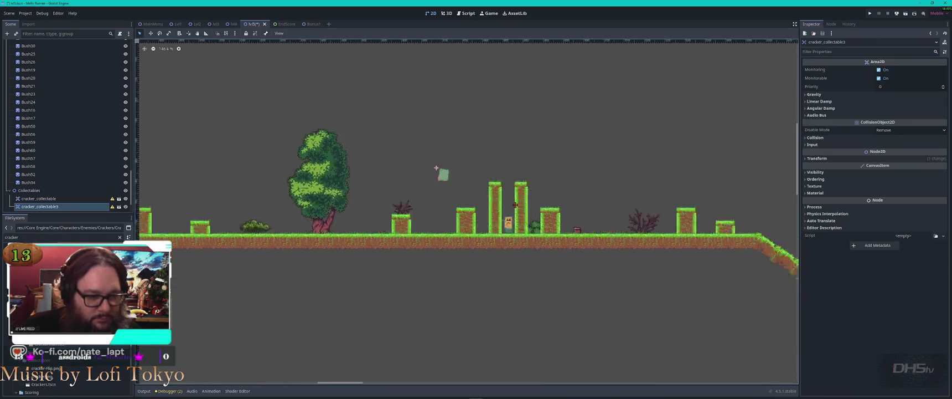
scroll(423, 165, "right", 5)
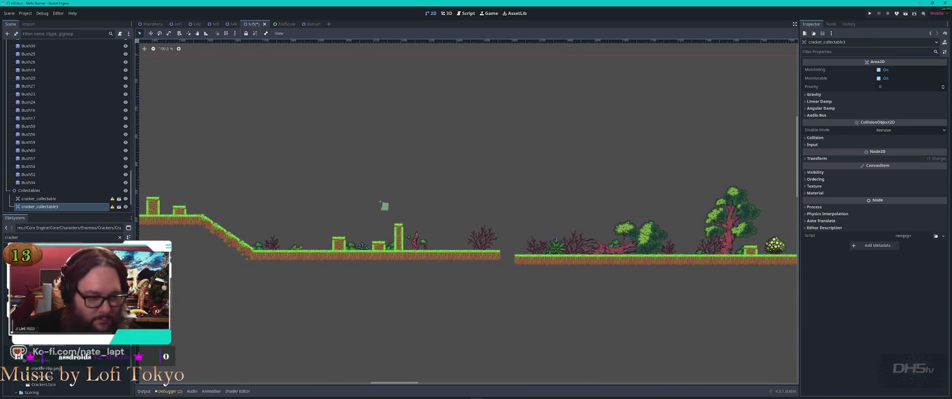
scroll(423, 165, "up", 3)
left_click(335, 160)
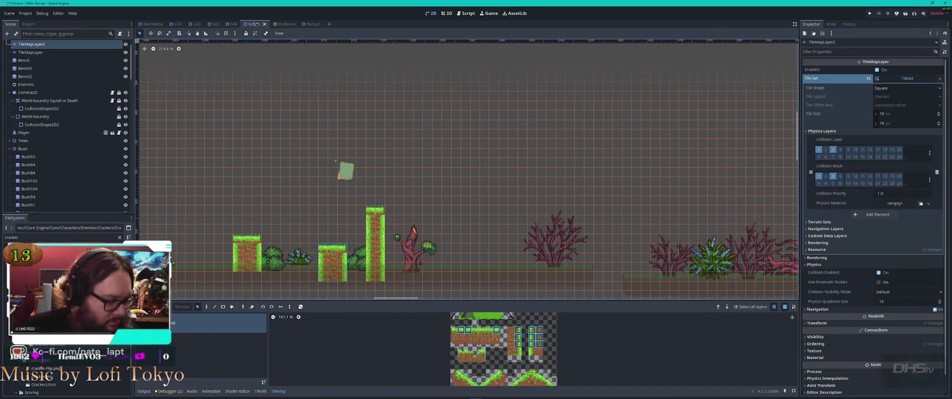
Step: Move the small red tree further right and adjust the small grass block's tiles
key("d")
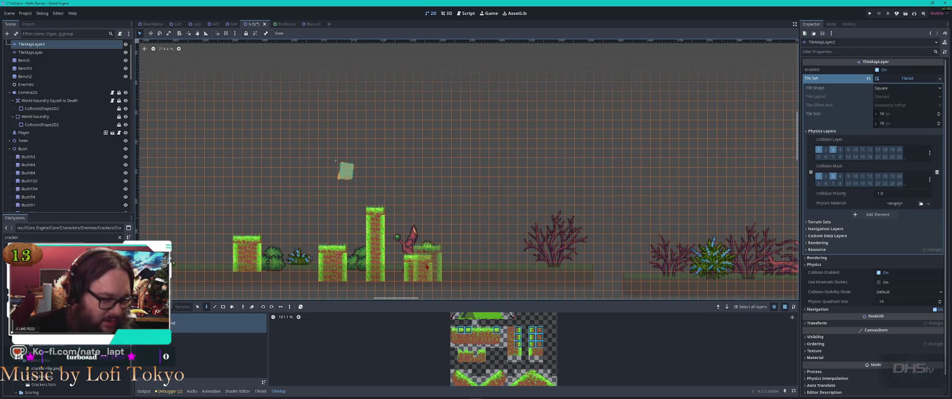
key("Escape")
left_click_drag(413, 242, 459, 243)
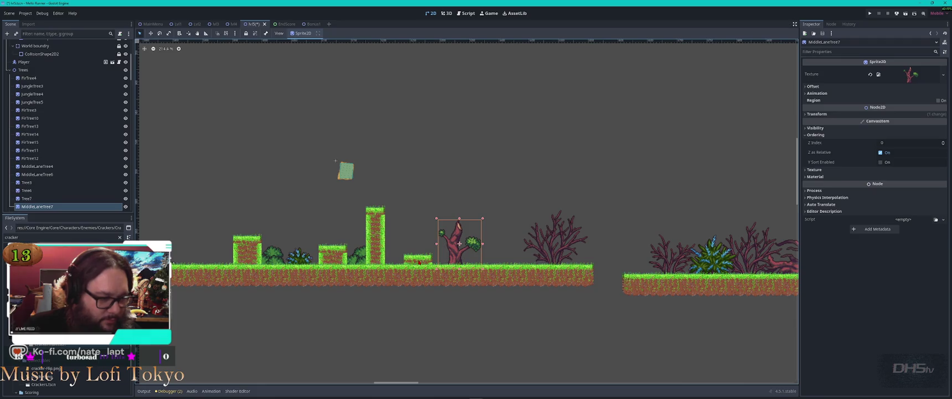
left_click(408, 260)
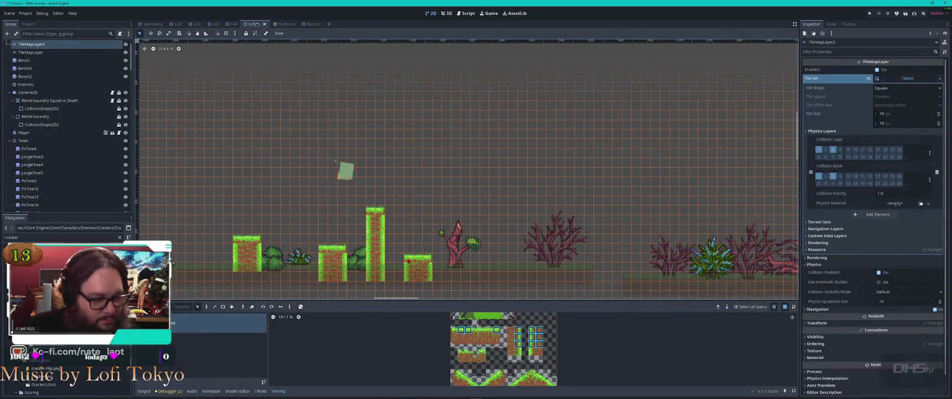
left_click(427, 274)
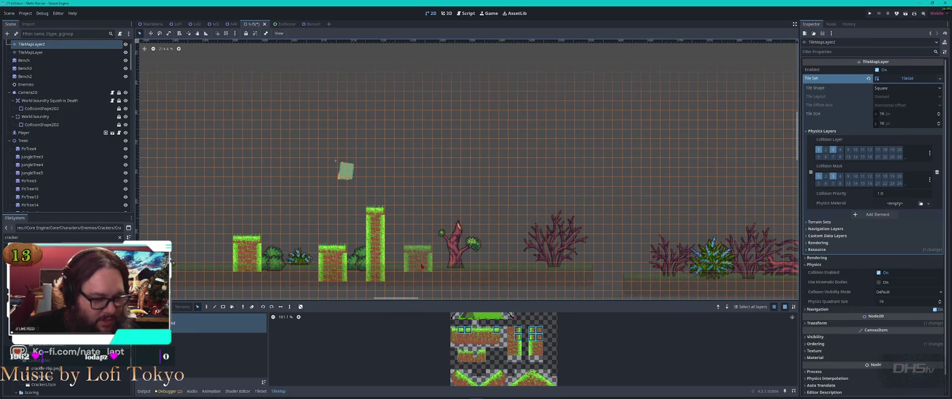
key("Escape")
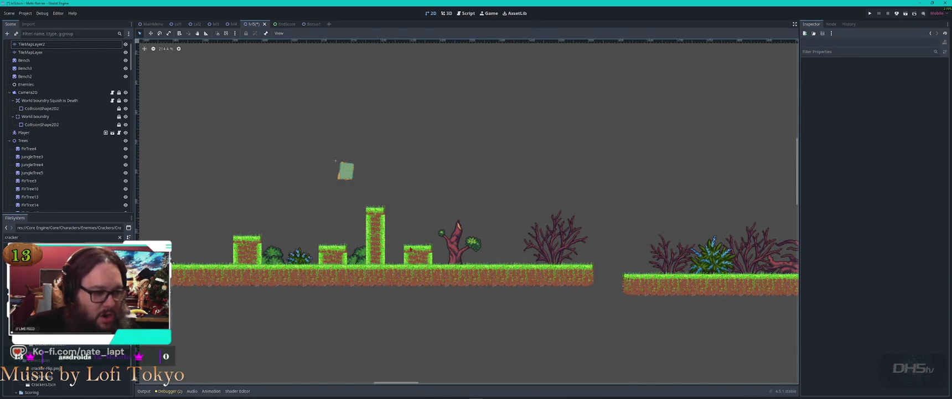
Step: Paint a grass tile onto the platform on TileMapLayer2
scroll(428, 215, "down", 2)
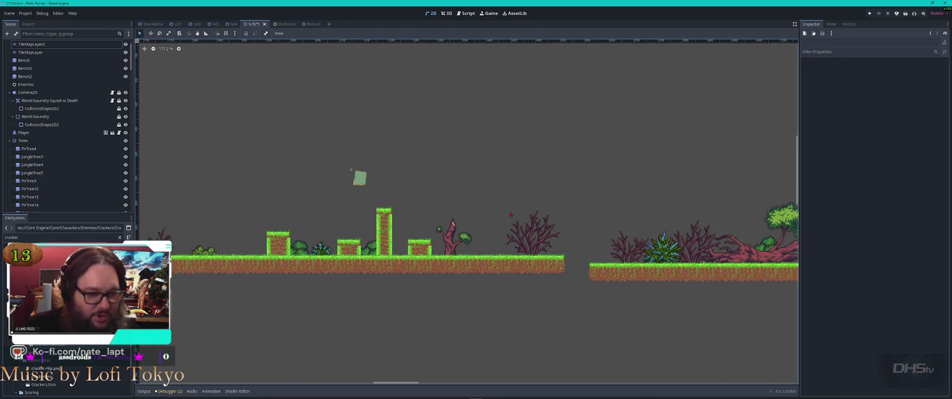
scroll(511, 214, "down", 4)
scroll(340, 217, "up", 3)
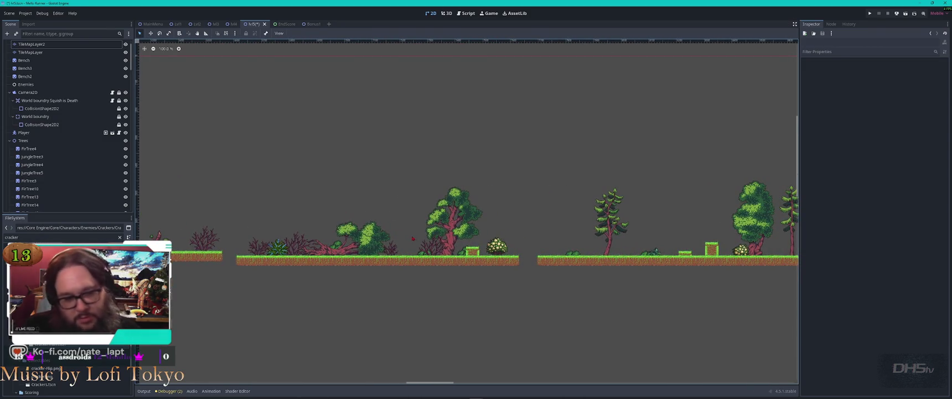
scroll(418, 237, "down", 1)
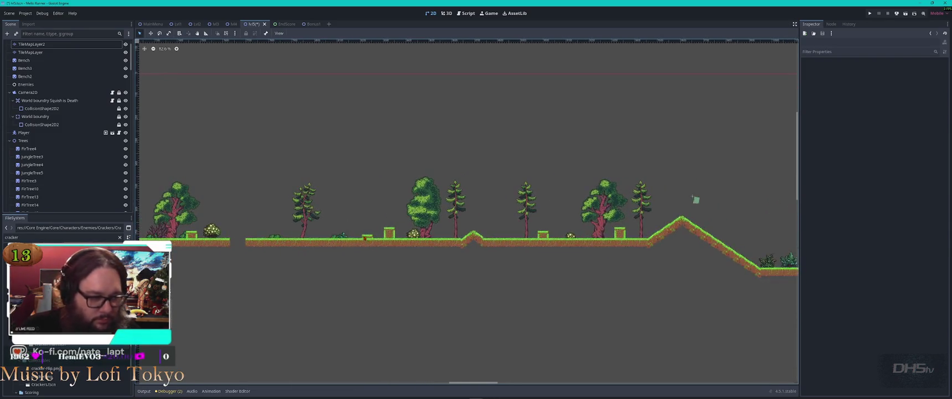
scroll(366, 241, "up", 6)
left_click(365, 241)
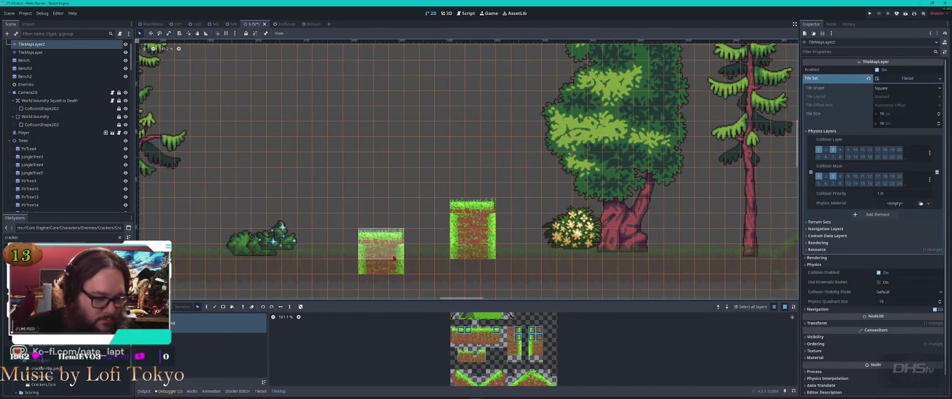
scroll(400, 255, "down", 7)
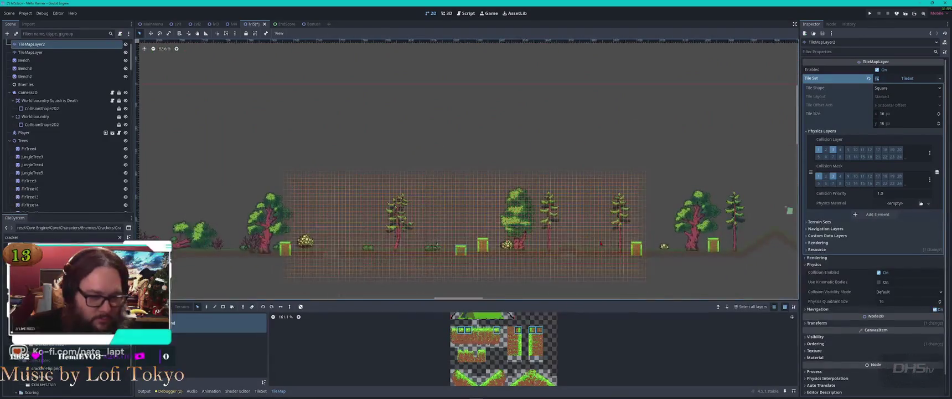
scroll(325, 179, "up", 5)
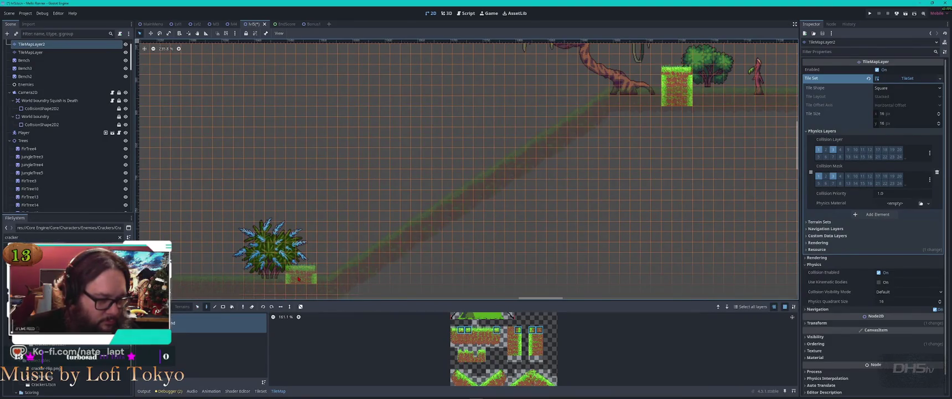
scroll(510, 160, "down", 4)
scroll(510, 159, "right", 5)
scroll(548, 181, "up", 1)
scroll(548, 180, "up", 3)
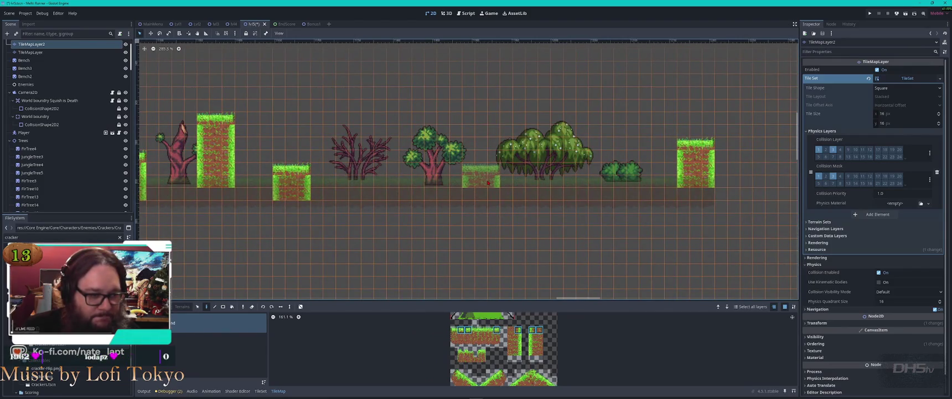
scroll(491, 182, "down", 3)
scroll(491, 183, "right", 5)
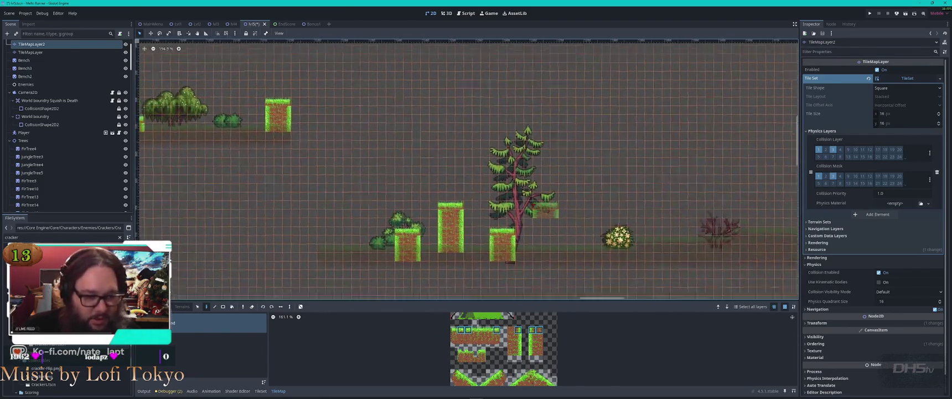
scroll(385, 183, "up", 2)
left_click(463, 184)
scroll(547, 208, "down", 3)
scroll(547, 208, "right", 5)
scroll(557, 121, "up", 2)
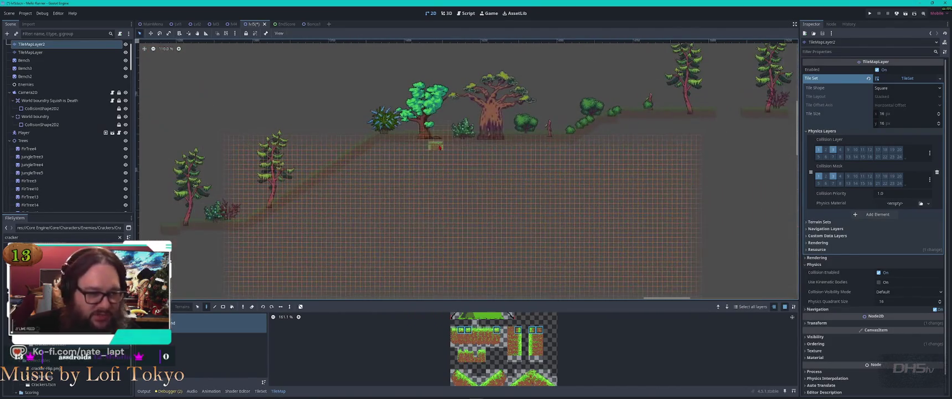
scroll(556, 122, "right", 5)
scroll(476, 198, "up", 3)
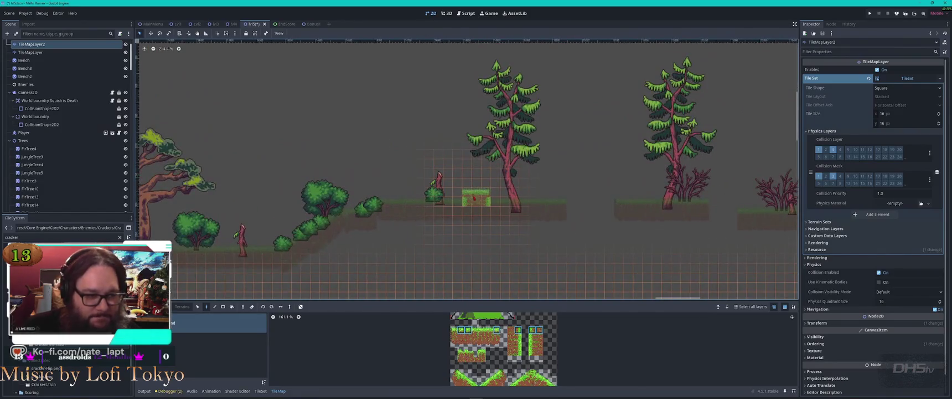
scroll(476, 198, "down", 3)
scroll(476, 198, "right", 5)
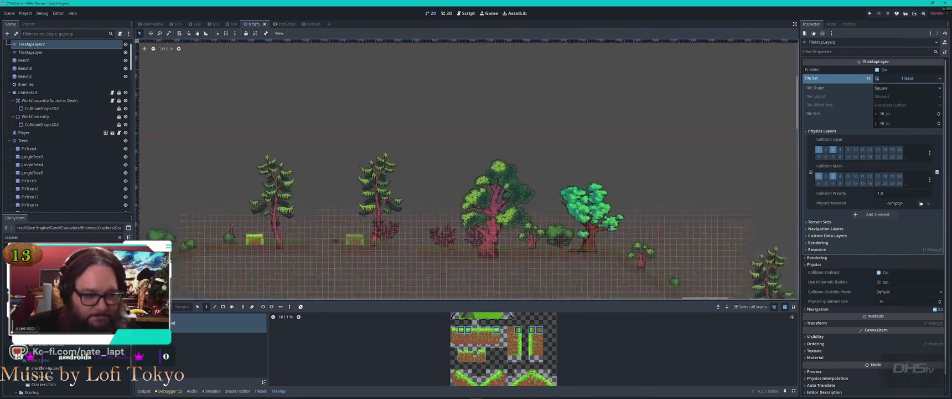
scroll(545, 203, "down", 5)
scroll(544, 203, "right", 5)
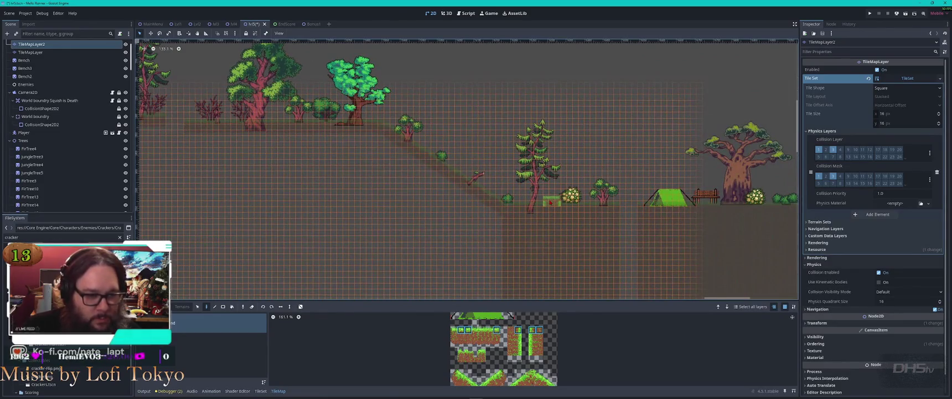
left_click(545, 203)
Step: Copy the tall grass pillar's tiles and stamp a tall grass column in front of the tree
scroll(502, 219, "down", 4)
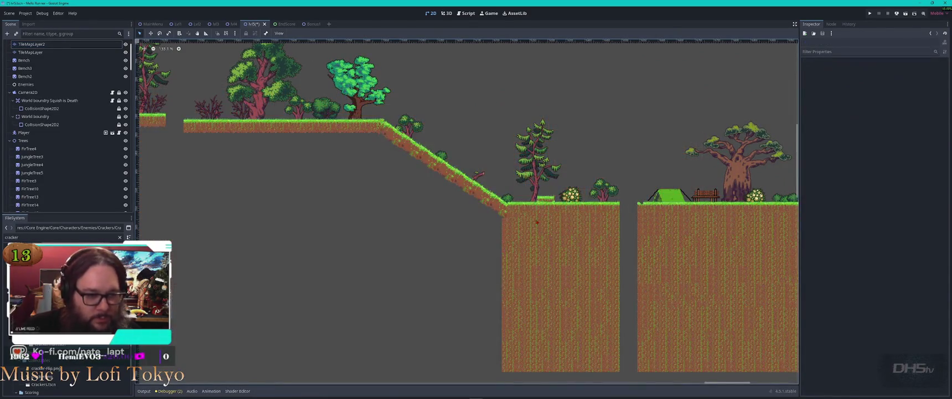
scroll(353, 237, "up", 3)
scroll(353, 237, "left", 5)
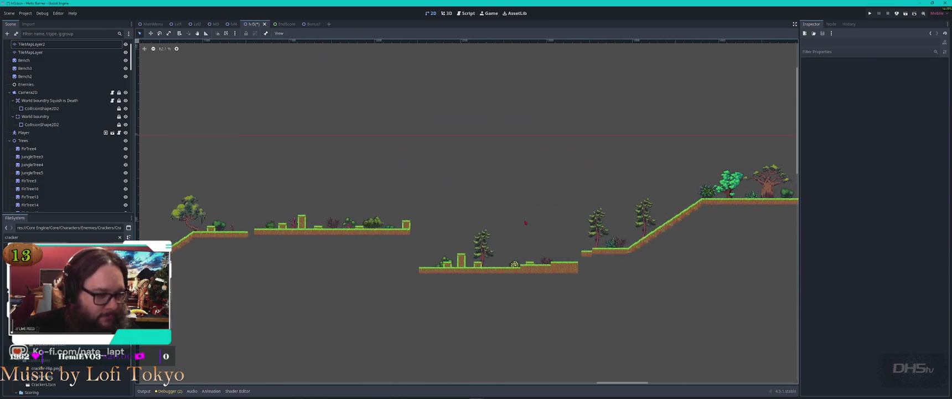
scroll(353, 237, "up", 2)
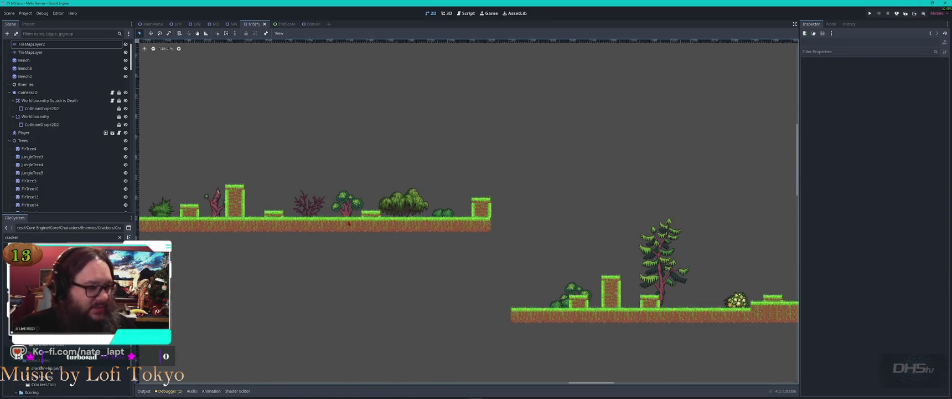
left_click(232, 195)
key("s")
mouse_move(227, 185)
left_mouse_down()
mouse_move(244, 213)
mouse_move(263, 222)
left_mouse_up()
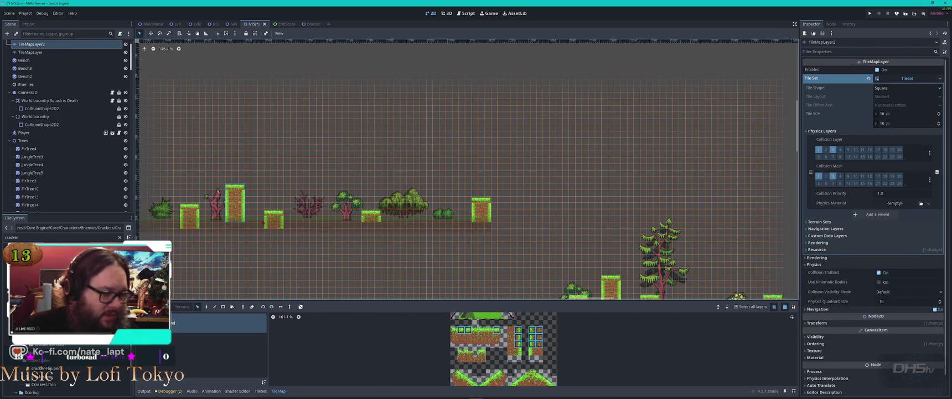
left_click_drag(552, 236, 294, 86)
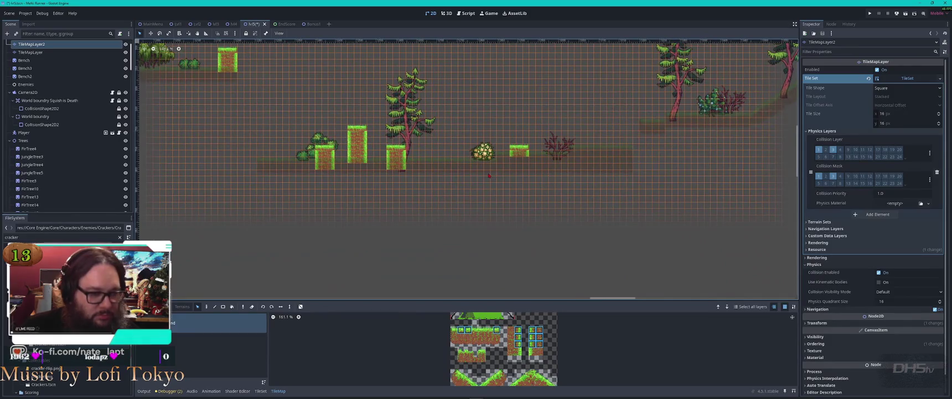
scroll(537, 133, "down", 3)
scroll(593, 141, "up", 5)
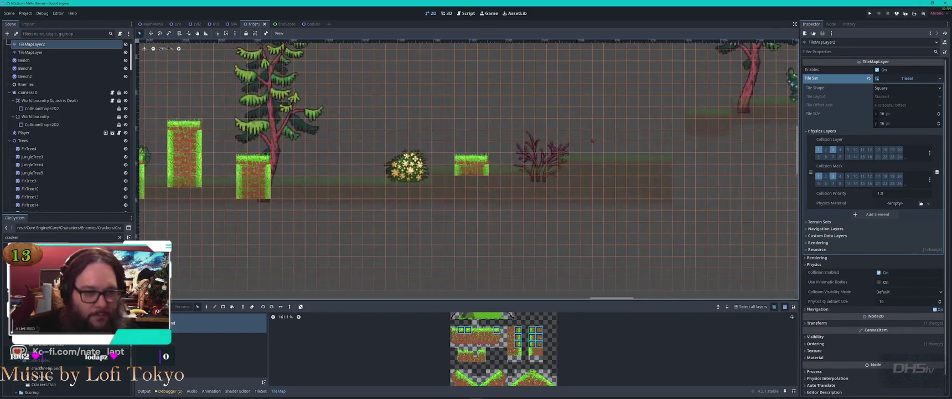
scroll(662, 134, "down", 5)
scroll(467, 192, "up", 3)
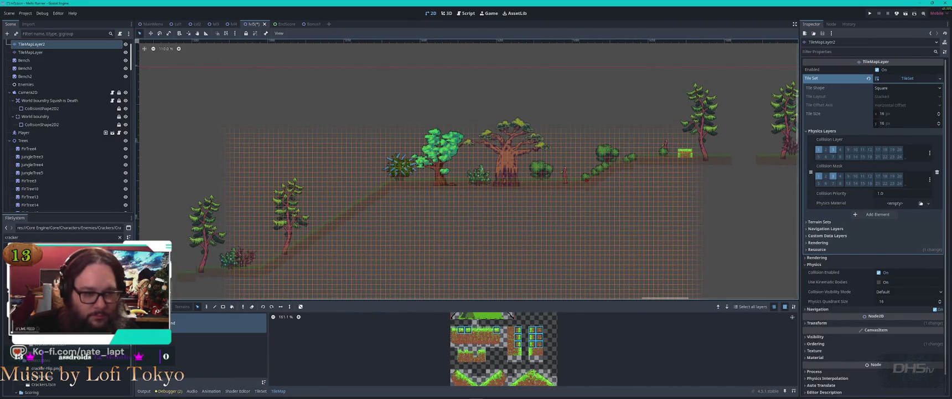
scroll(468, 166, "right", 6)
scroll(468, 166, "up", 4)
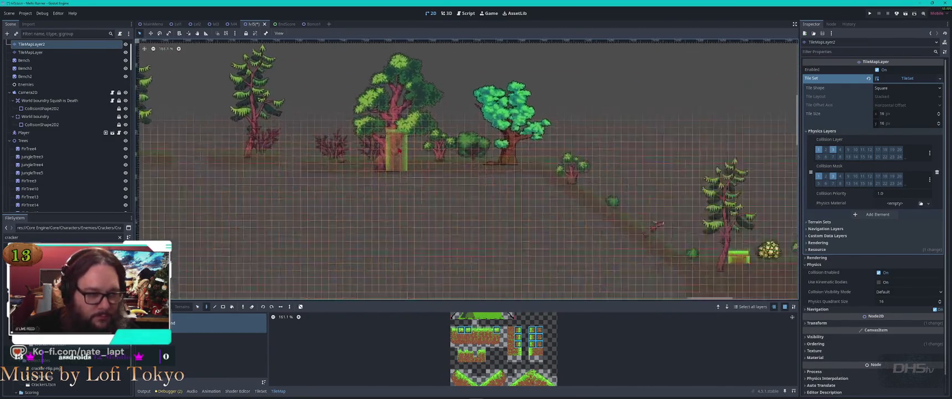
scroll(397, 149, "up", 3)
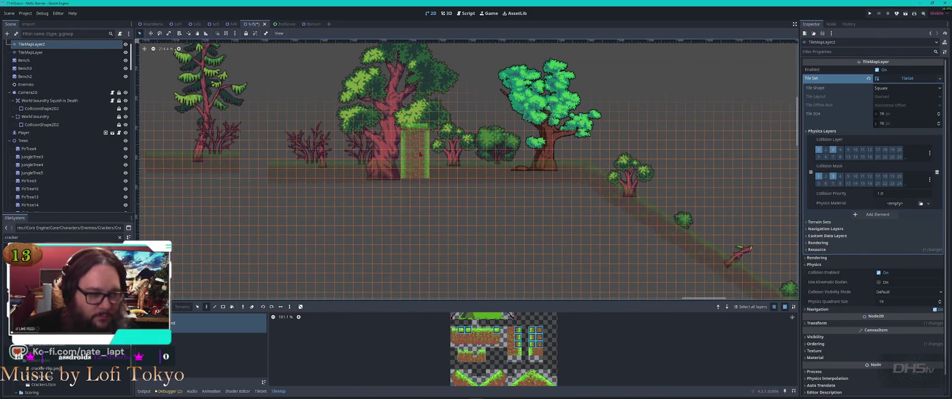
left_click(407, 156)
key("Escape")
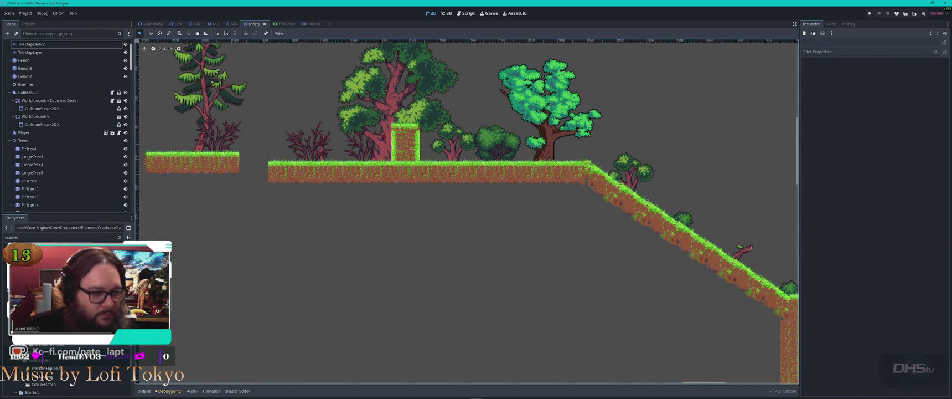
Step: Set MiddleLaneTree2's Z Index to -1 and check that the grass pillar now draws in front
left_click(398, 100)
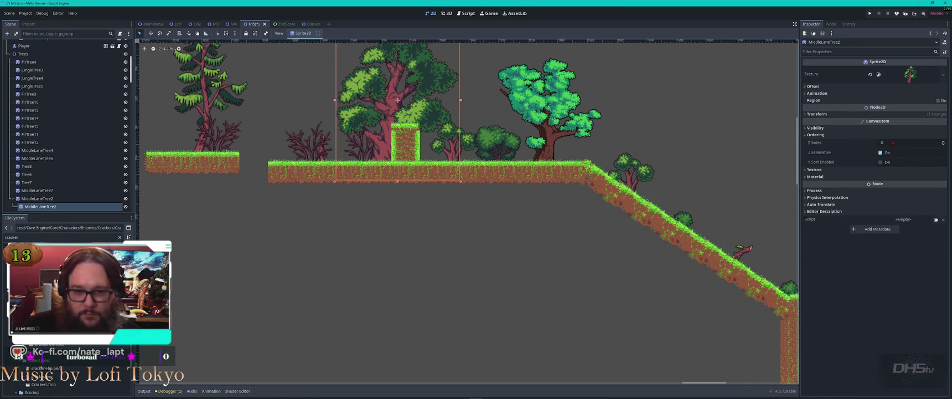
left_click(892, 143)
type("180")
key("Return")
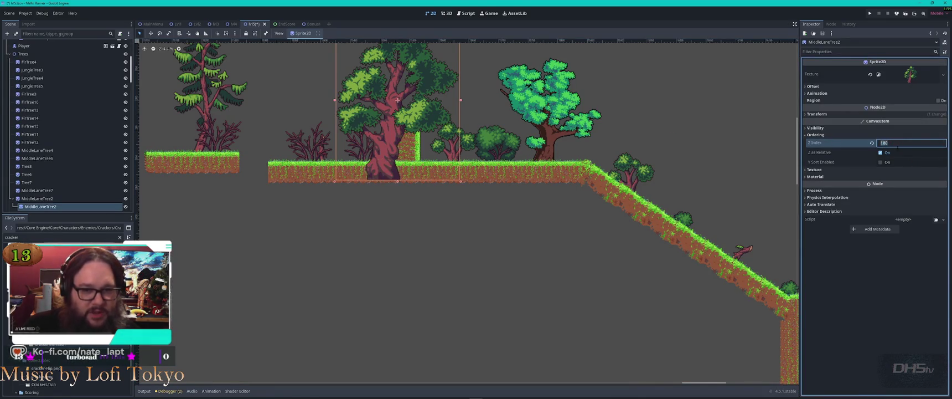
left_click(893, 142)
type("-1")
key("Return")
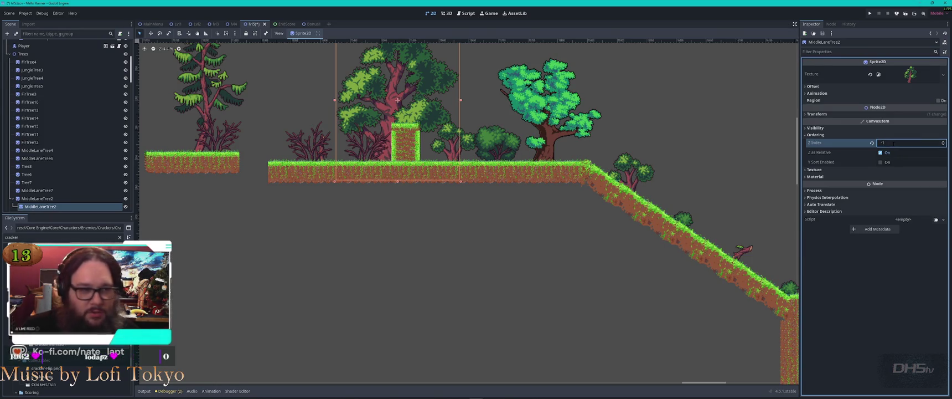
left_click(408, 143)
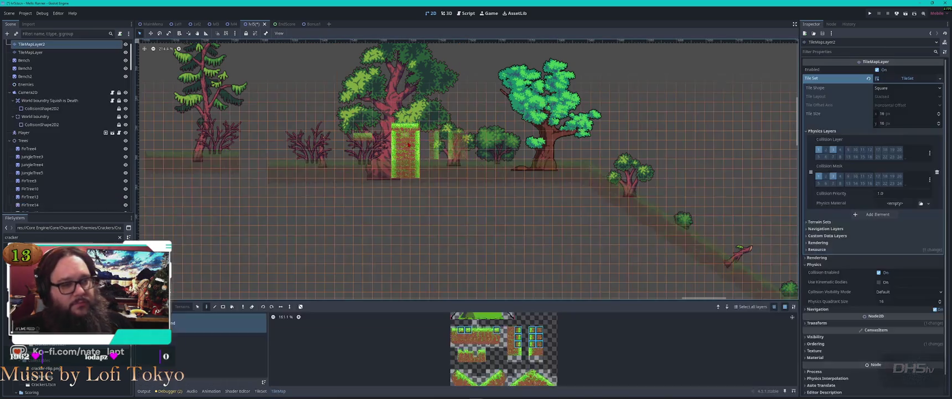
key("Escape")
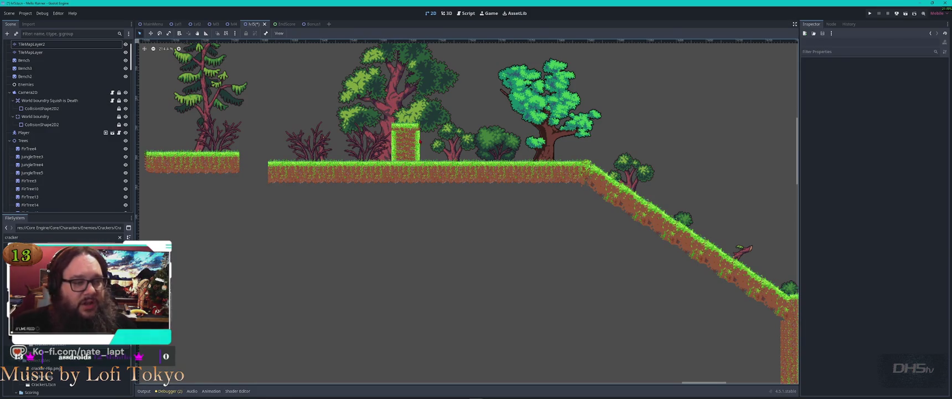
Step: Nudge MiddleLaneTree2 slightly left and bring the start of the level into view
left_click_drag(397, 100, 388, 100)
scroll(389, 100, "down", 2)
key("Escape")
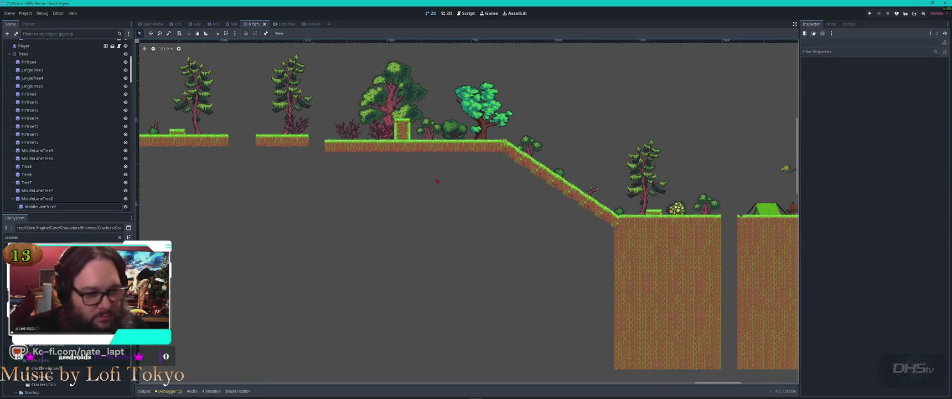
scroll(544, 179, "down", 3)
scroll(544, 178, "down", 5)
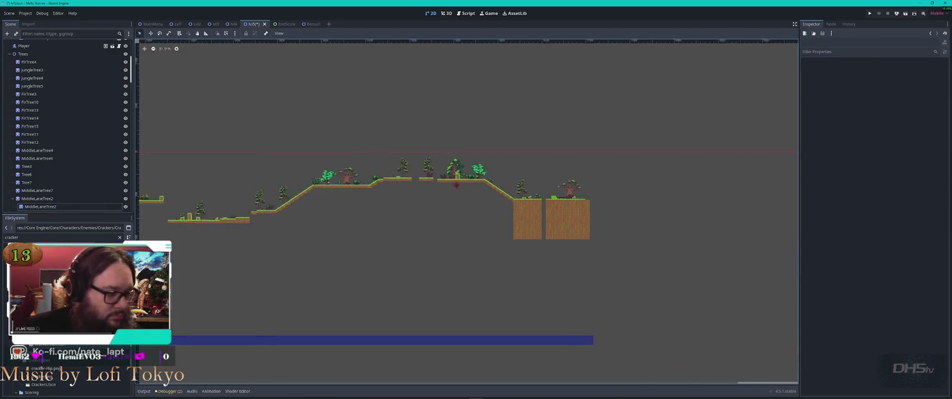
left_click_drag(345, 187, 633, 196)
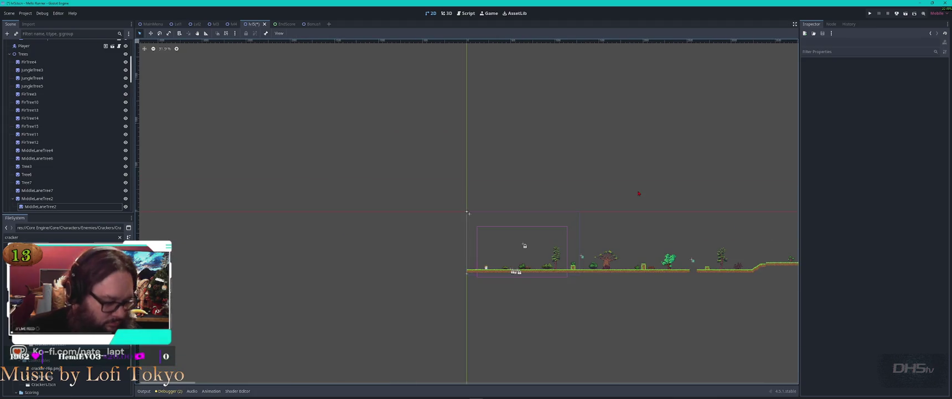
scroll(525, 288, "up", 15)
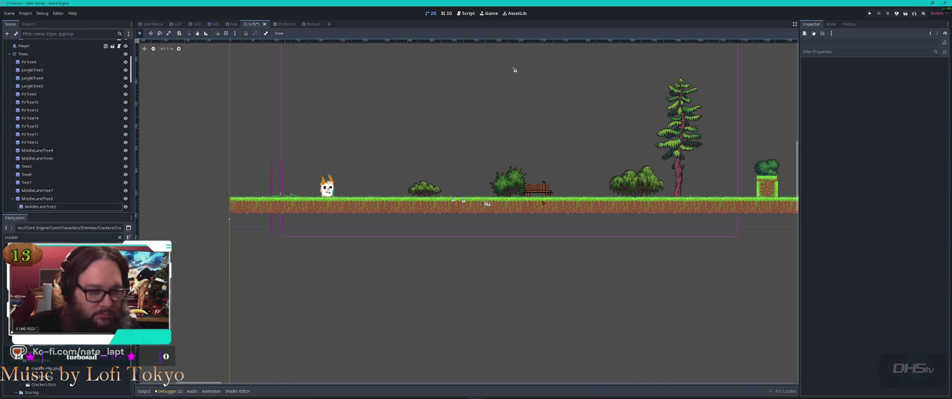
Step: Pan along the opening stretch and select TileMapLayer2 on a later flat stretch
left_click(750, 187)
left_click_drag(750, 187, 496, 151)
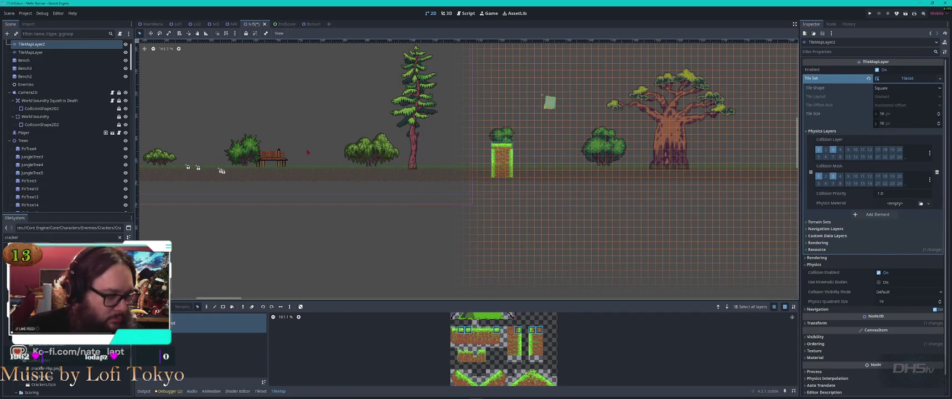
scroll(509, 157, "left", 5)
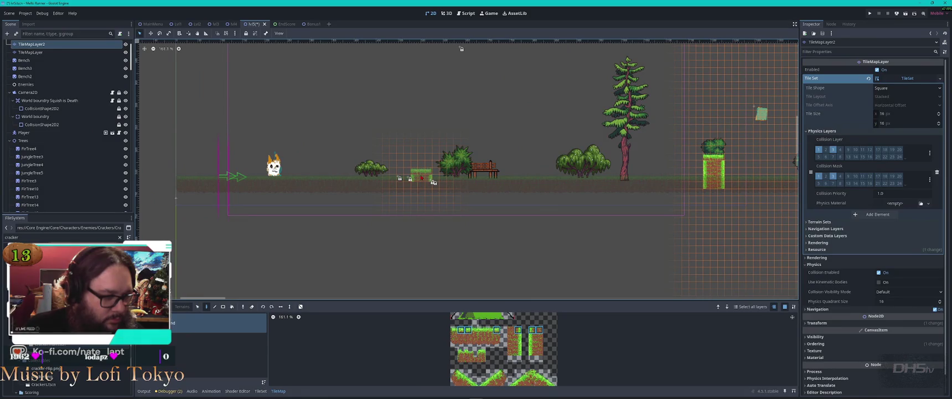
key("Escape")
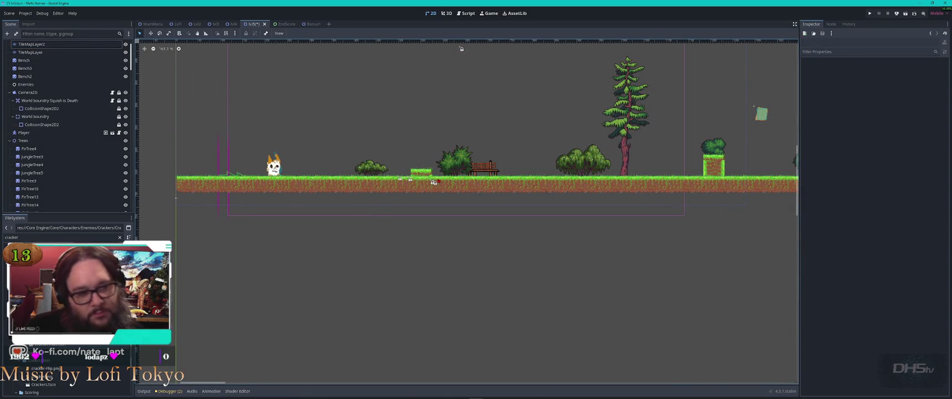
scroll(439, 181, "down", 5)
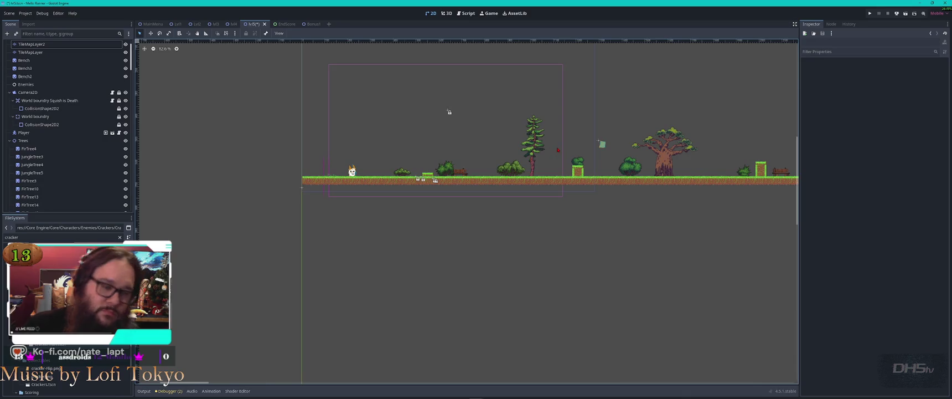
scroll(466, 183, "right", 5)
scroll(466, 216, "right", 7)
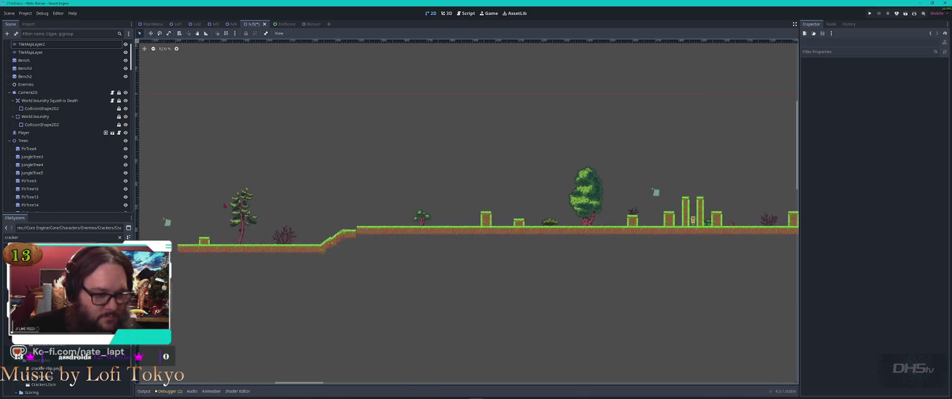
scroll(467, 208, "up", 6)
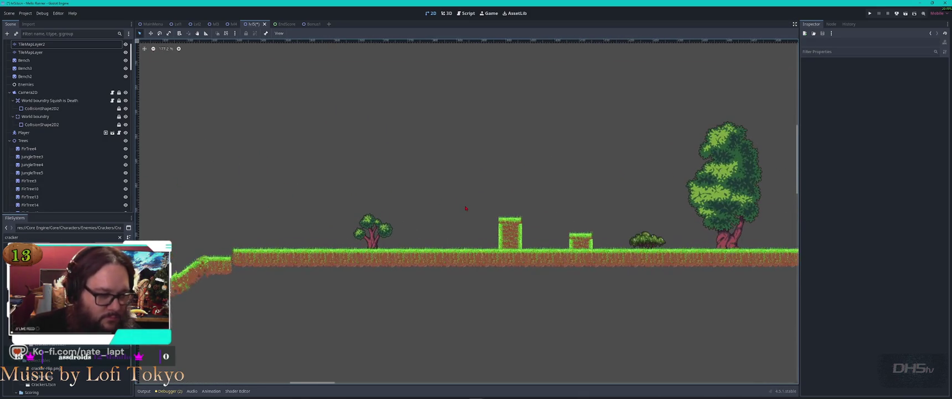
scroll(440, 236, "down", 2)
left_click(469, 167)
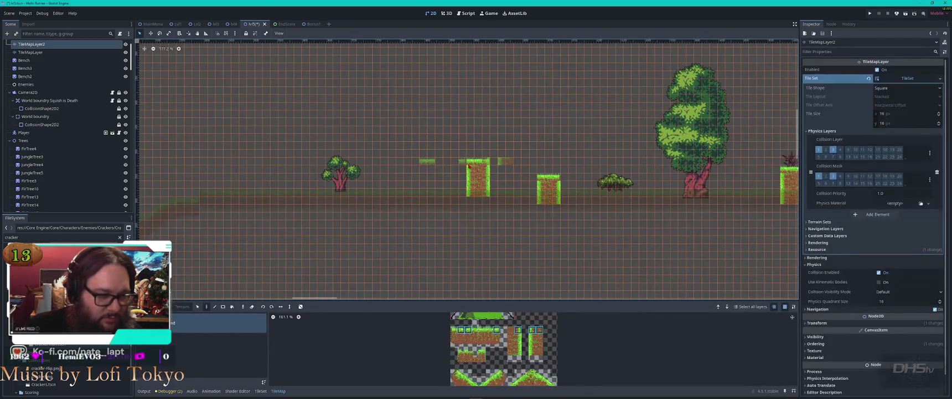
Step: Copy an existing grass pillar and stamp three pillars around the small tree, the middle one taller
mouse_move(468, 166)
left_mouse_down()
mouse_move(486, 200)
mouse_move(486, 193)
left_mouse_up()
key("d")
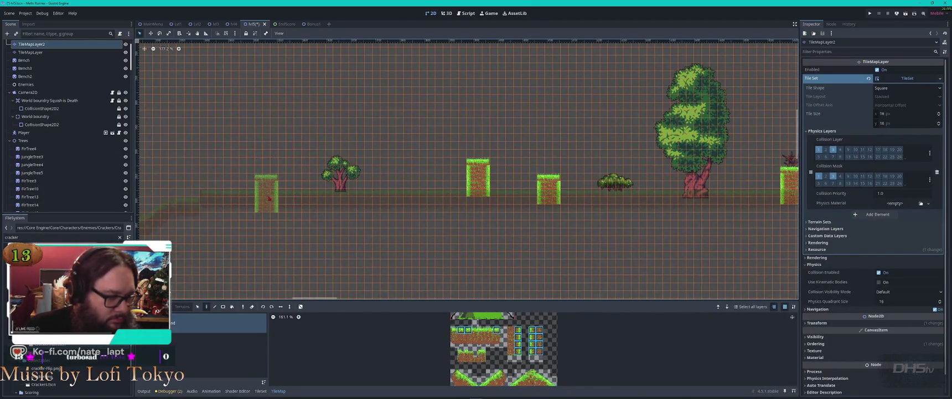
left_click(269, 194)
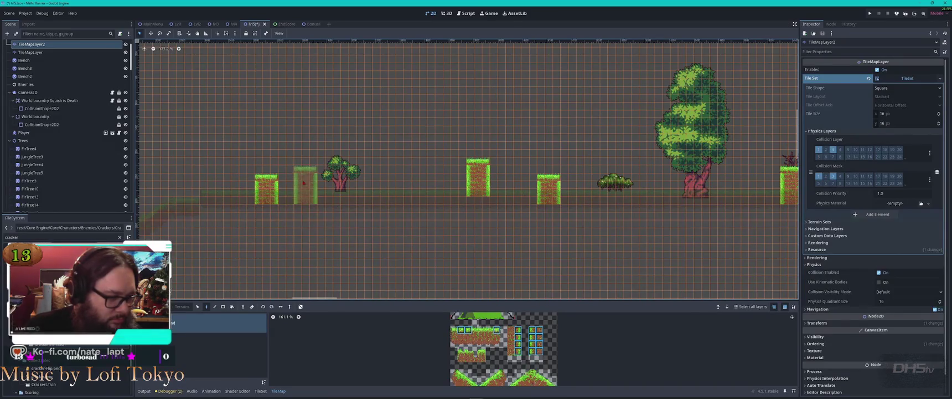
left_click_drag(306, 179, 306, 163)
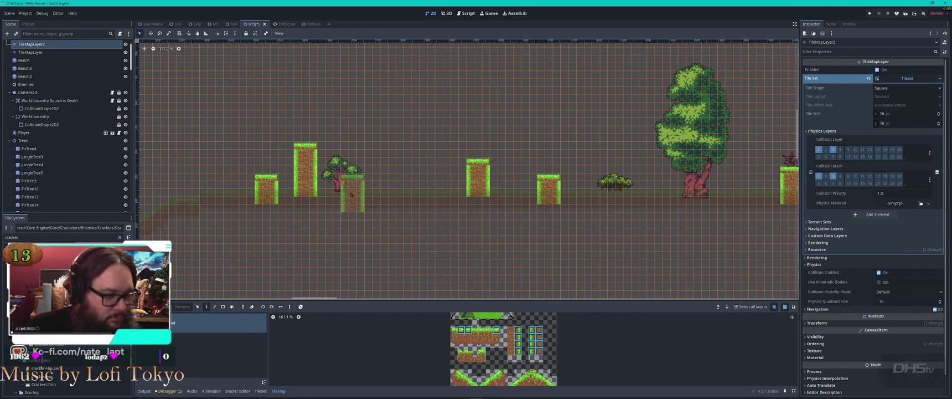
left_click(351, 194)
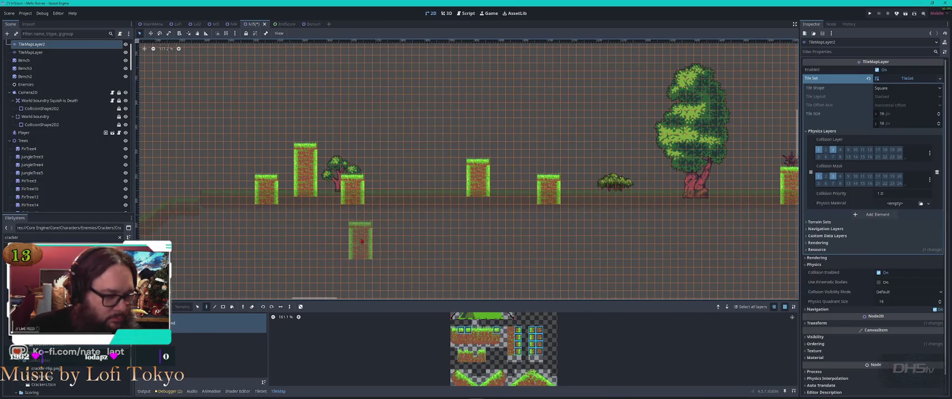
left_click(349, 191)
scroll(362, 221, "down", 3)
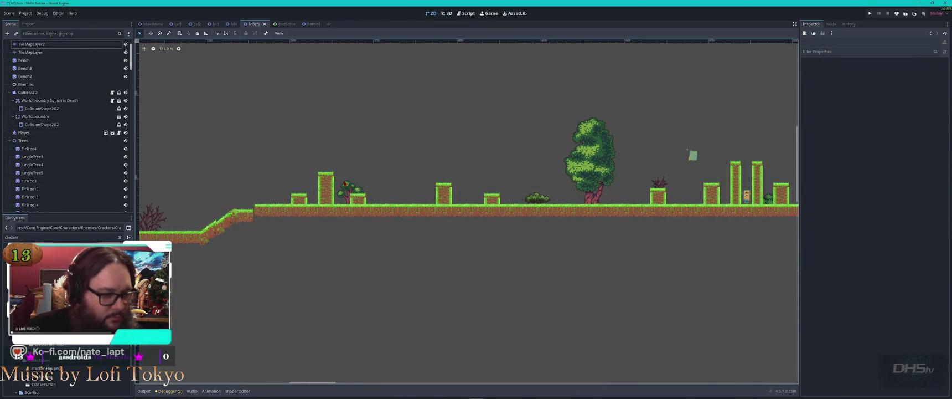
Step: Raise the small tree onto the short pillar and place a duplicate, MiddleLaneTree11, on another pillar
left_click_drag(349, 191, 360, 183)
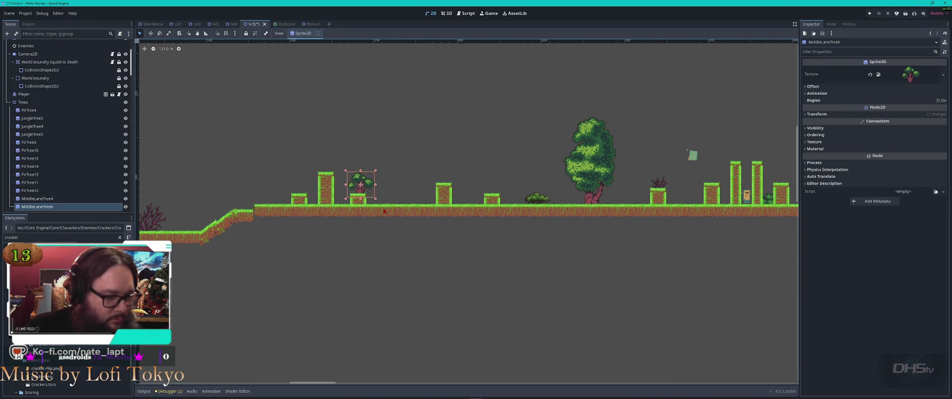
key("ctrl+d")
left_click(360, 185)
left_click(336, 191)
left_click_drag(360, 187, 273, 193)
Step: Duplicate Bush53 and move bushes left along the ground, one next to the tall pillar
left_click(537, 198)
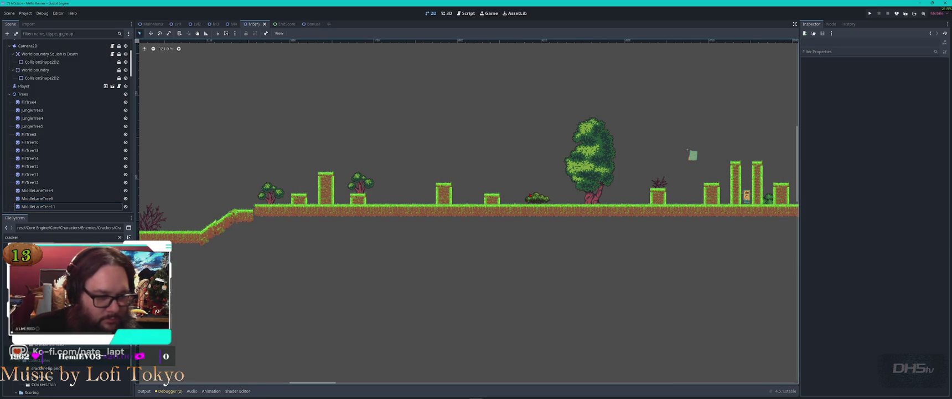
key("ctrl+d")
left_click_drag(537, 197, 417, 201)
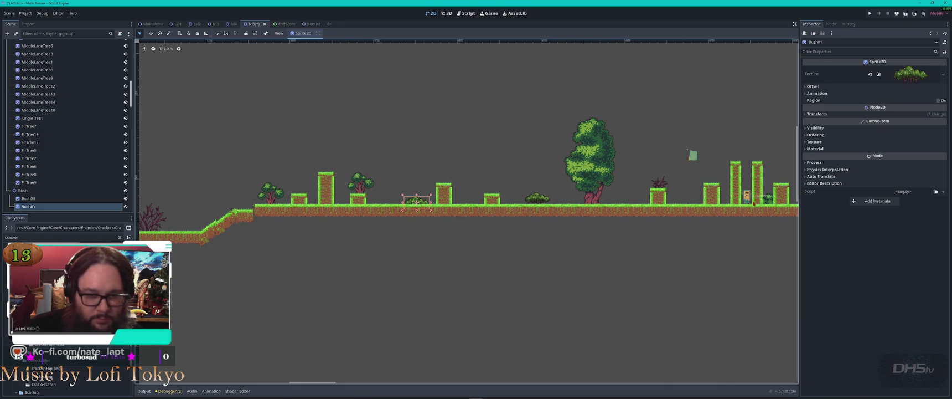
left_click(753, 204)
left_click(773, 250)
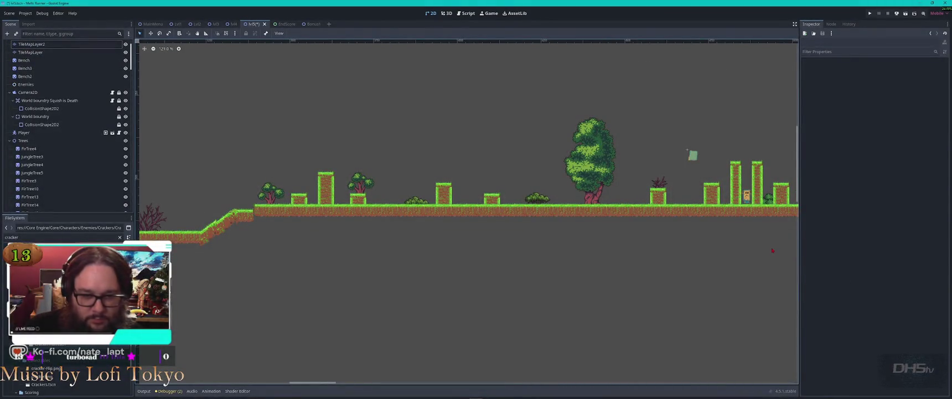
left_click(769, 198)
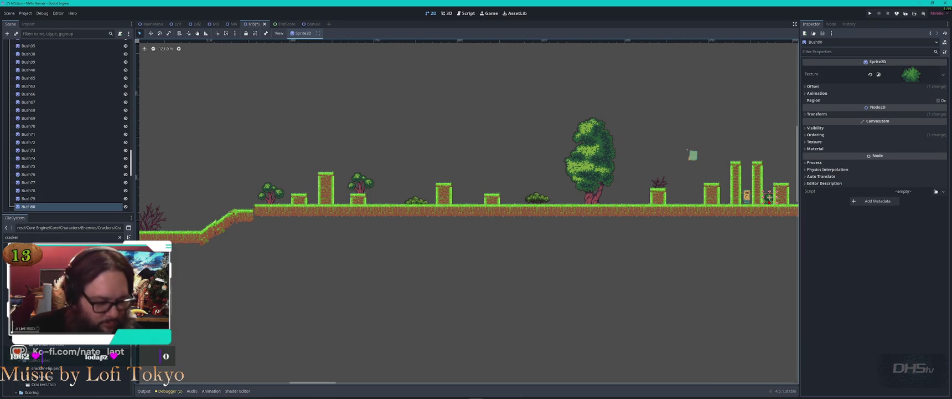
mouse_move(769, 197)
left_mouse_down()
mouse_move(639, 209)
mouse_move(400, 202)
left_mouse_up()
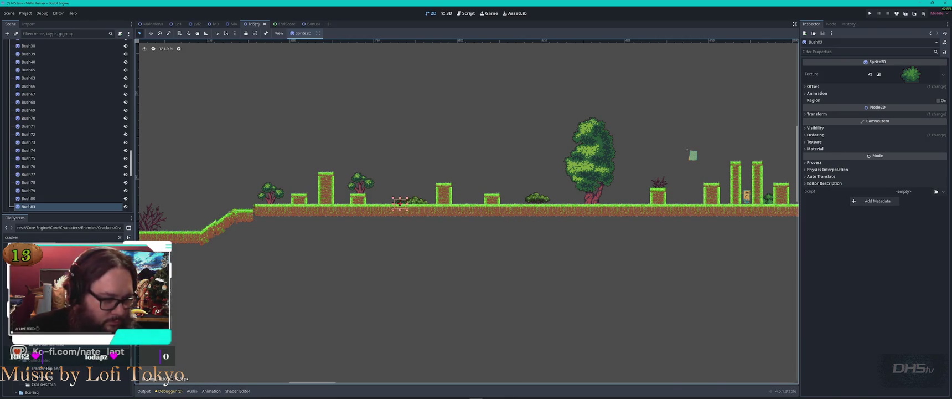
scroll(407, 198, "up", 4)
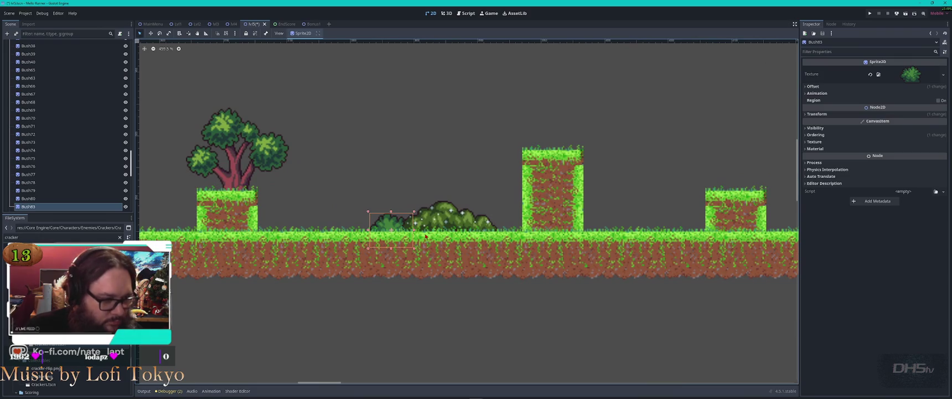
mouse_move(399, 228)
left_mouse_down()
mouse_move(492, 222)
mouse_move(266, 225)
left_mouse_up()
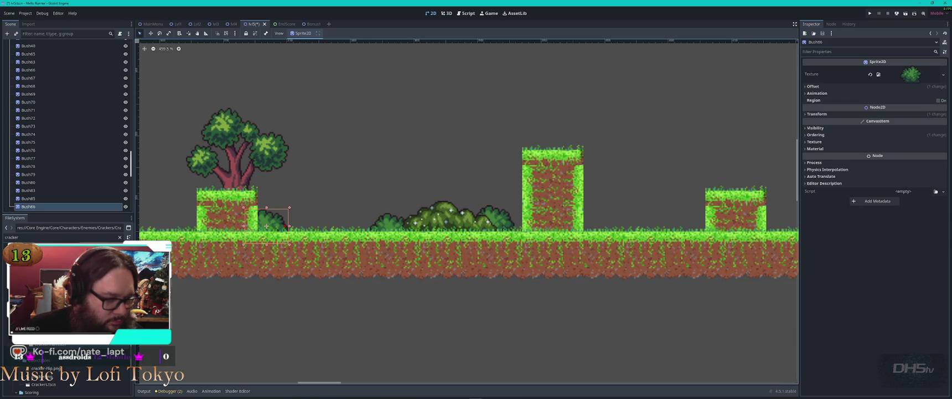
Step: Add bush copies at the pillar's left side, beside the left platform, and near the left tree base
scroll(543, 219, "left", 5)
scroll(543, 220, "left", 1)
key("ctrl+d")
mouse_move(540, 221)
left_mouse_down()
mouse_move(443, 223)
mouse_move(454, 223)
mouse_move(473, 188)
left_mouse_up()
key("ctrl+d")
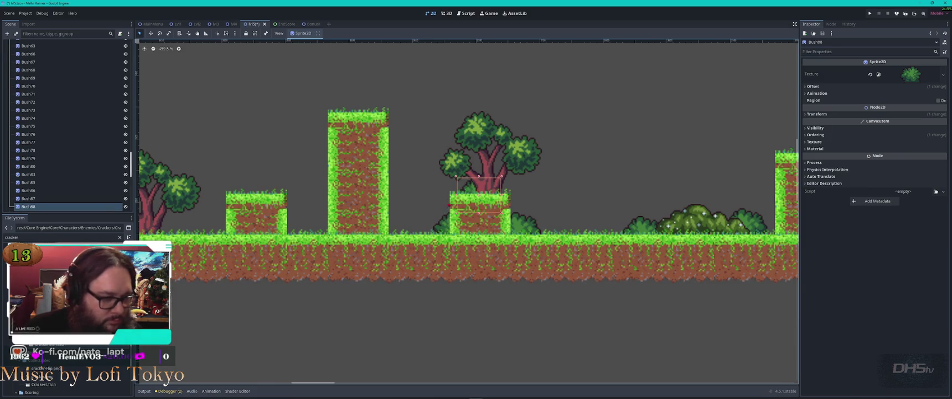
left_click_drag(482, 194, 287, 221)
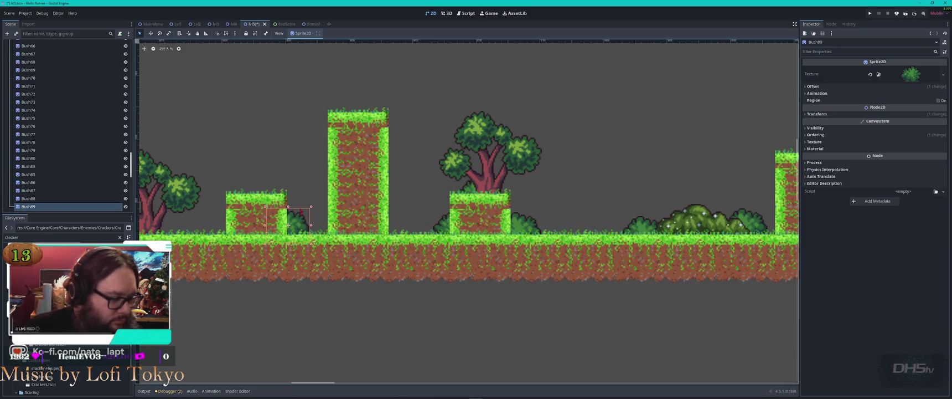
scroll(288, 224, "left", 5)
key("ctrl+d")
mouse_move(467, 222)
left_mouse_down()
mouse_move(341, 231)
mouse_move(313, 224)
left_mouse_up()
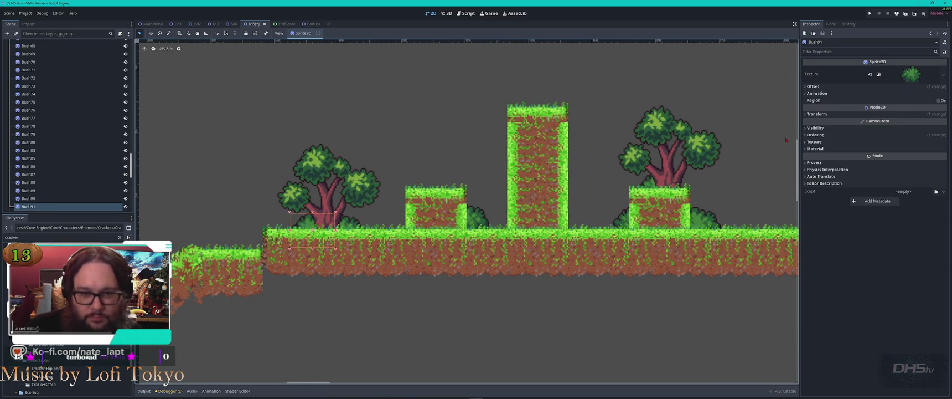
left_click(886, 135)
Step: Try Z Index 1 on the bush, reset it to 0, and place a copy beside the tall pillar
left_click(899, 143)
type("1")
key("Return")
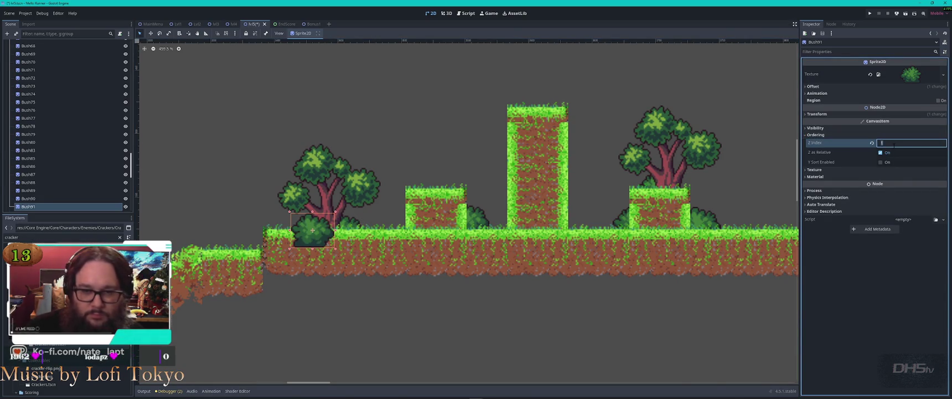
type("0")
key("Return")
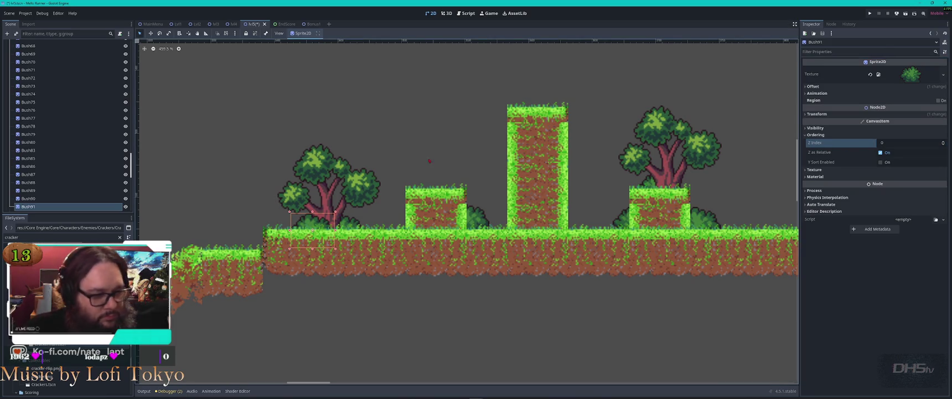
key("ctrl+d")
mouse_move(316, 221)
left_mouse_down()
mouse_move(736, 212)
mouse_move(245, 222)
mouse_move(267, 234)
mouse_move(520, 216)
left_mouse_up()
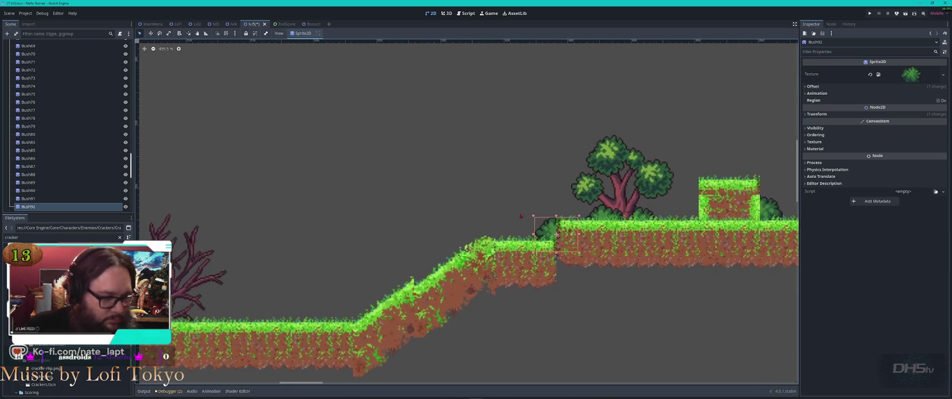
Step: Move a bush beside the bare tree at Z Index -1, then place a copy on the small grass block
left_click_drag(309, 257, 526, 184)
mouse_move(782, 181)
left_mouse_down()
mouse_move(756, 176)
mouse_move(395, 255)
mouse_move(402, 269)
mouse_move(351, 261)
left_mouse_up()
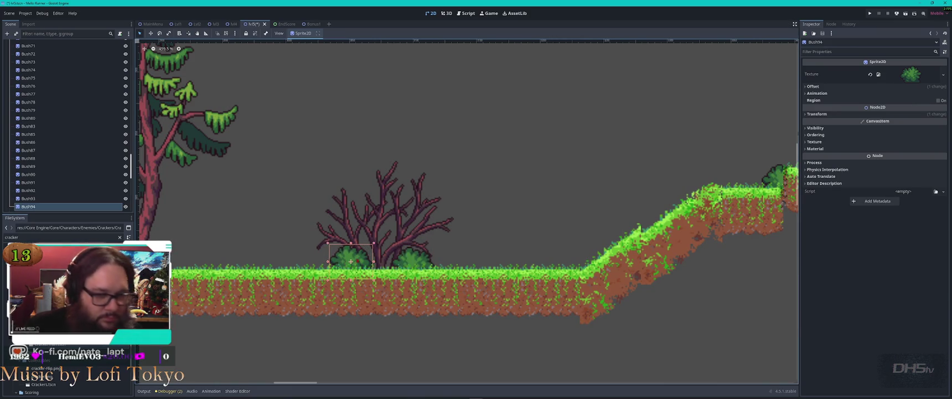
left_click(806, 135)
left_click(891, 143)
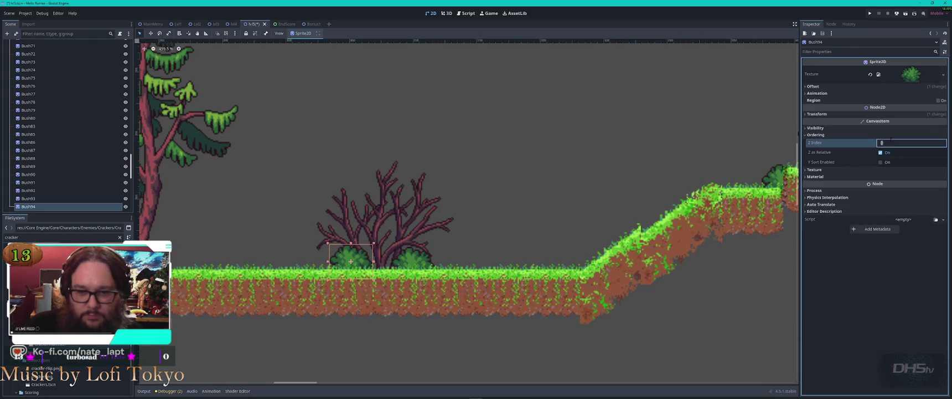
type("-1")
key("Return")
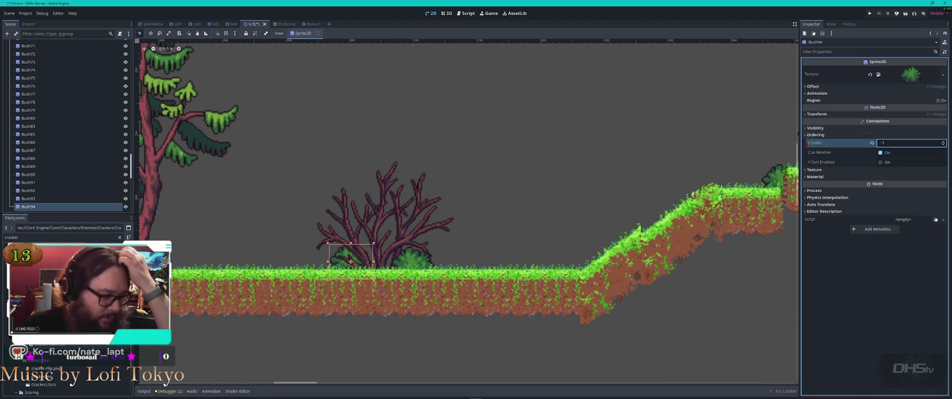
scroll(470, 186, "down", 2)
scroll(470, 210, "left", 5)
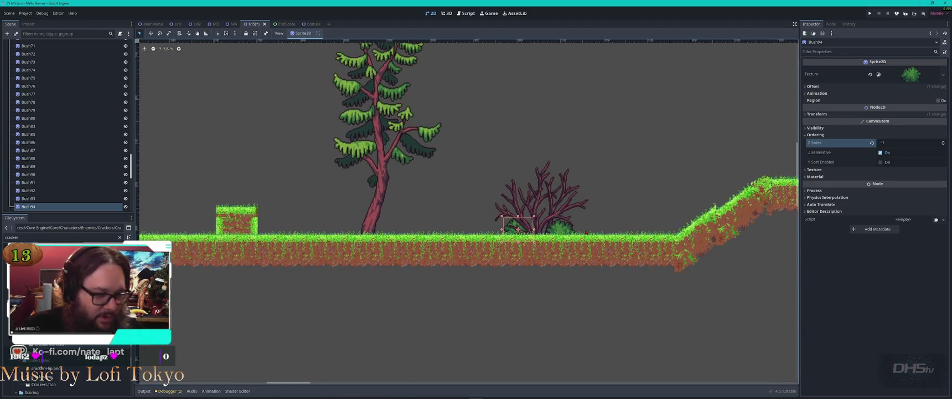
key("ctrl+d")
left_click_drag(517, 229, 270, 239)
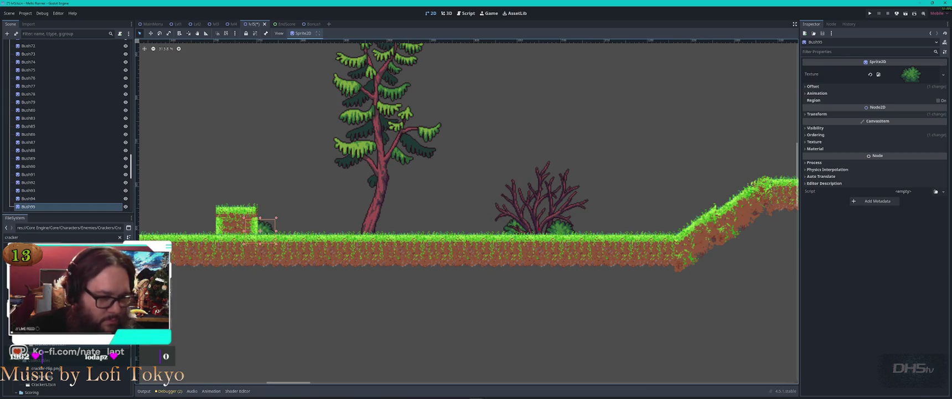
Step: Duplicate bushes beside the small grass block, under the tree and in front of the bench
left_click(561, 227)
key("ctrl+d")
left_click_drag(561, 227, 280, 234)
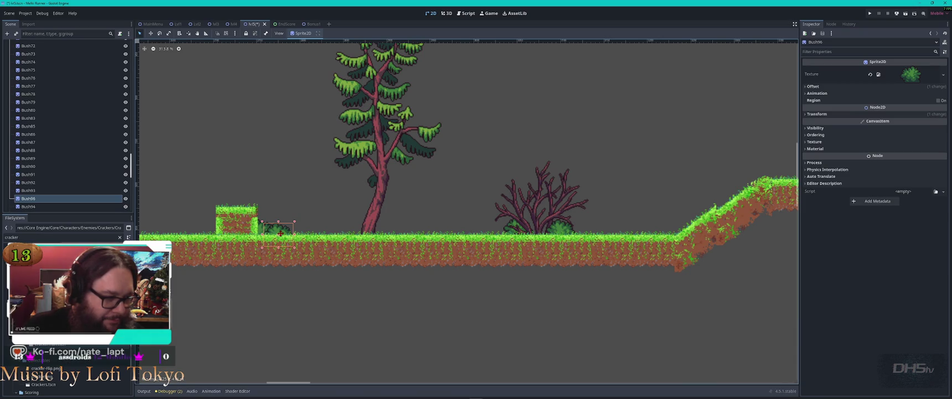
left_click_drag(280, 208, 691, 215)
key("ctrl+d")
mouse_move(674, 250)
left_mouse_down()
mouse_move(505, 263)
mouse_move(266, 241)
mouse_move(288, 246)
left_mouse_up()
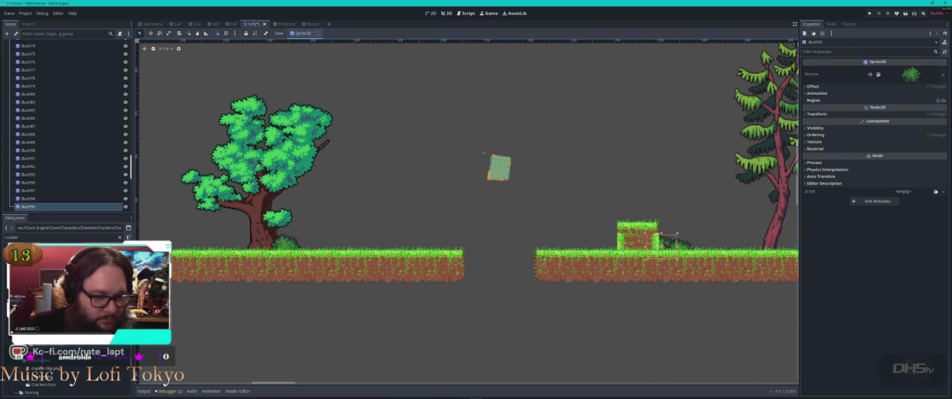
mouse_move(661, 243)
left_mouse_down()
mouse_move(251, 245)
mouse_move(261, 254)
mouse_move(332, 247)
mouse_move(325, 271)
left_mouse_up()
scroll(274, 232, "up", 3)
key("ctrl+d")
key("ctrl+d")
scroll(271, 257, "down", 2)
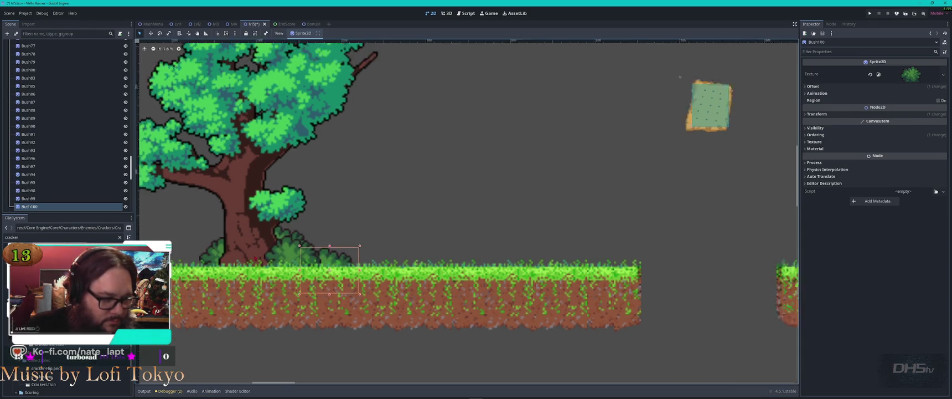
left_click_drag(566, 153, 786, 154)
mouse_move(676, 274)
left_mouse_down()
mouse_move(347, 269)
mouse_move(579, 268)
mouse_move(400, 261)
left_mouse_up()
Step: Copy the big spiky bush onto the bench and mirror it with Flip H
left_click(438, 232)
key("ctrl+d")
mouse_move(437, 233)
left_mouse_down()
mouse_move(672, 233)
mouse_move(617, 221)
mouse_move(542, 253)
left_mouse_up()
scroll(484, 176, "right", 5)
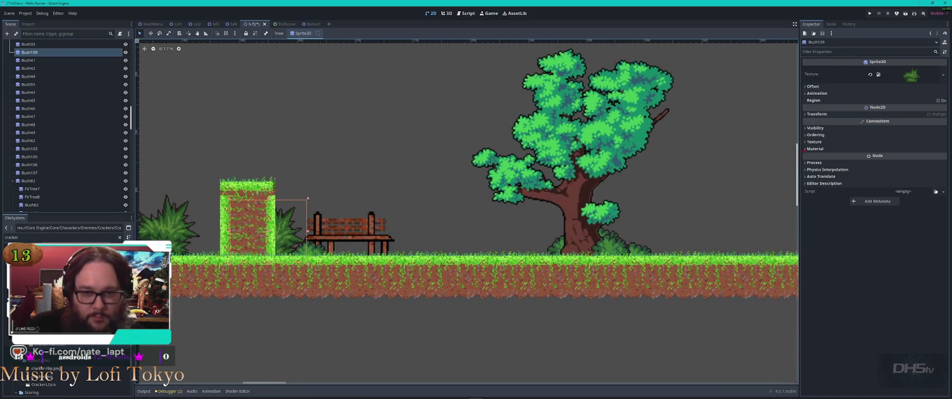
left_click(814, 128)
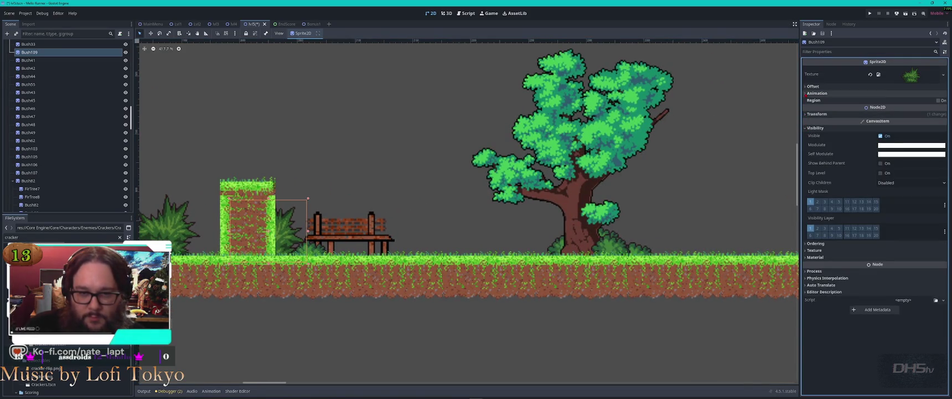
left_click(812, 87)
left_click(880, 124)
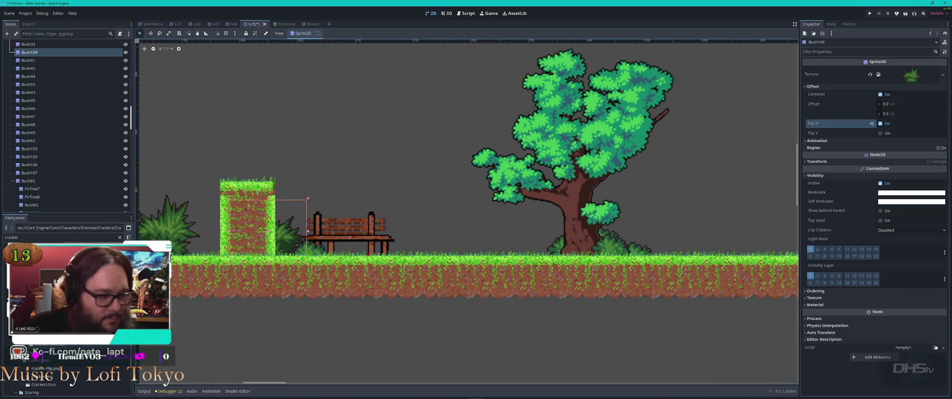
Step: Place a copy of the flipped bush behind the tree trunk at Z Index -2
key("ctrl+d")
mouse_move(268, 230)
left_mouse_down()
mouse_move(520, 212)
mouse_move(538, 228)
mouse_move(655, 225)
left_mouse_up()
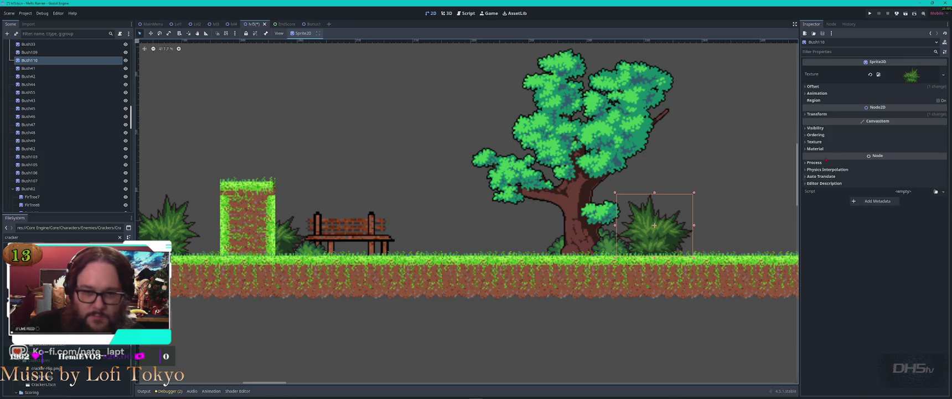
left_click(814, 134)
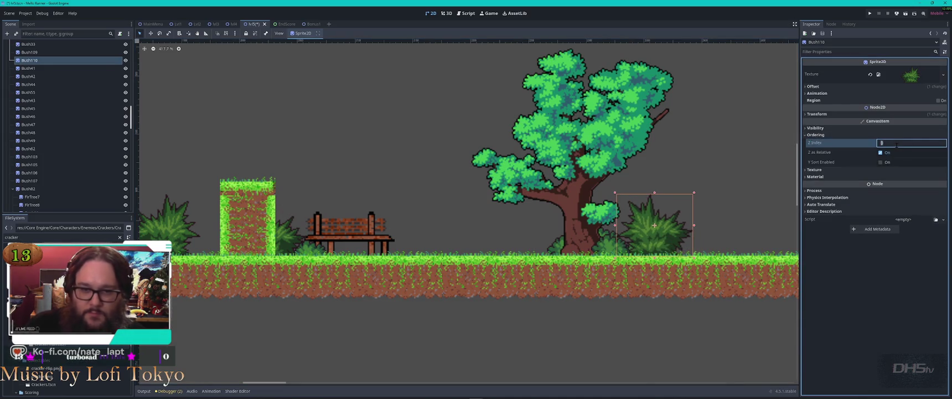
key("Return")
left_click_drag(653, 225, 631, 229)
Step: Add more bush copies near the left bush, on the small pillar and for the tall pine
scroll(631, 229, "down", 4)
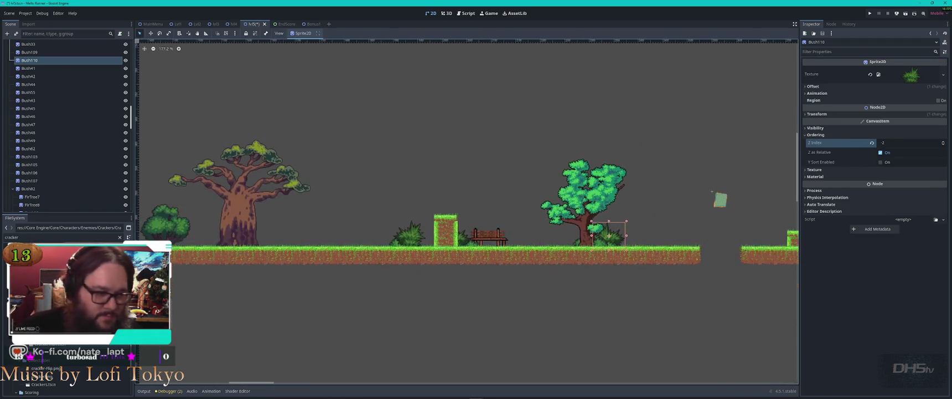
mouse_move(314, 203)
left_mouse_down()
mouse_move(617, 196)
mouse_move(440, 193)
left_mouse_up()
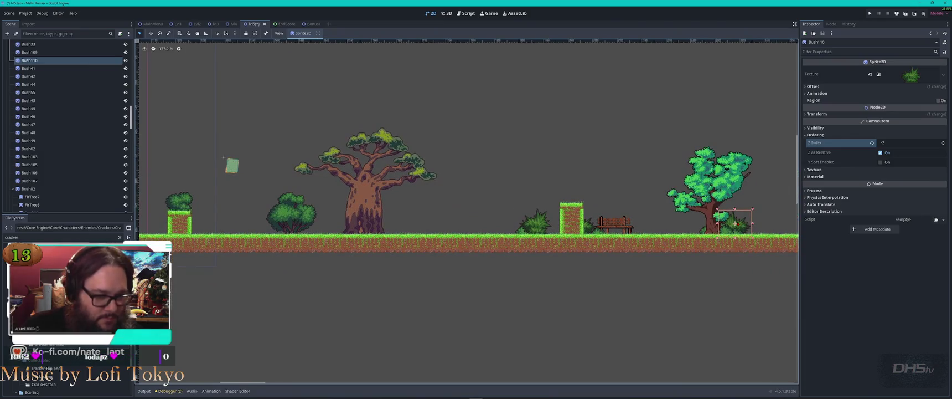
key("ctrl+d")
mouse_move(735, 223)
left_mouse_down()
mouse_move(301, 225)
mouse_move(310, 225)
left_mouse_up()
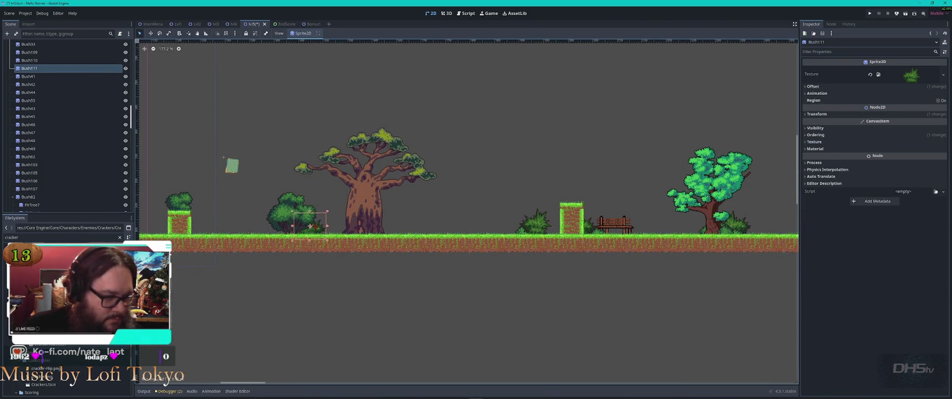
scroll(403, 241, "down", 2)
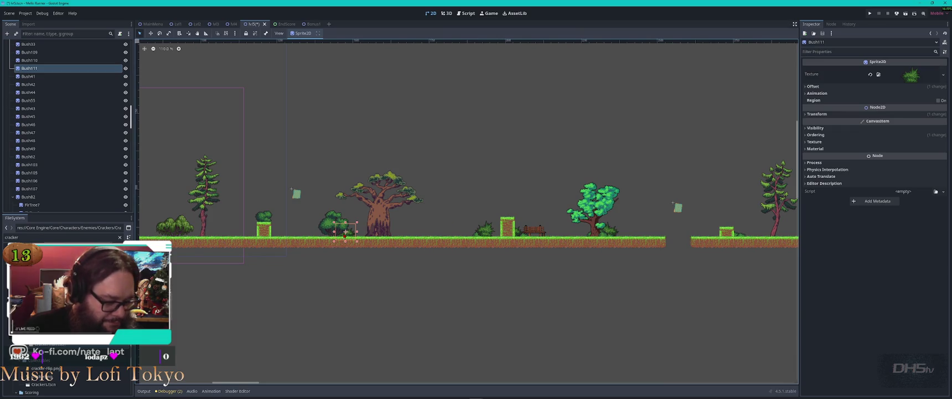
key("ctrl+d")
mouse_move(345, 232)
left_mouse_down()
mouse_move(273, 231)
mouse_move(764, 226)
left_mouse_up()
key("ctrl+d")
scroll(693, 242, "down", 3)
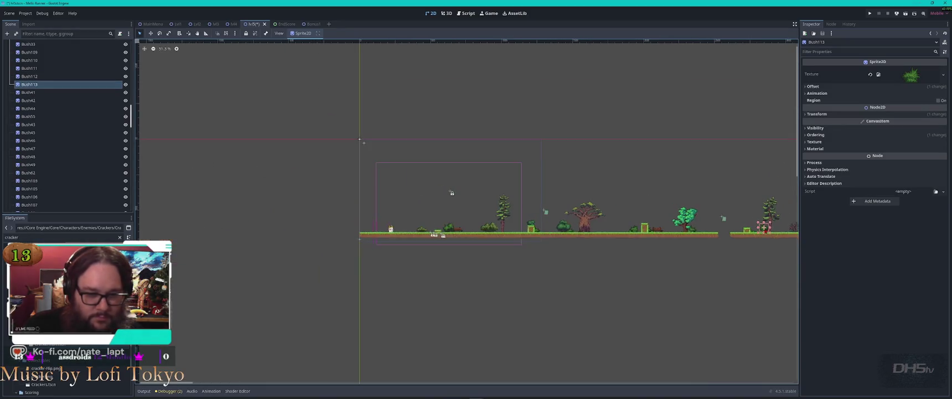
Step: Move a bush between the pillars and add an unflipped copy beside the first platform
scroll(467, 211, "right", 10)
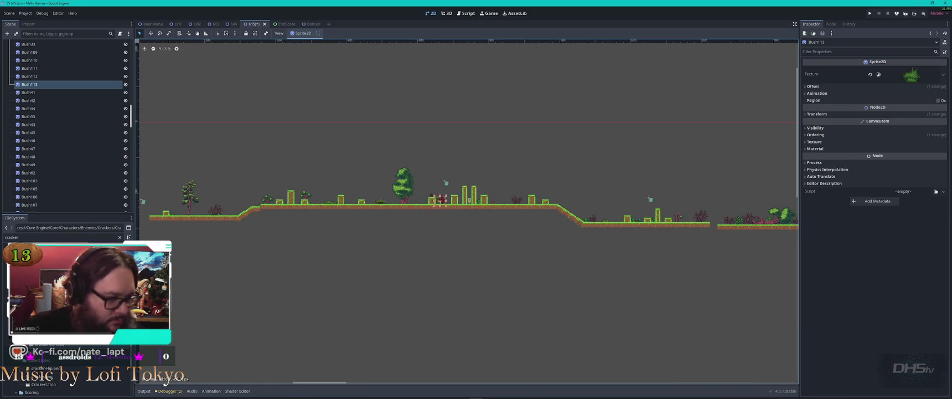
scroll(455, 199, "up", 10)
mouse_move(455, 200)
left_mouse_down()
mouse_move(477, 213)
mouse_move(337, 216)
mouse_move(427, 216)
left_mouse_up()
key("ctrl+d")
left_click(812, 87)
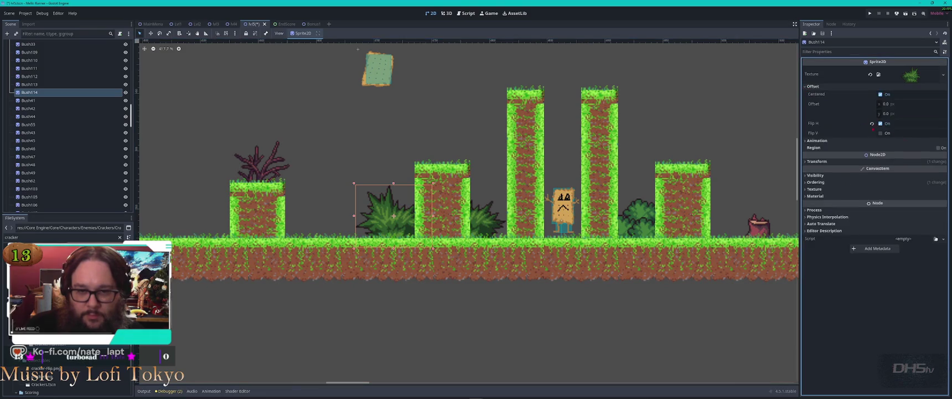
left_click(880, 123)
mouse_move(391, 219)
left_mouse_down()
mouse_move(352, 219)
mouse_move(775, 237)
mouse_move(303, 268)
mouse_move(545, 266)
mouse_move(581, 181)
mouse_move(713, 227)
mouse_move(673, 259)
mouse_move(412, 197)
left_mouse_up()
Step: Duplicate bushes for the stump, the lower slope, the blue flowers and beside the fallen log
key("ctrl+d")
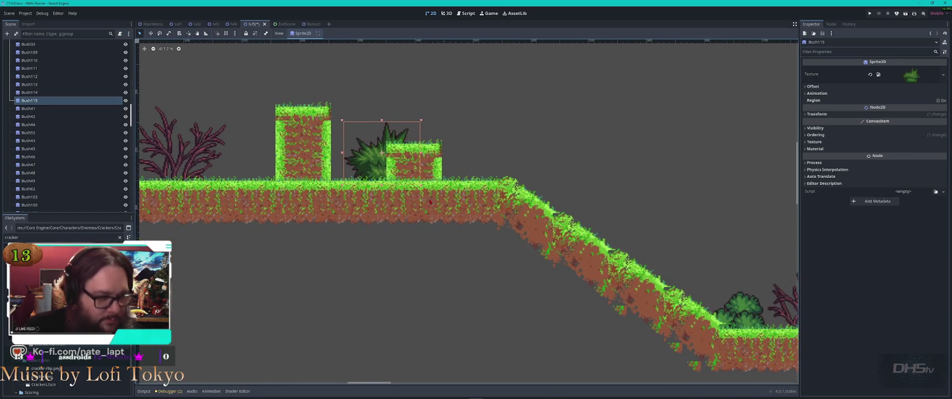
key("ctrl+d")
mouse_move(382, 152)
left_mouse_down()
mouse_move(730, 296)
mouse_move(330, 244)
mouse_move(739, 236)
mouse_move(350, 174)
mouse_move(584, 183)
mouse_move(535, 192)
left_mouse_up()
scroll(710, 296, "down", 1)
scroll(710, 295, "down", 5)
key("ctrl+d")
key("ctrl+d")
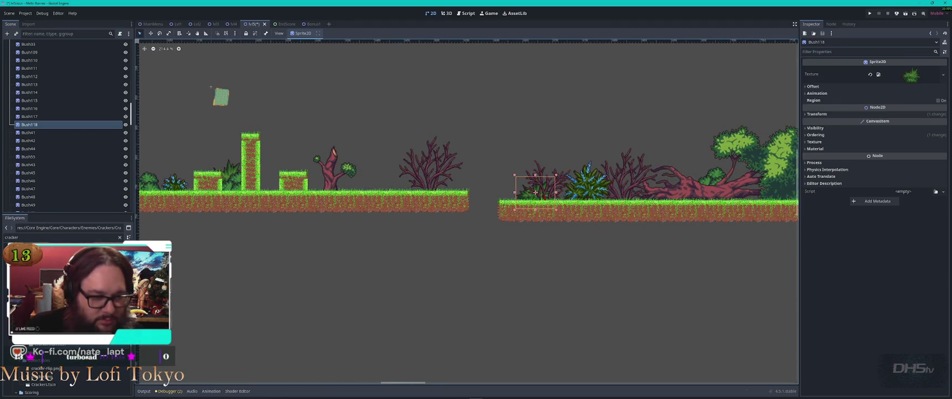
key("ctrl+d")
mouse_move(676, 172)
left_mouse_down()
mouse_move(710, 176)
mouse_move(547, 181)
left_mouse_up()
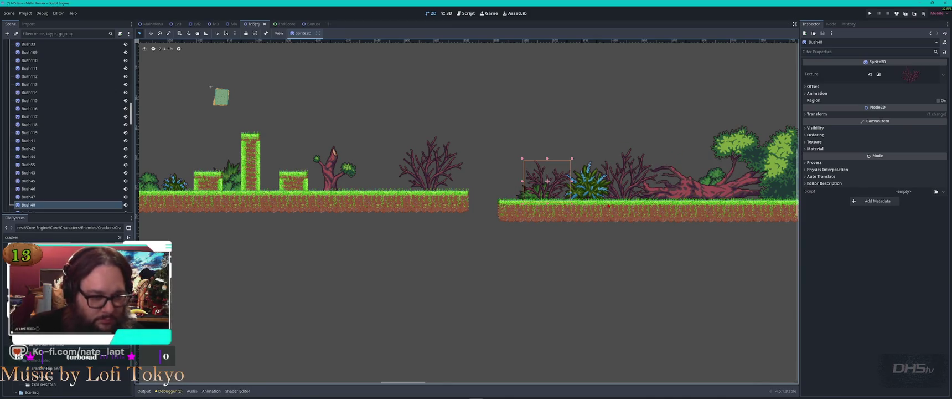
Step: Copy Bush119 onto the fallen log, the big tree's base and the ground near FirTree6
left_click(536, 192)
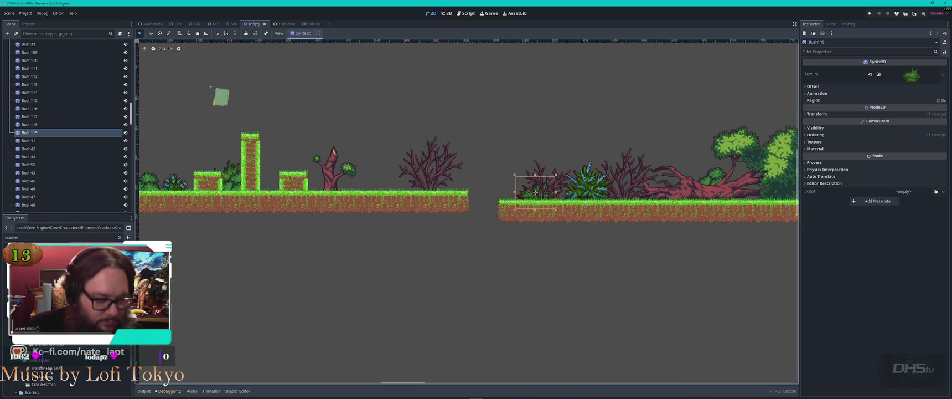
key("ctrl+d")
mouse_move(553, 188)
left_mouse_down()
mouse_move(745, 187)
mouse_move(687, 182)
left_mouse_up()
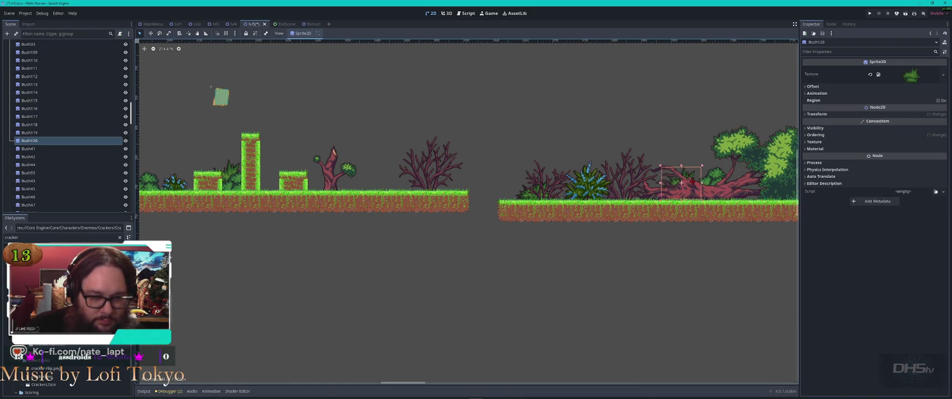
left_click_drag(757, 200, 375, 232)
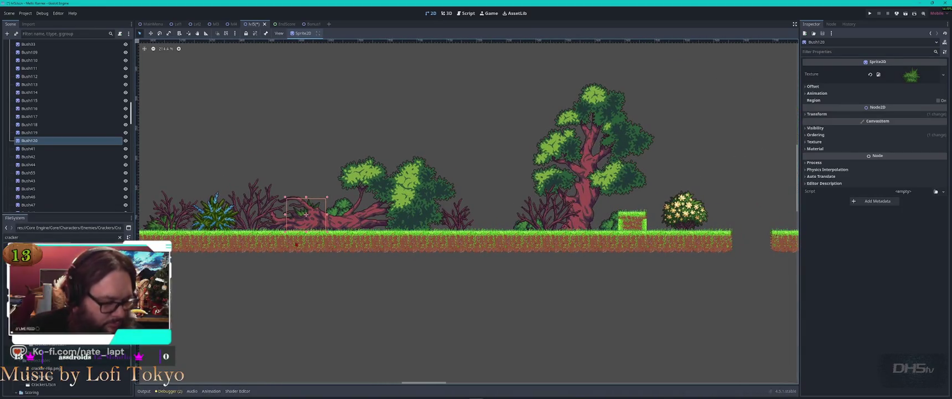
key("ctrl+d")
mouse_move(305, 215)
left_mouse_down()
mouse_move(765, 232)
mouse_move(345, 266)
mouse_move(535, 251)
left_mouse_up()
key("ctrl+d")
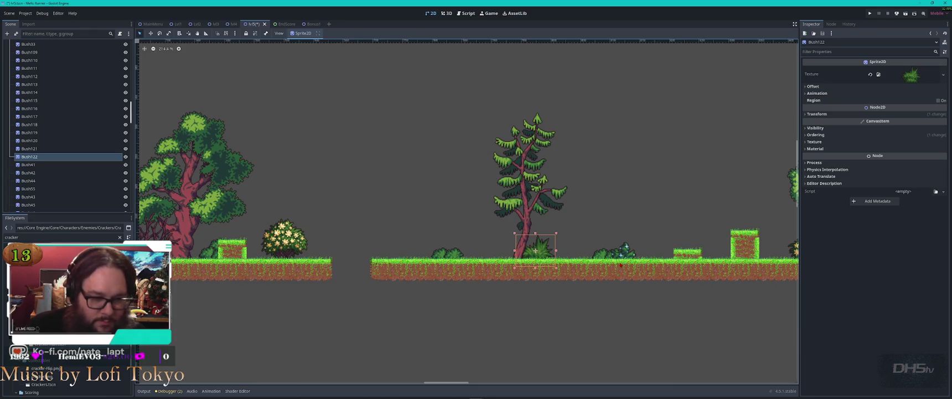
key("ctrl+d")
mouse_move(535, 250)
left_mouse_down()
mouse_move(747, 243)
mouse_move(529, 231)
left_mouse_up()
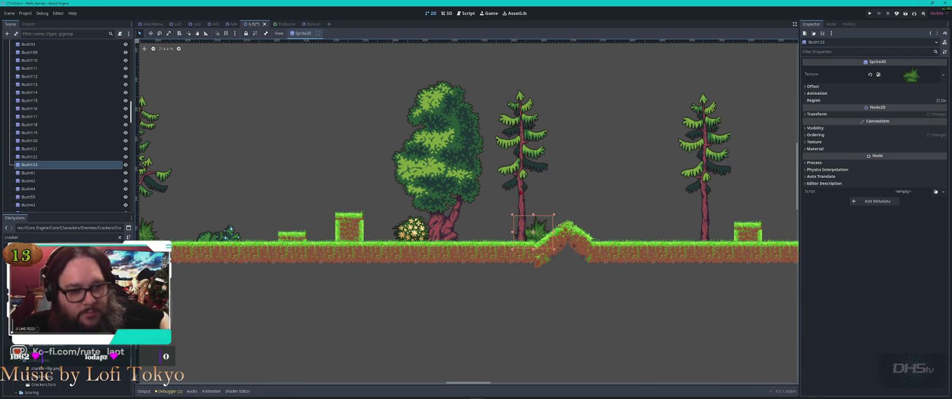
left_click(520, 166)
left_click(815, 135)
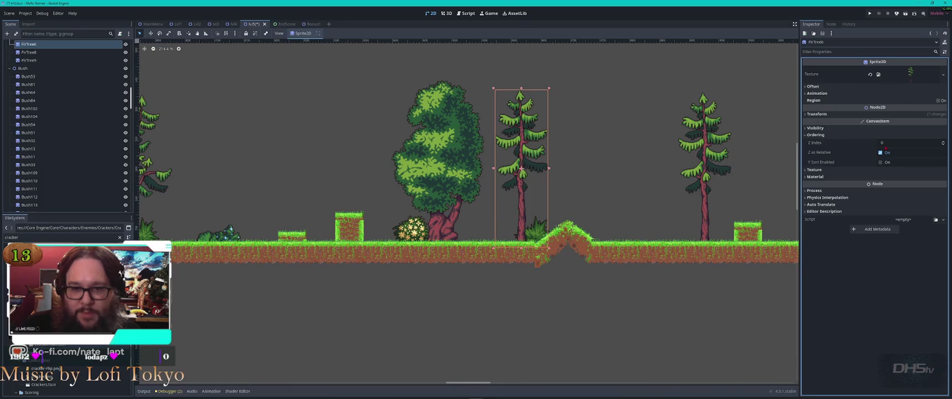
Step: Set FirTree6's Z Index to -2 so Bush123 draws in front of its trunk
left_click(888, 143)
type("-1")
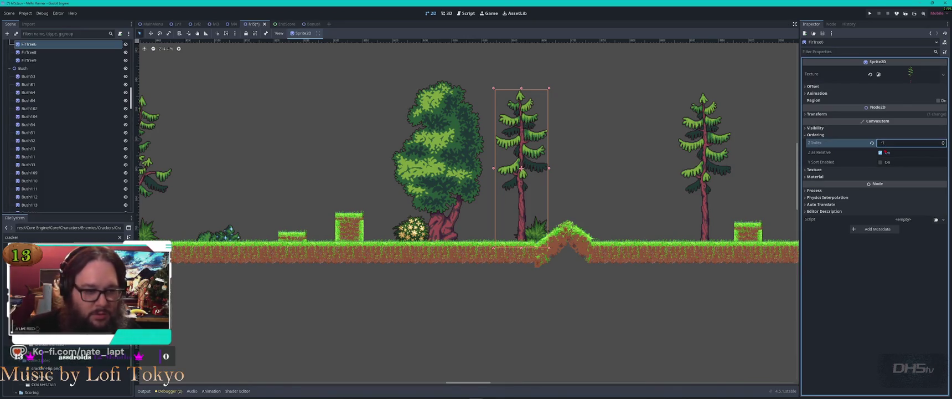
key("Return")
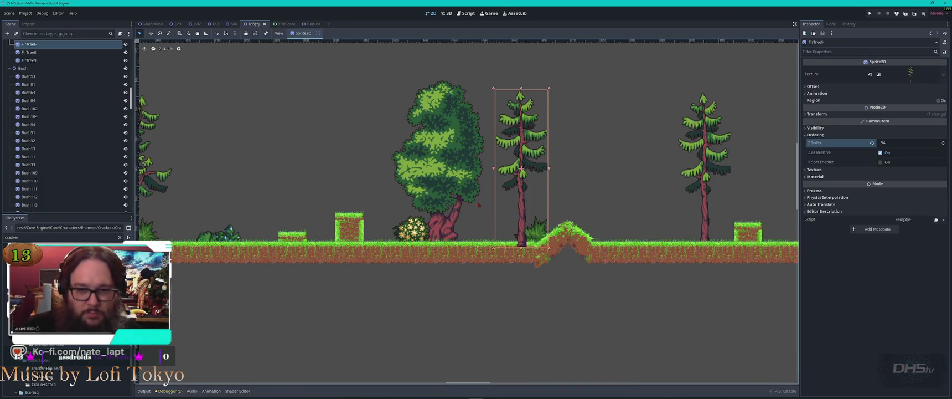
left_click_drag(896, 148, 469, 233)
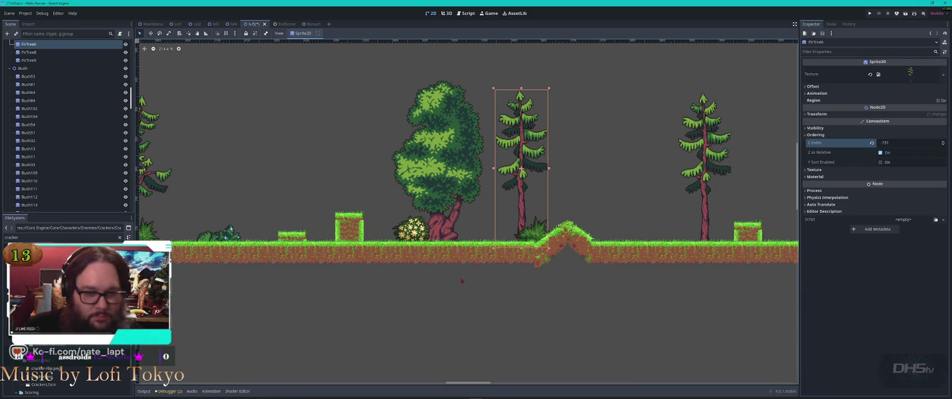
left_click(895, 142)
type("-2")
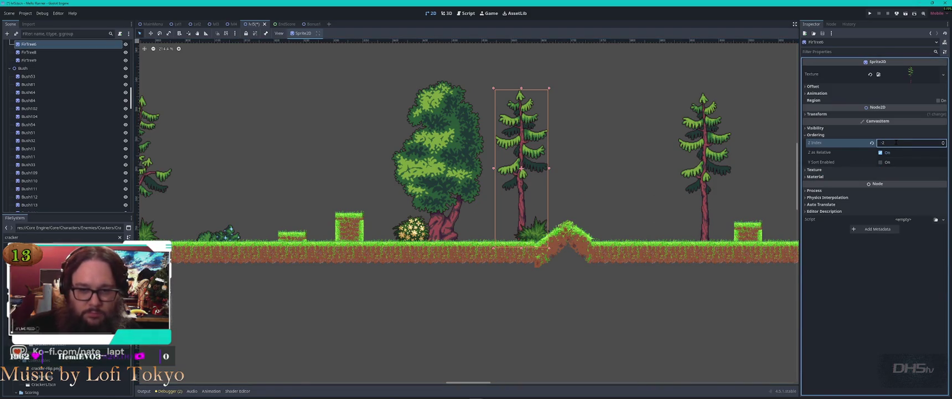
key("Return")
left_click(533, 230)
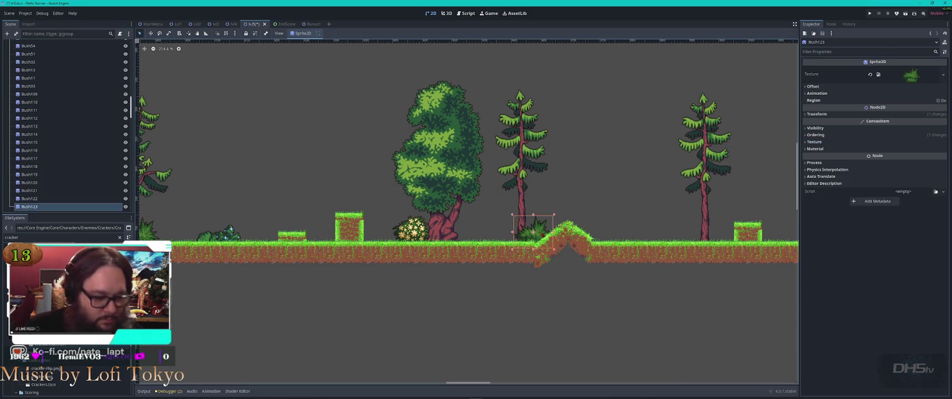
Step: Place a copy of Bush123 beside the second fir tree, over the grass block's left edge
key("ctrl+d")
mouse_move(532, 231)
left_mouse_down()
mouse_move(742, 217)
mouse_move(710, 234)
left_mouse_up()
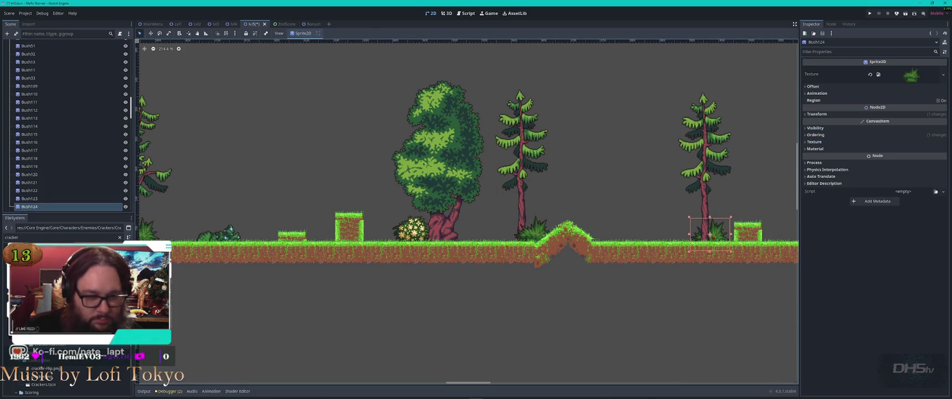
left_click(814, 134)
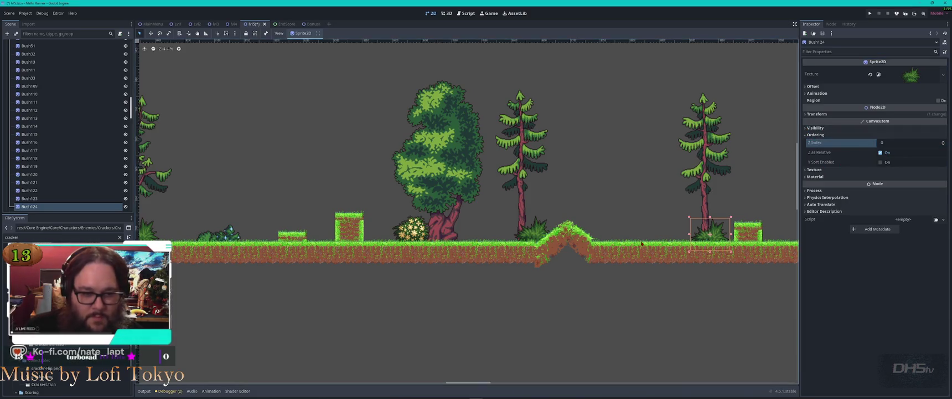
scroll(320, 271, "up", 3)
mouse_move(320, 271)
left_mouse_down()
mouse_move(366, 280)
mouse_move(404, 266)
mouse_move(397, 283)
mouse_move(740, 262)
mouse_move(659, 250)
left_mouse_up()
Step: Duplicate a bush for the red tree's base, flip it horizontally and set Z Index -1
key("ctrl+d")
key("ctrl+d")
left_click(811, 87)
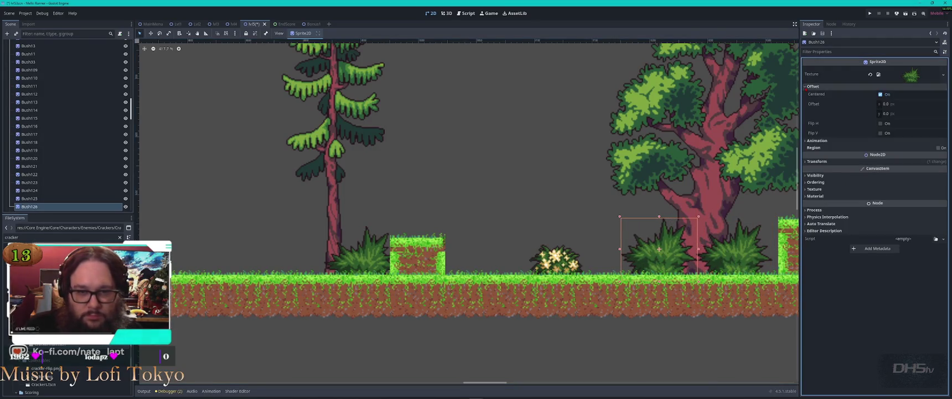
left_click(880, 123)
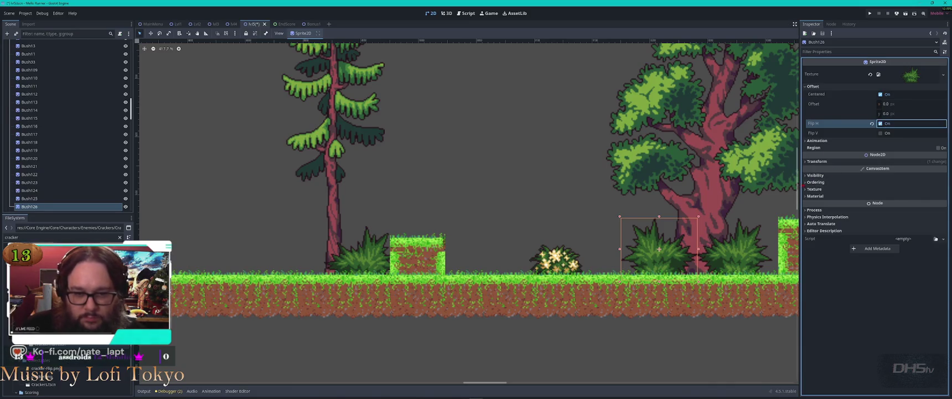
left_click(815, 182)
left_click(907, 190)
type("-1")
key("Return")
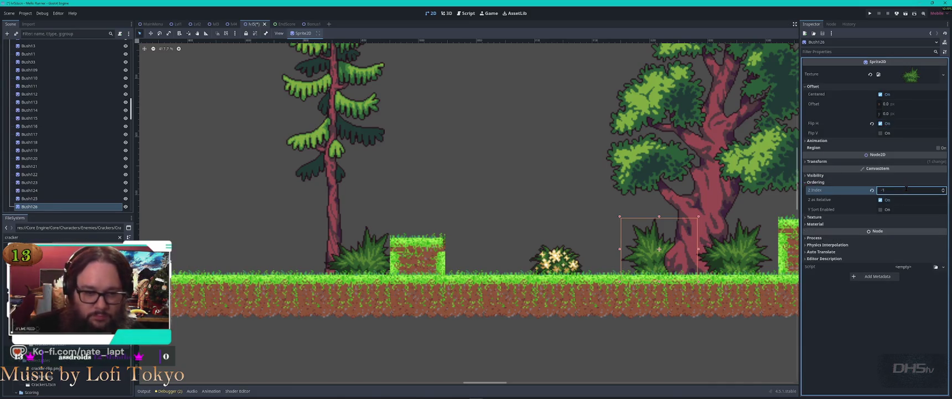
Step: Add mirrored bush copies right of the grass block and between the two right bushes
scroll(471, 177, "right", 10)
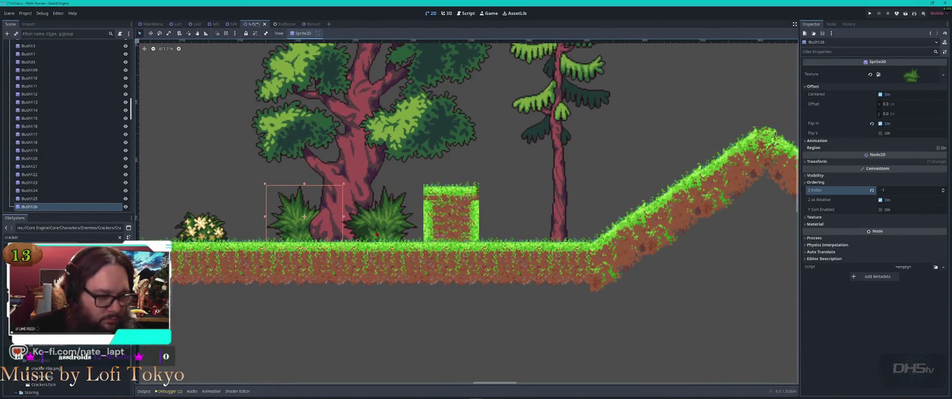
key("ctrl+d")
mouse_move(304, 216)
left_mouse_down()
mouse_move(617, 197)
mouse_move(532, 220)
left_mouse_up()
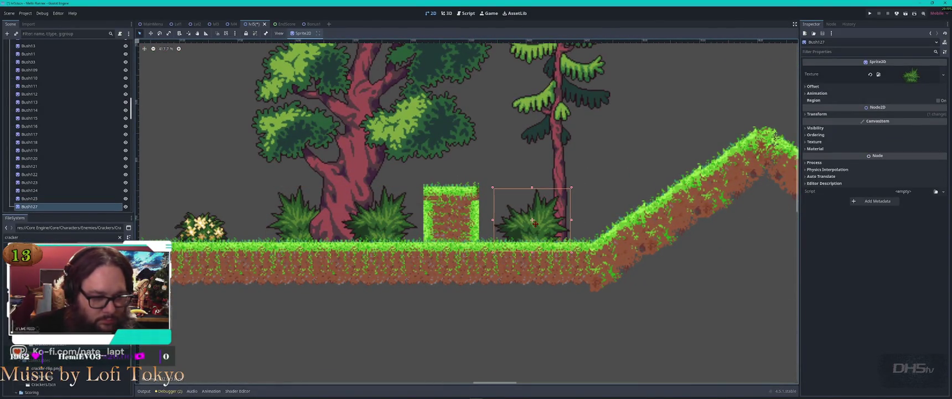
scroll(533, 220, "down", 8)
mouse_move(656, 249)
left_mouse_down()
mouse_move(319, 230)
mouse_move(309, 217)
left_mouse_up()
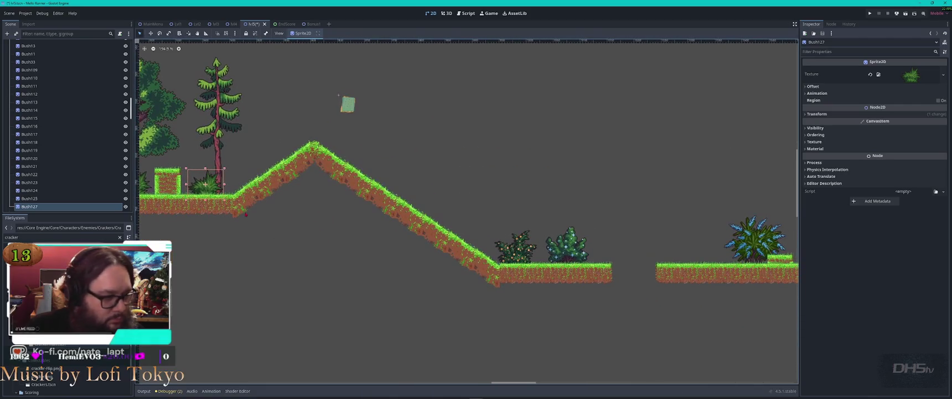
mouse_move(205, 184)
left_mouse_down()
mouse_move(547, 254)
mouse_move(420, 275)
mouse_move(224, 283)
mouse_move(219, 269)
mouse_move(684, 182)
mouse_move(734, 117)
left_mouse_up()
key("ctrl+d")
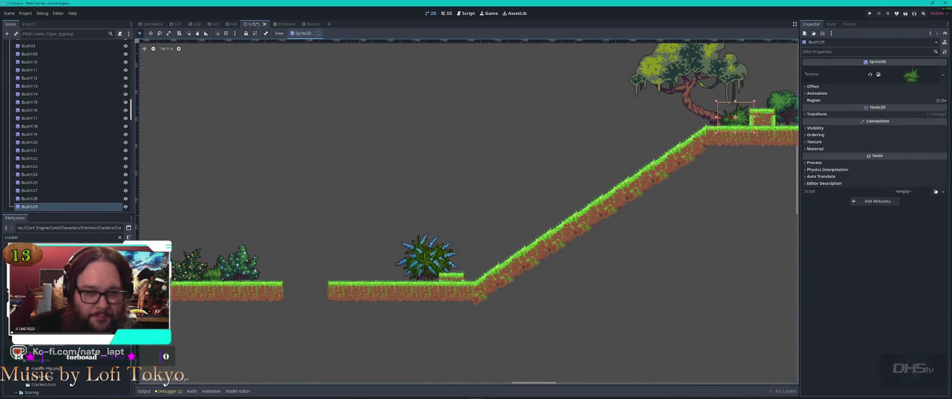
Step: Set Bush129's Z Index to -1 and place a copy on the far platform
scroll(753, 104, "up", 3)
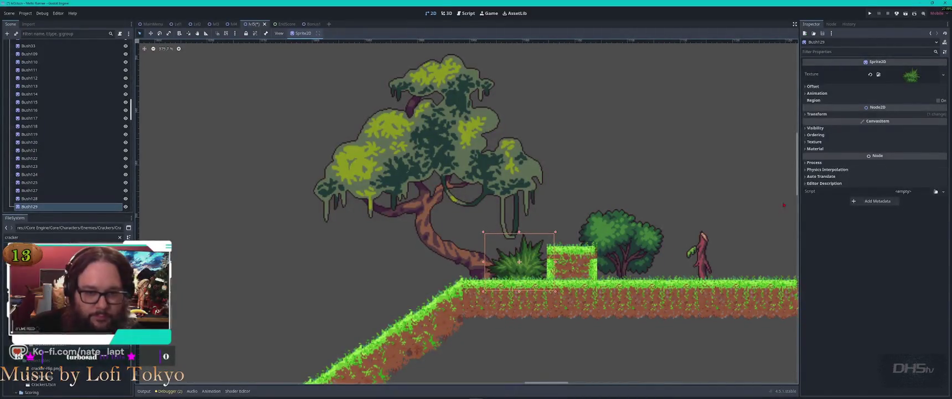
left_click(814, 135)
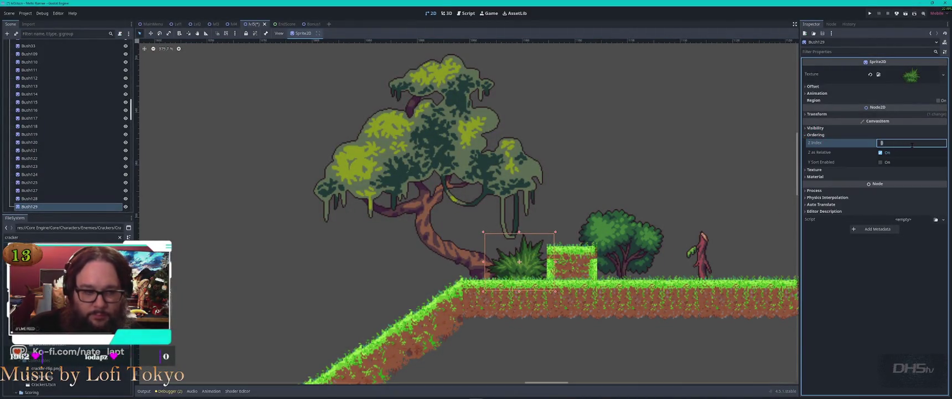
type("-1")
key("Return")
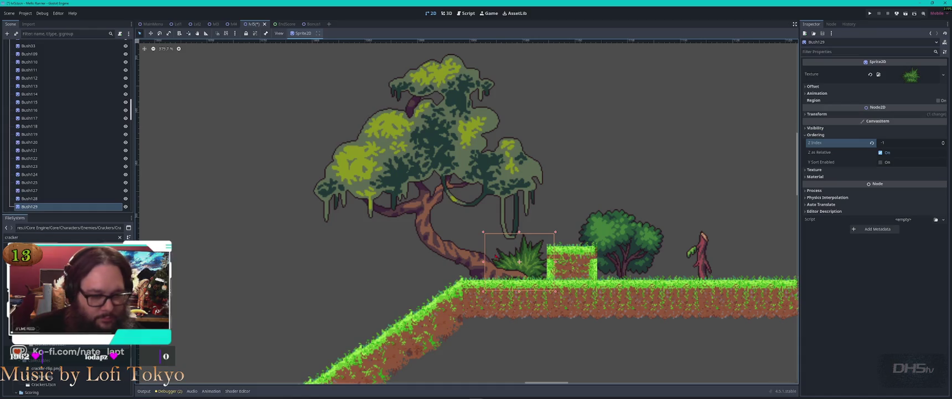
scroll(467, 213, "right", 5)
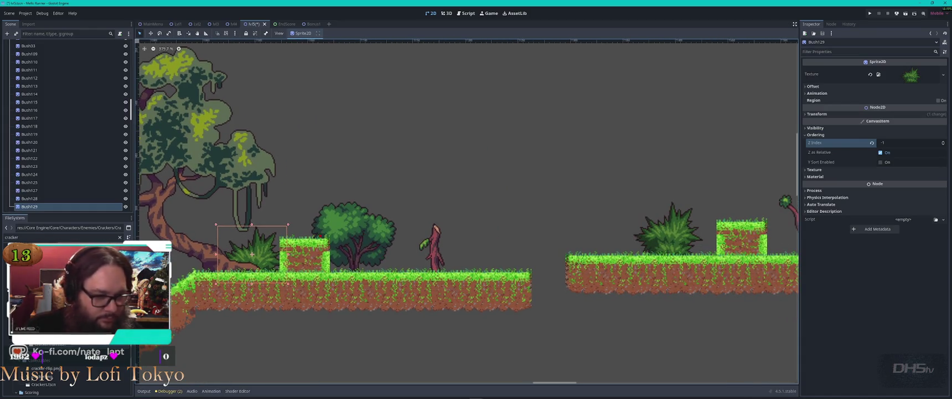
key("ctrl+d")
left_click_drag(259, 248, 720, 241)
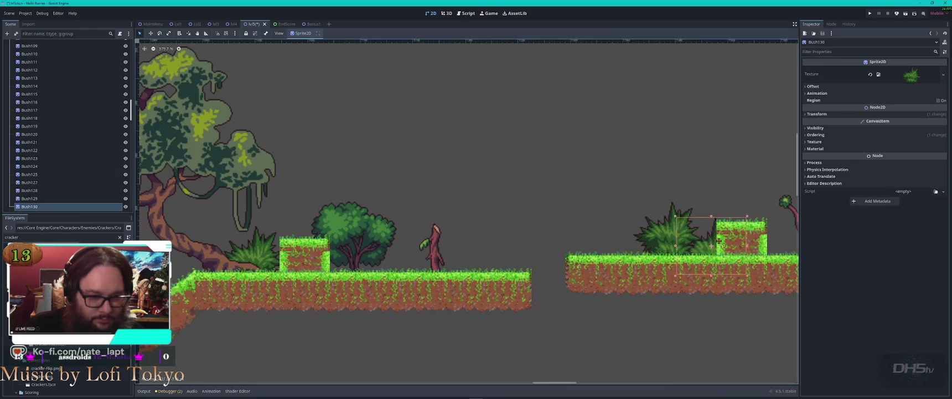
Step: Move a bush beside the small right platform and add a spiky copy among the small bushes
scroll(742, 242, "right", 7)
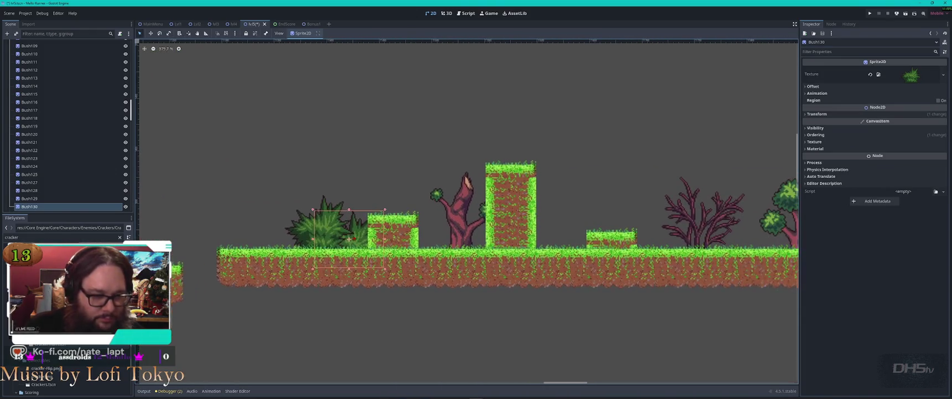
mouse_move(381, 239)
left_mouse_down()
mouse_move(586, 243)
mouse_move(350, 271)
left_mouse_up()
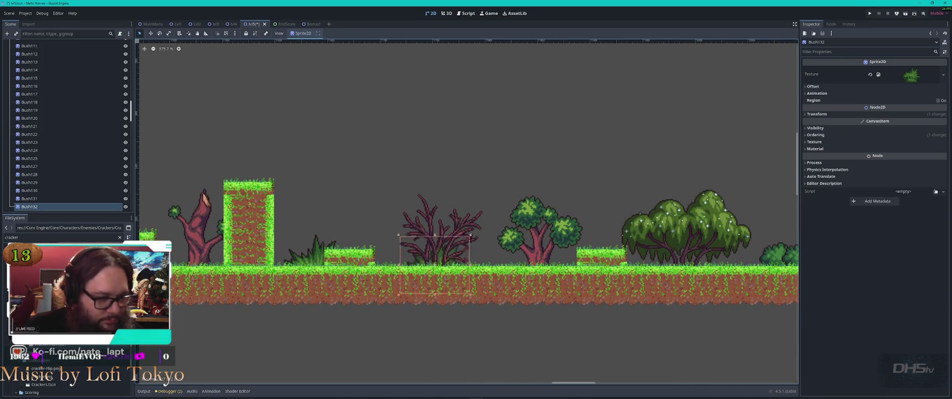
left_click_drag(661, 262, 430, 280)
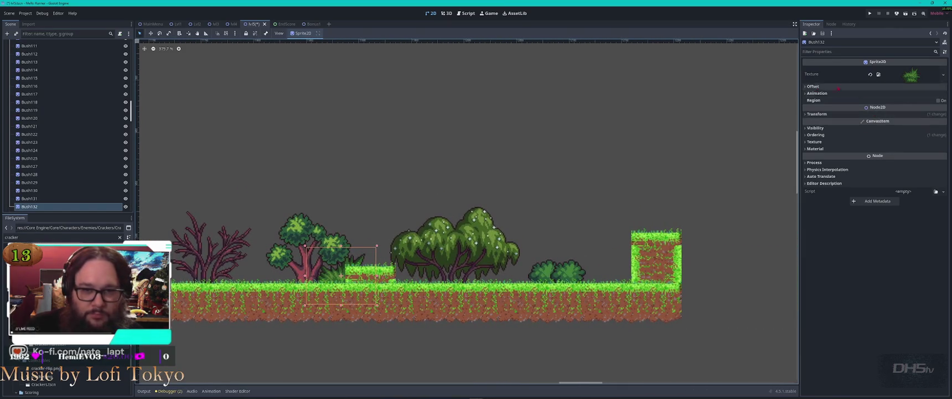
left_click(809, 87)
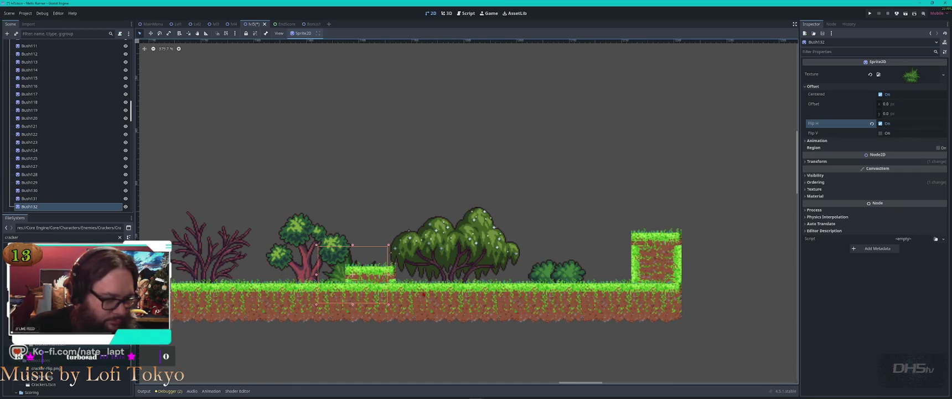
key("ctrl+d")
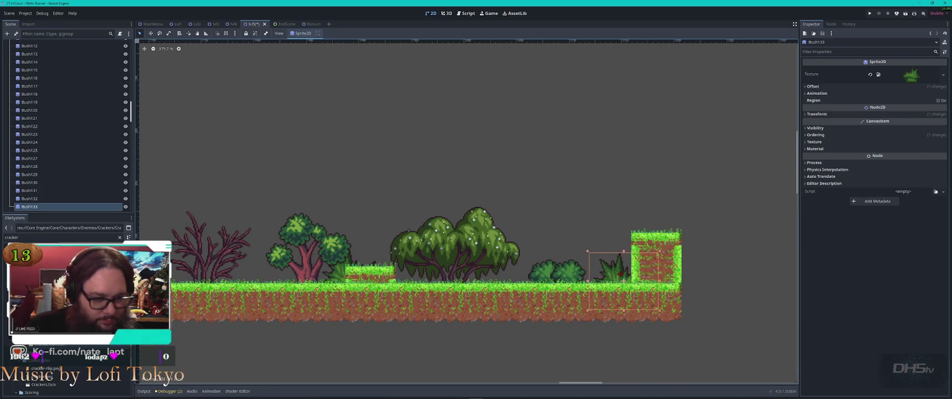
left_click_drag(625, 275, 533, 272)
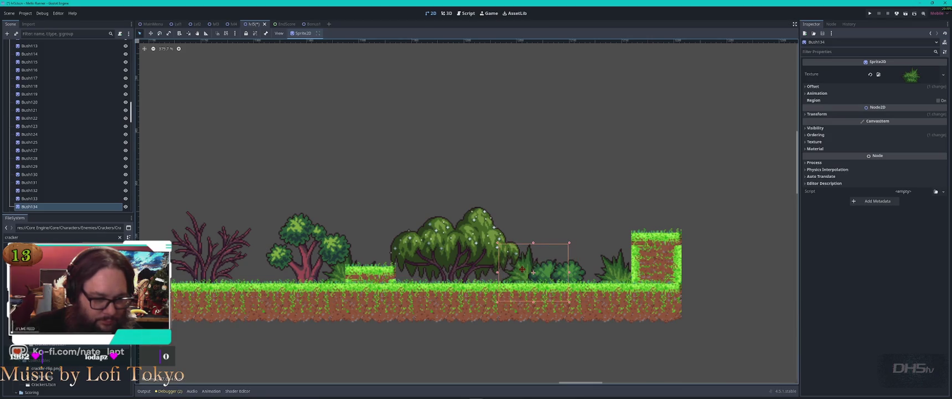
left_click(806, 87)
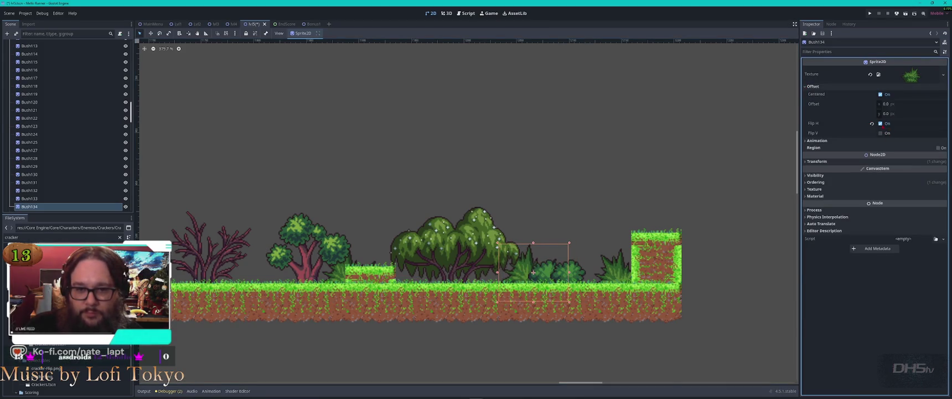
left_click_drag(521, 270, 530, 259)
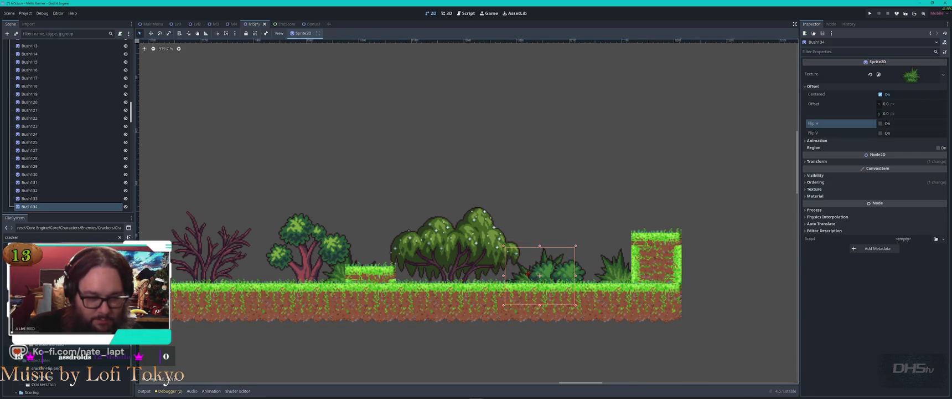
scroll(528, 274, "down", 5)
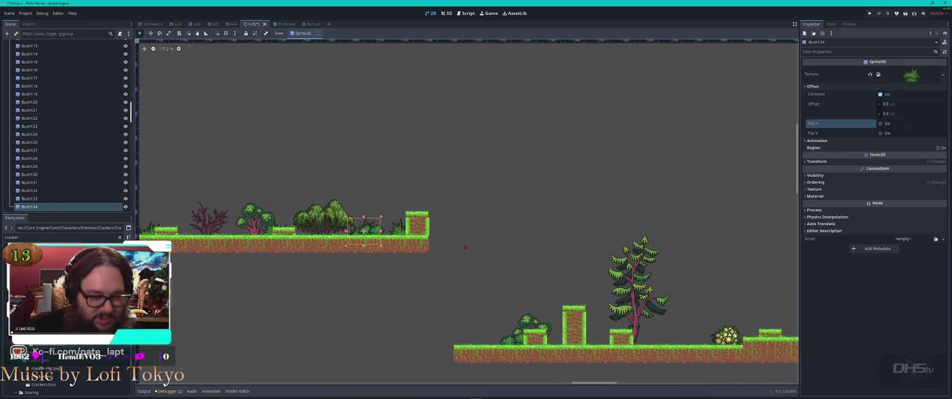
Step: Add a spiky bush copy on the lower platform beside the pine tree
key("ctrl+d")
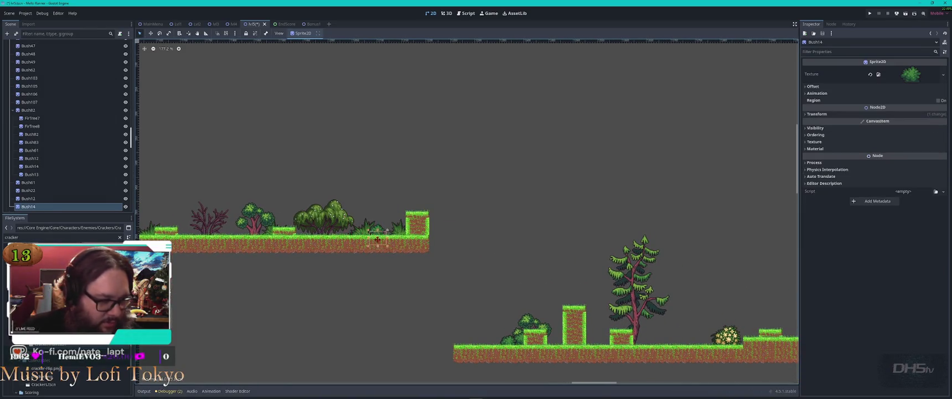
scroll(558, 338, "up", 5)
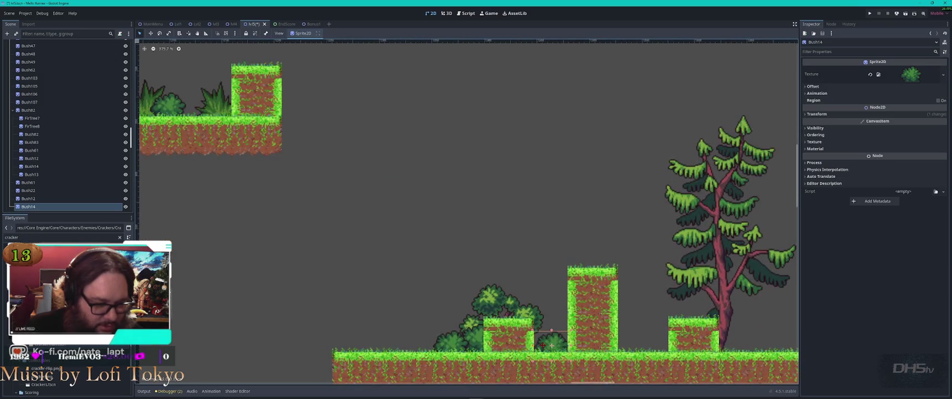
mouse_move(272, 145)
left_mouse_down()
mouse_move(626, 315)
mouse_move(299, 143)
mouse_move(438, 210)
left_mouse_up()
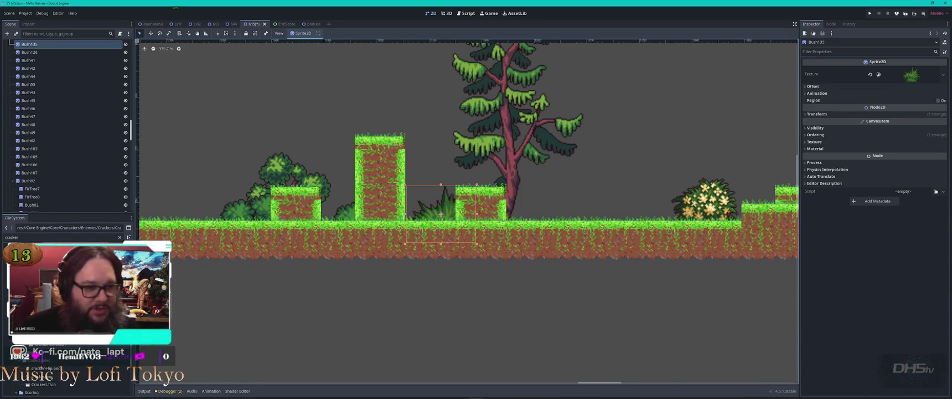
Step: Save the level 5 scene and run the game with F5
scroll(410, 287, "down", 5)
key("ctrl+s")
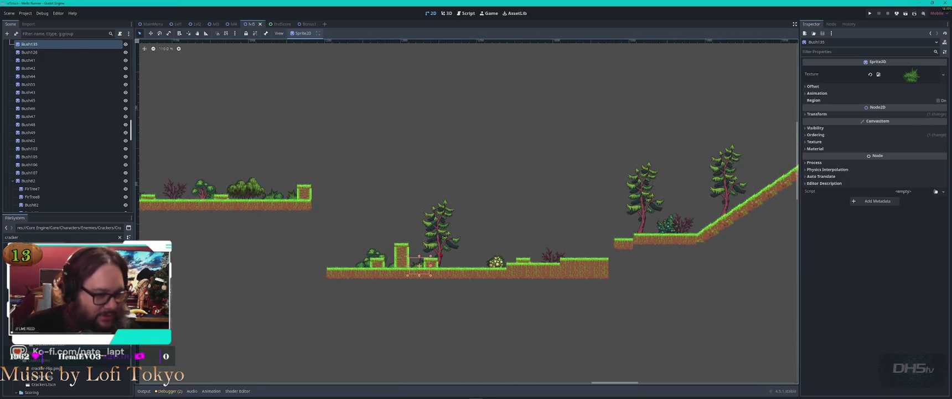
key("F5")
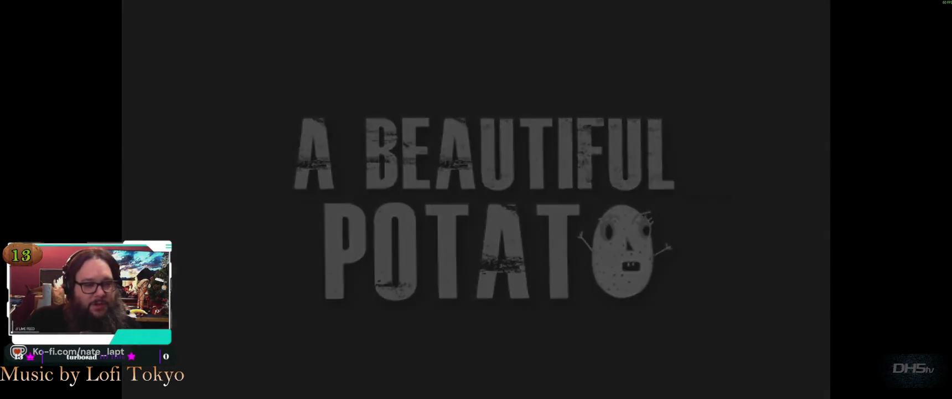
Step: Start from the main menu and jump the potato through the bush-lined platforms, grabbing crackers
key("Return")
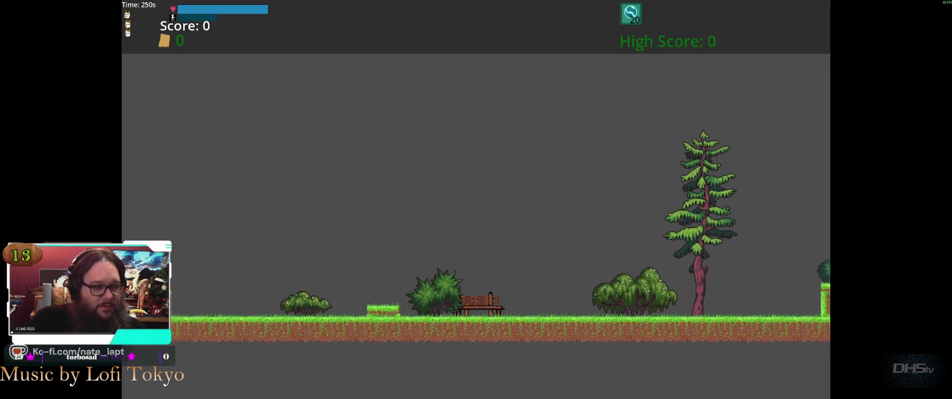
key("space")
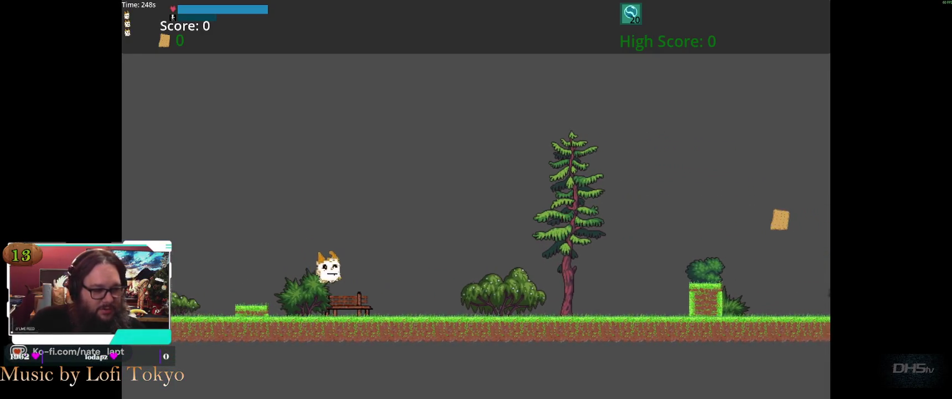
key("space")
key("space")
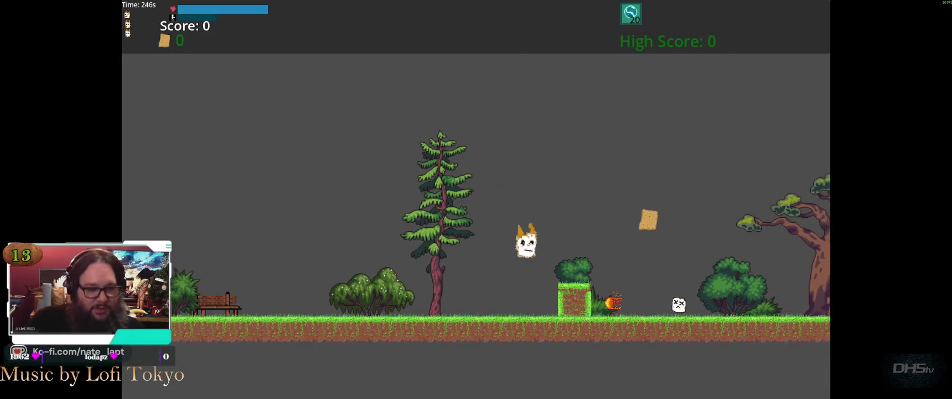
key("space")
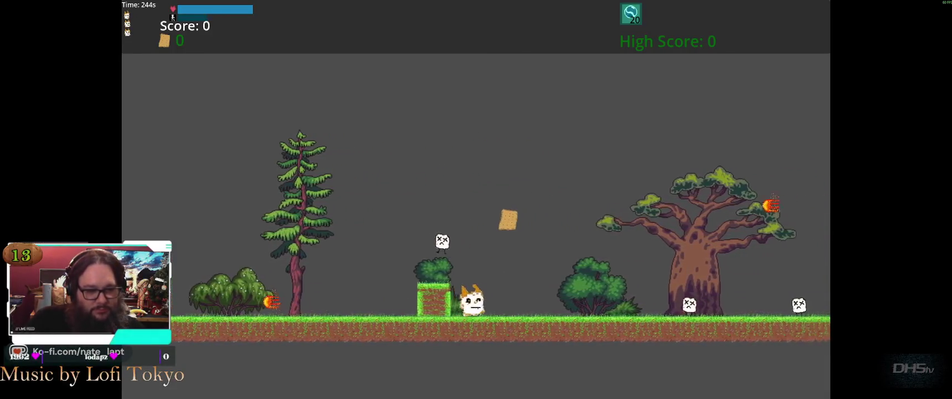
key("space")
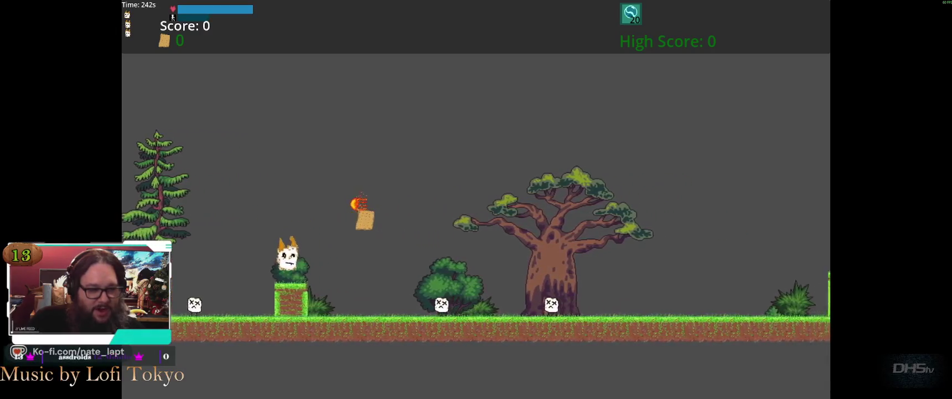
key("space")
key("space")
key("space")
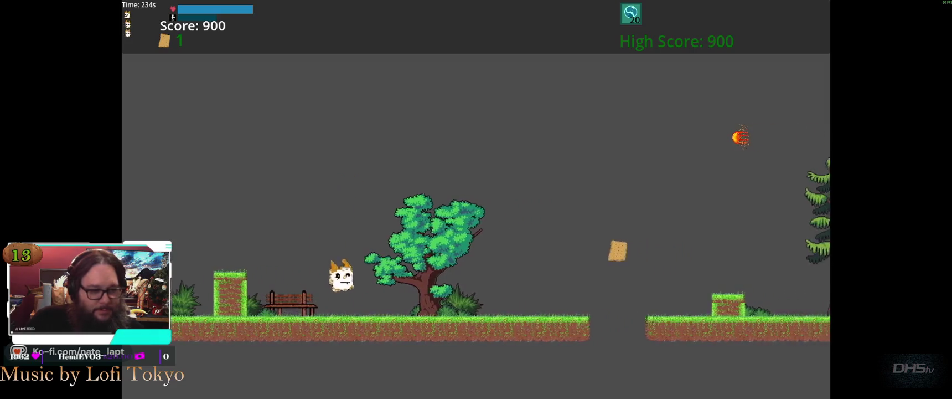
key("space")
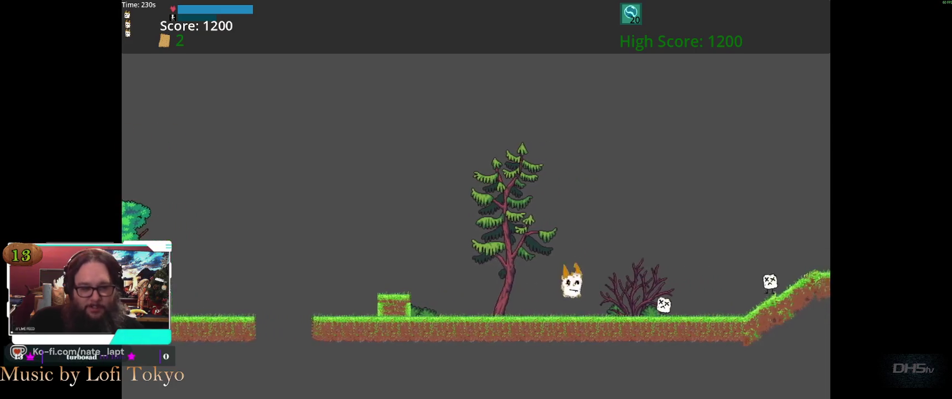
key("space")
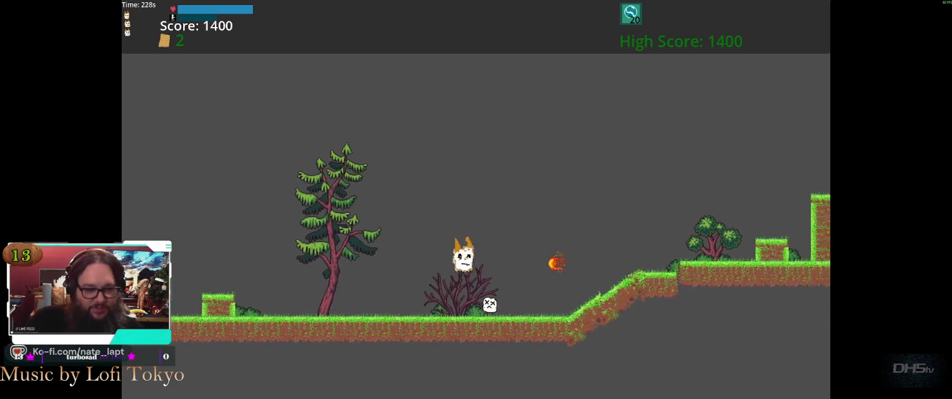
key("space")
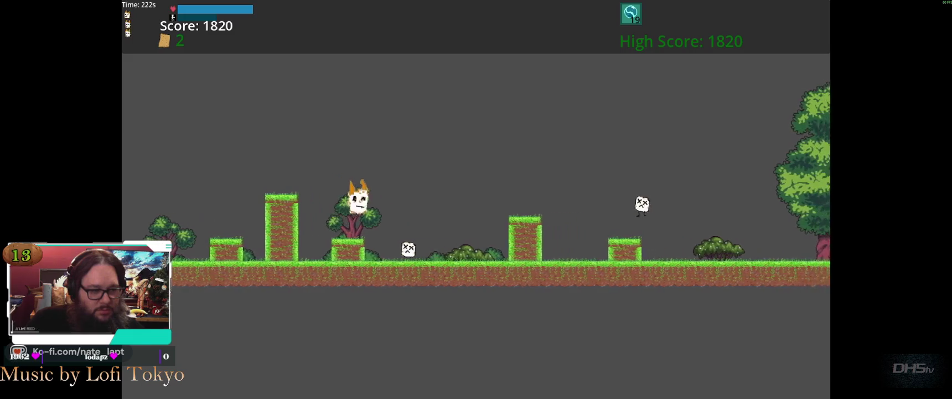
key("space")
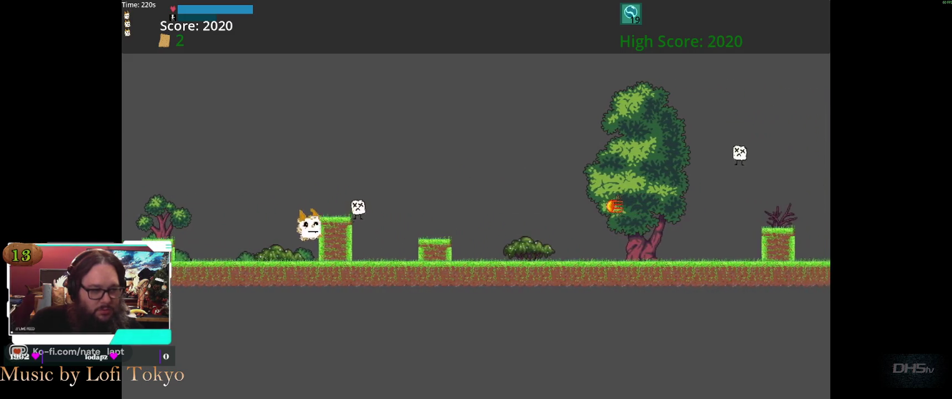
key("space")
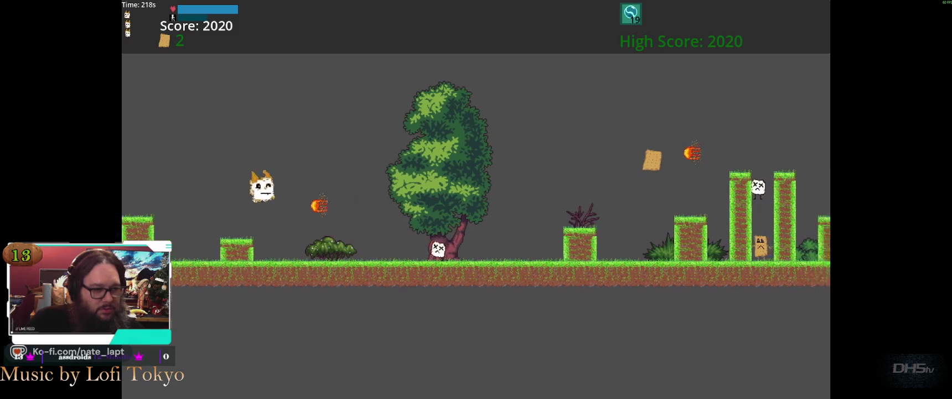
key("space")
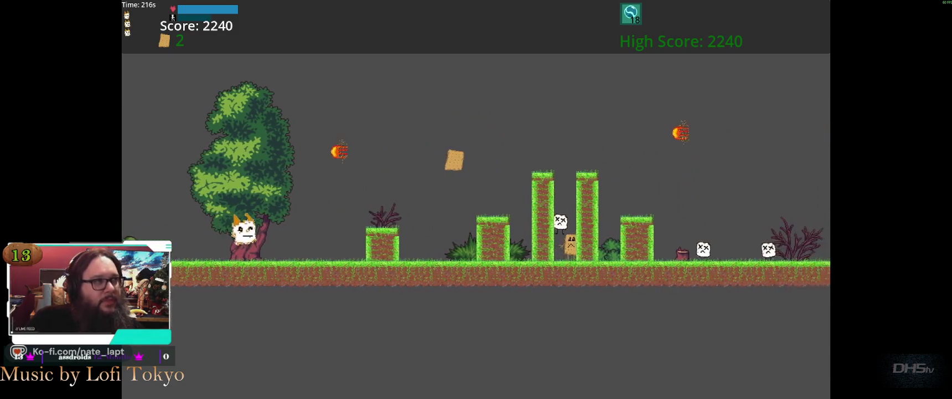
key("space")
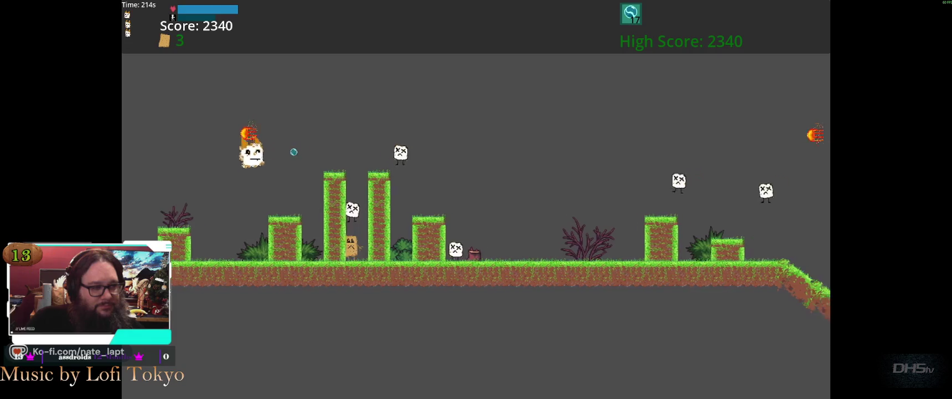
key("space")
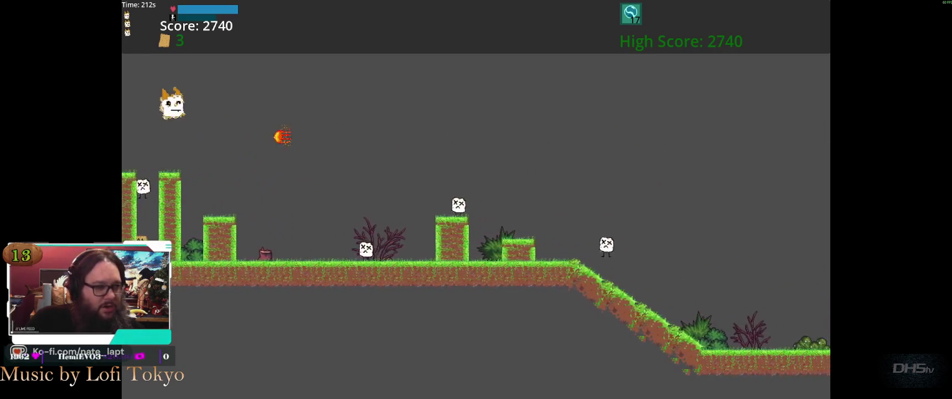
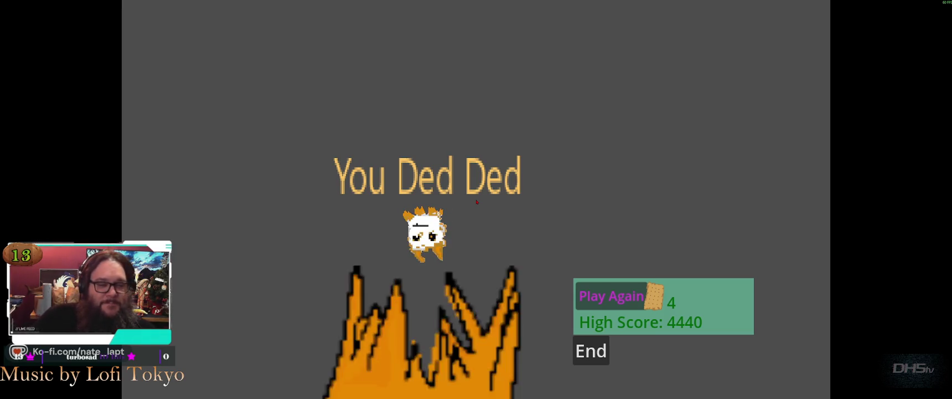
Step: Restart the level and run right, grabbing the bread and stomping the enemies ahead
key("Return")
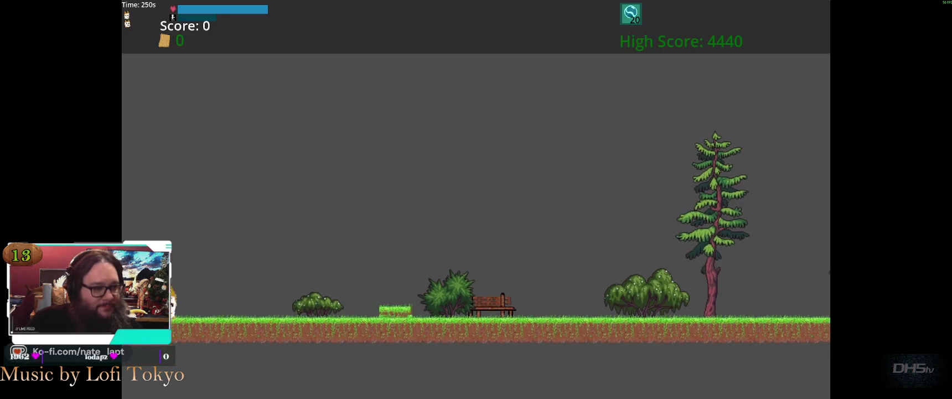
key("Right")
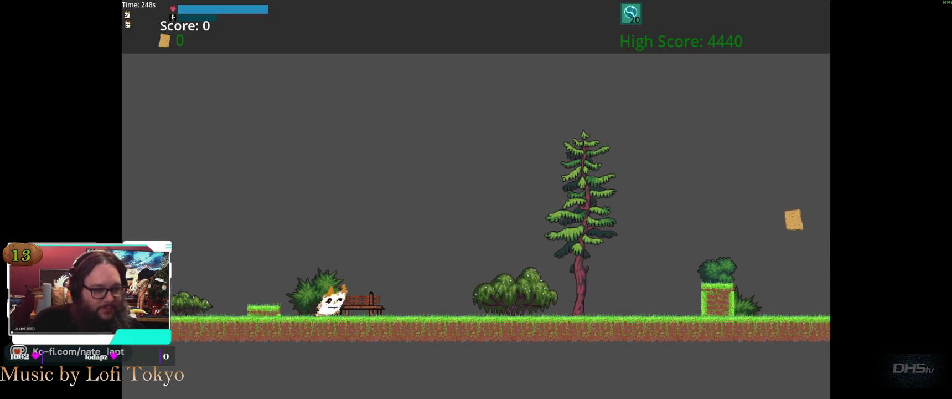
key("Right")
key("space")
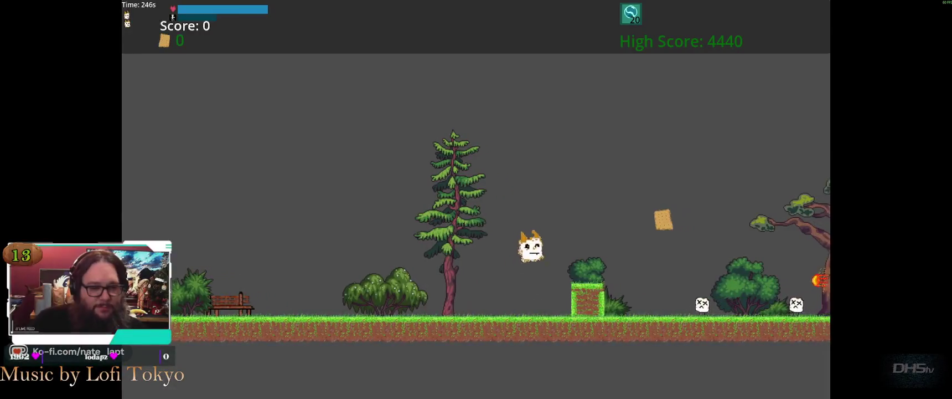
key("space")
key("Right")
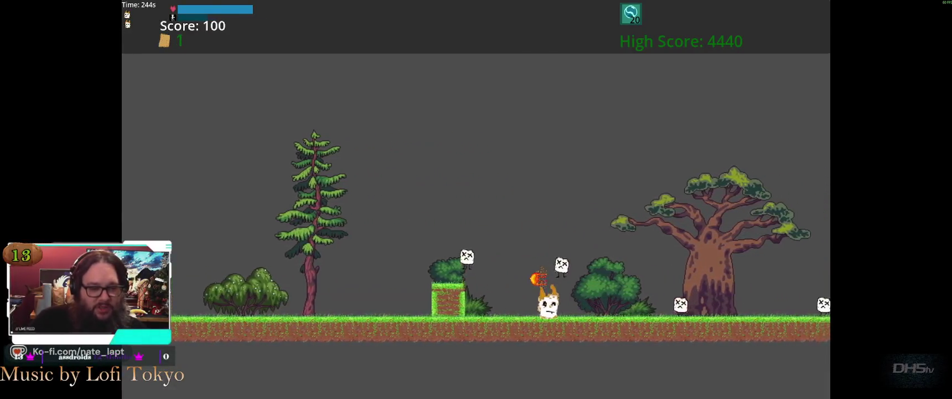
key("Right")
key("space")
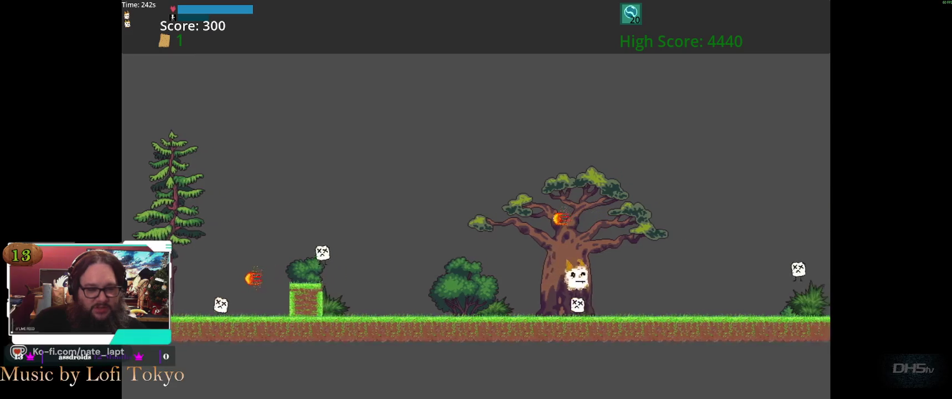
key("Right")
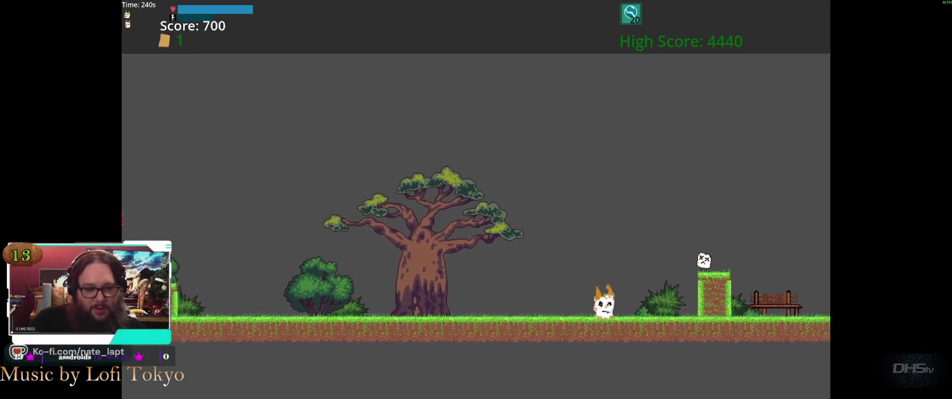
key("space")
key("Right")
key("space")
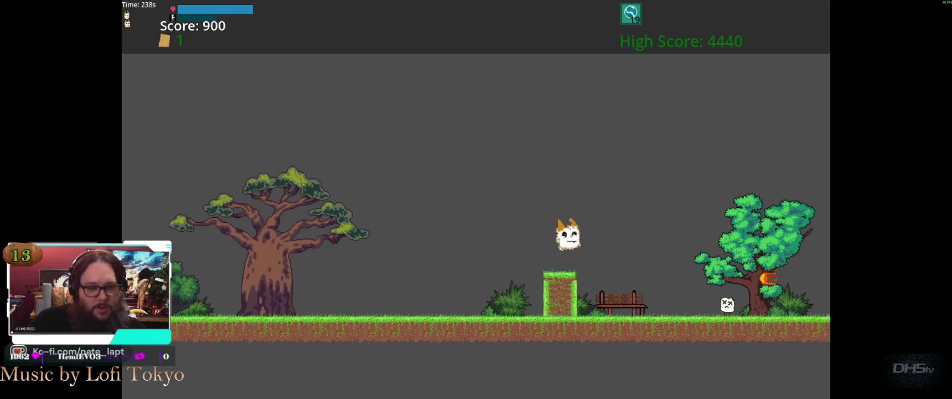
key("space")
Step: Keep running right, jumping across the ground gap and up the grassy slope toward the tall pillar
key("Right")
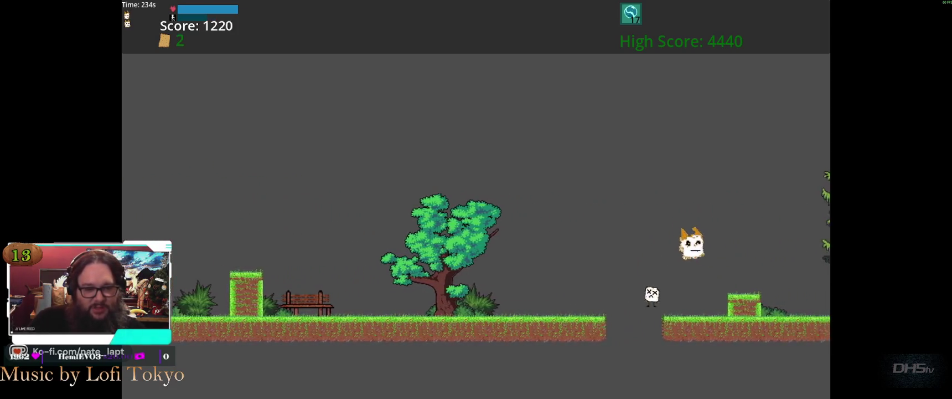
key("Right")
key("space")
key("space")
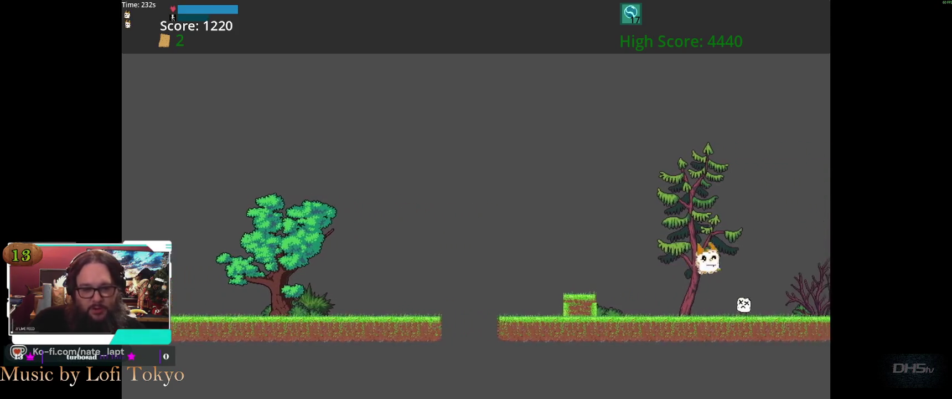
key("Right")
key("space")
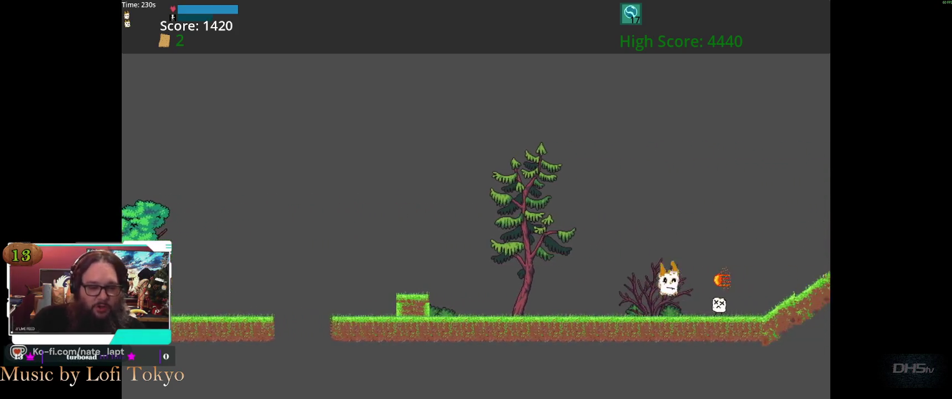
key("Right")
key("space")
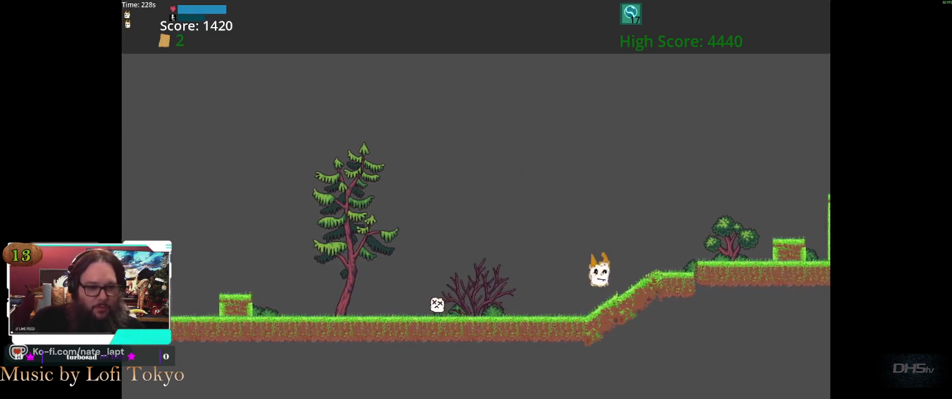
key("Right")
key("space")
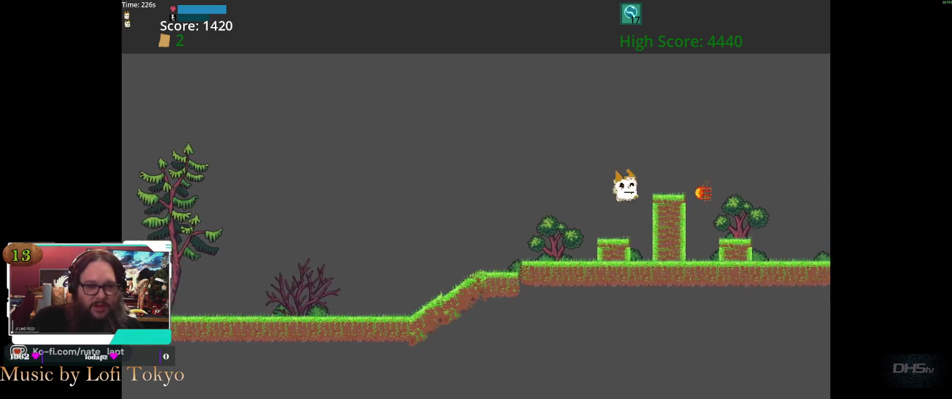
key("Right")
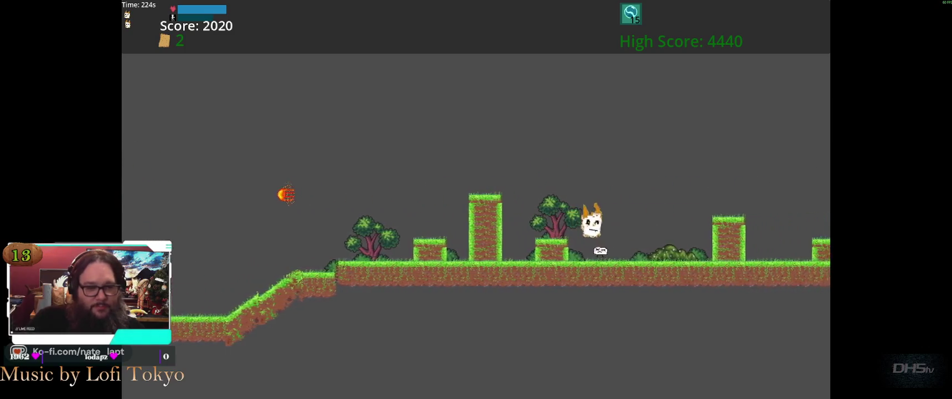
Step: Jump past the pillars, collect a cracker, and climb onto the tall pillars
key("Right")
key("space")
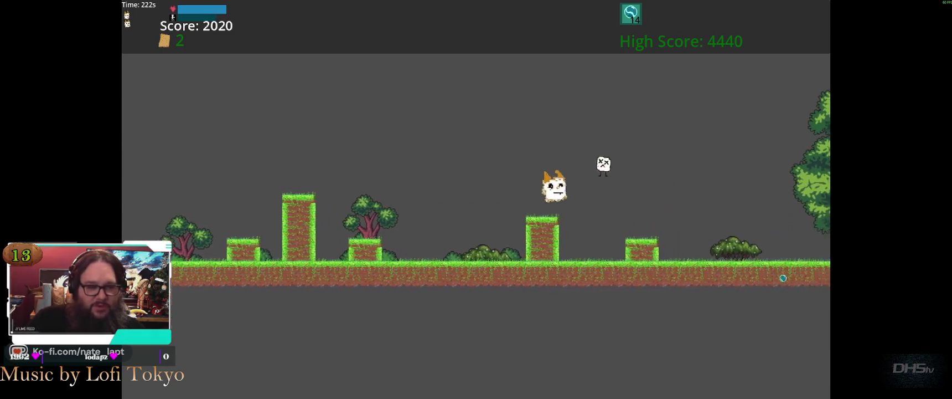
key("Right")
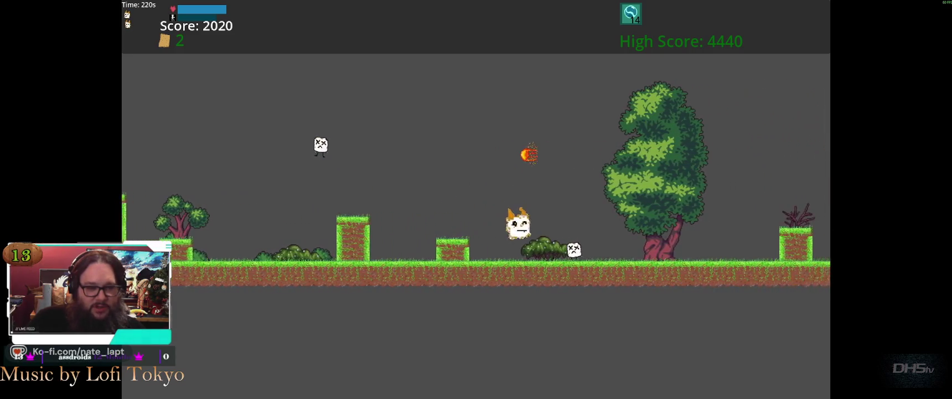
key("Right")
key("space")
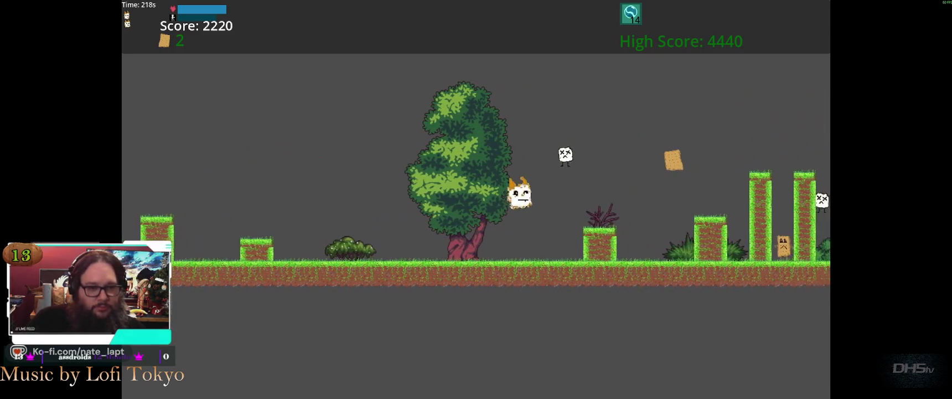
key("space")
key("Right")
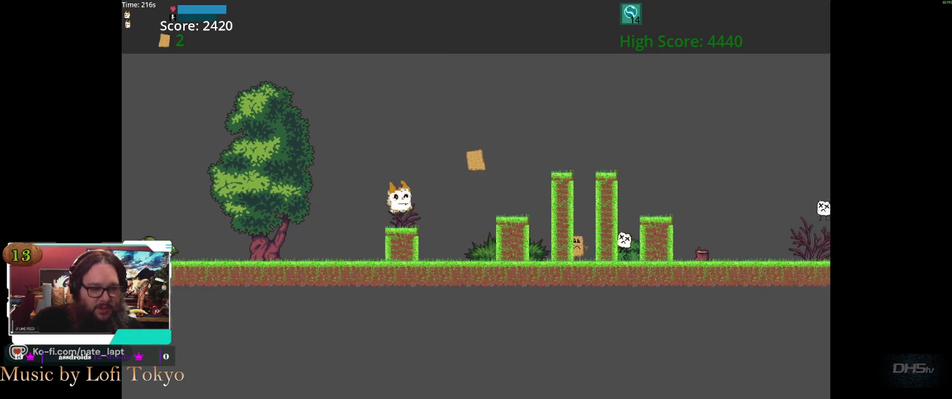
key("space")
key("Right")
key("space")
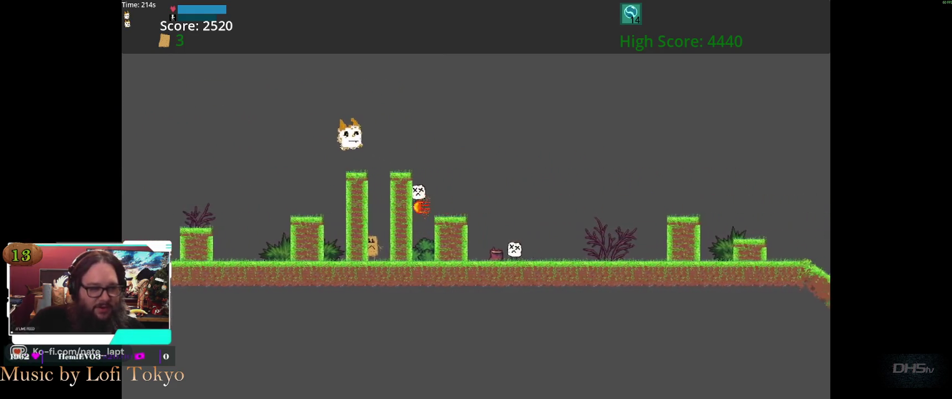
key("space")
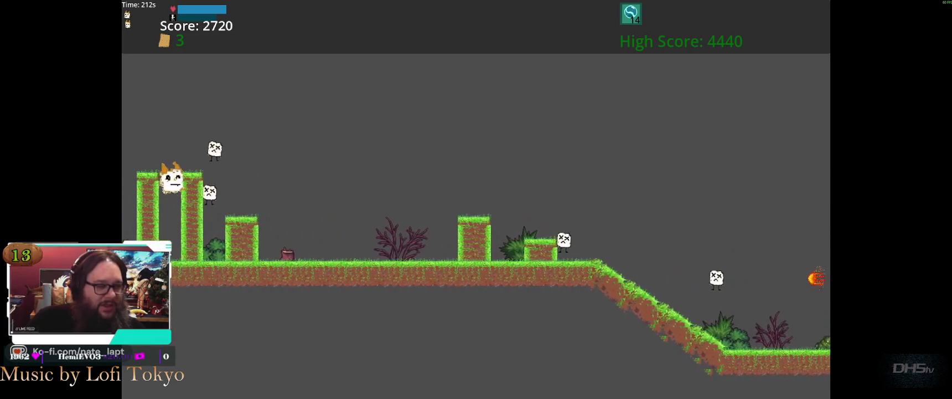
Step: Pause the game and choose Exit to return to the editor
key("space")
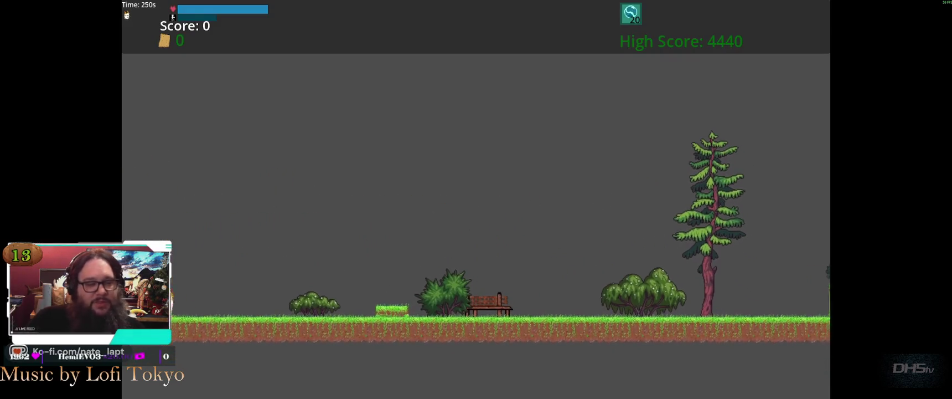
key("Escape")
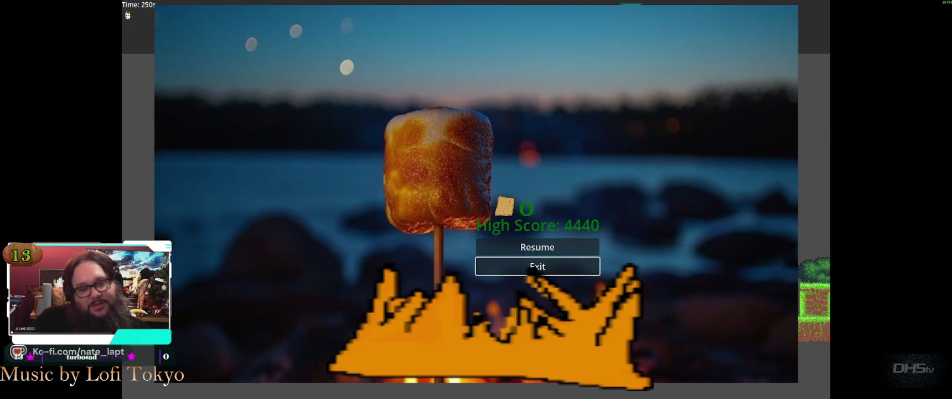
key("Down")
key("Return")
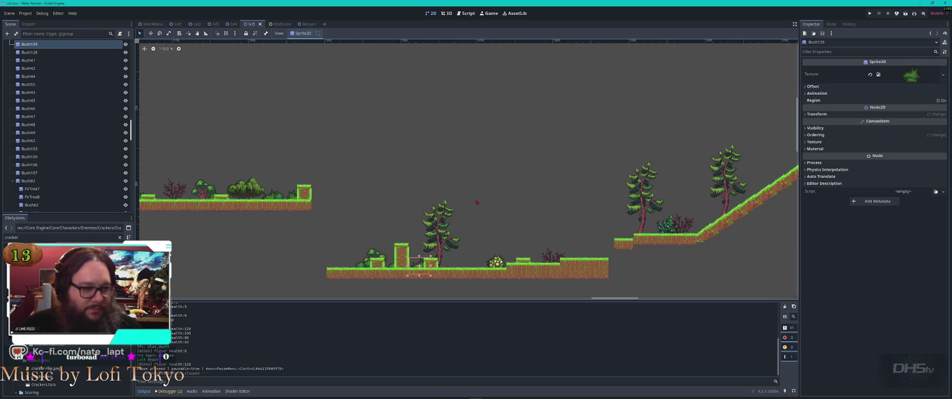
scroll(476, 202, "down", 5)
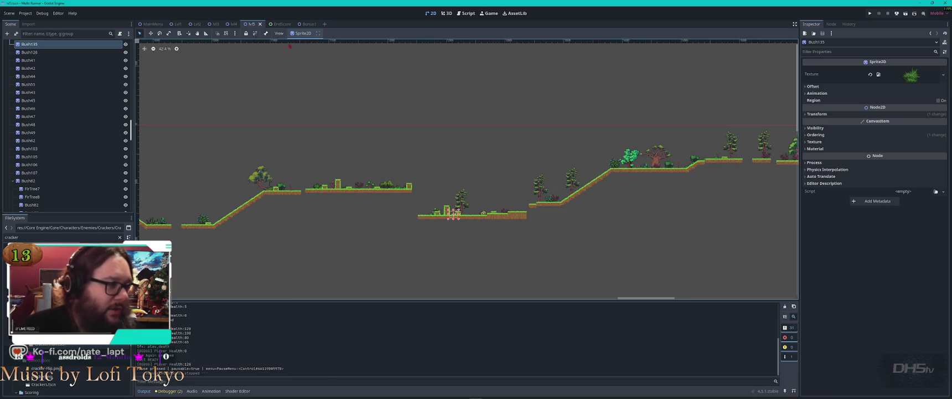
left_click(177, 24)
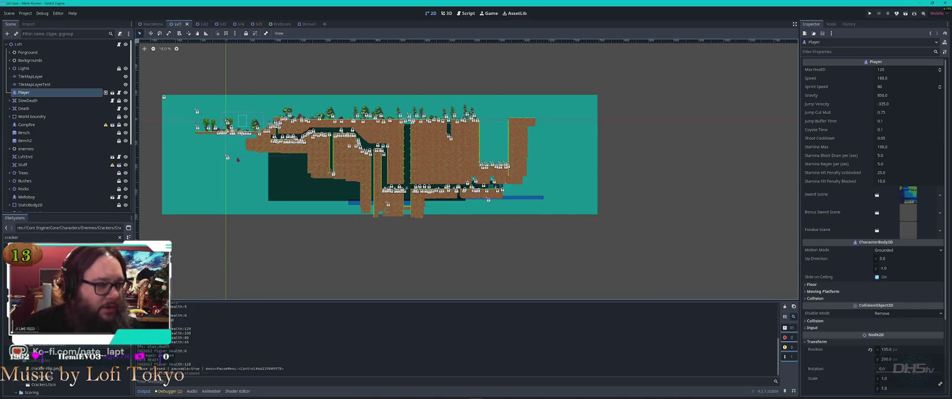
scroll(299, 125, "up", 5)
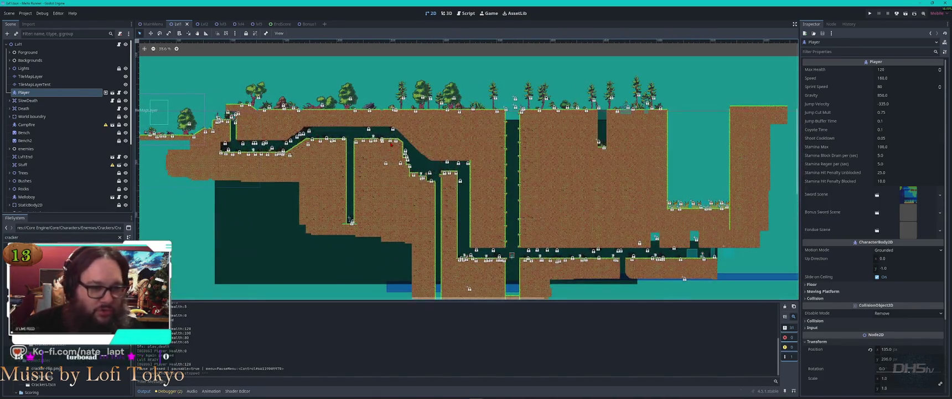
scroll(328, 110, "down", 3)
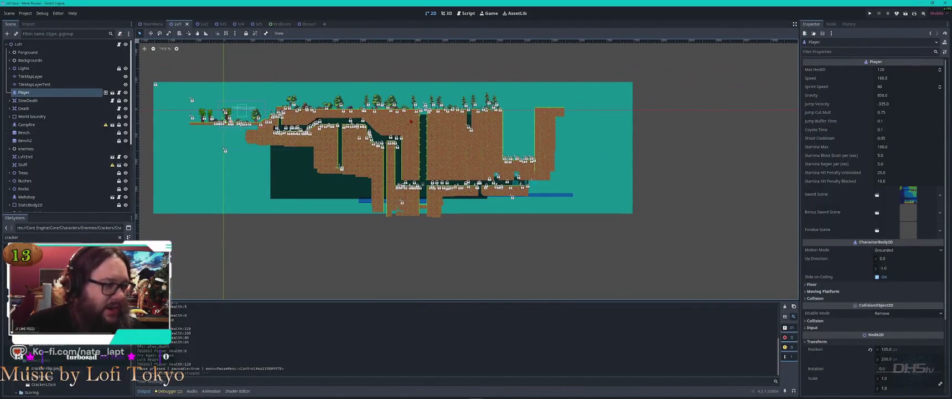
left_click(255, 24)
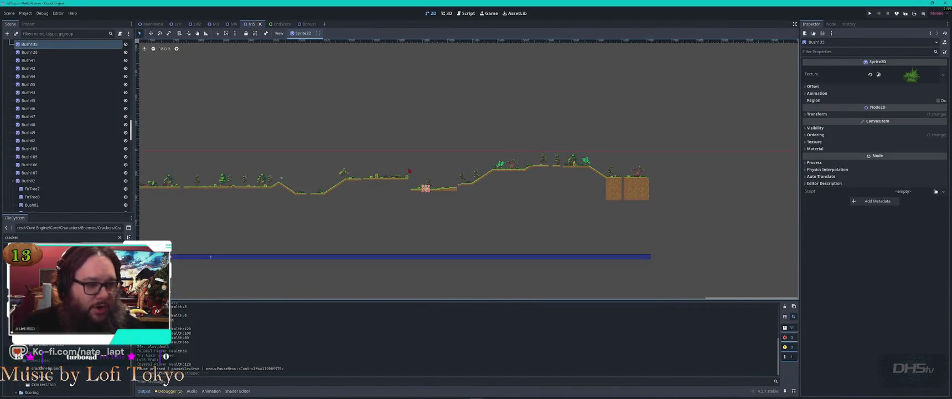
scroll(360, 179, "left", 8)
scroll(599, 140, "right", 3)
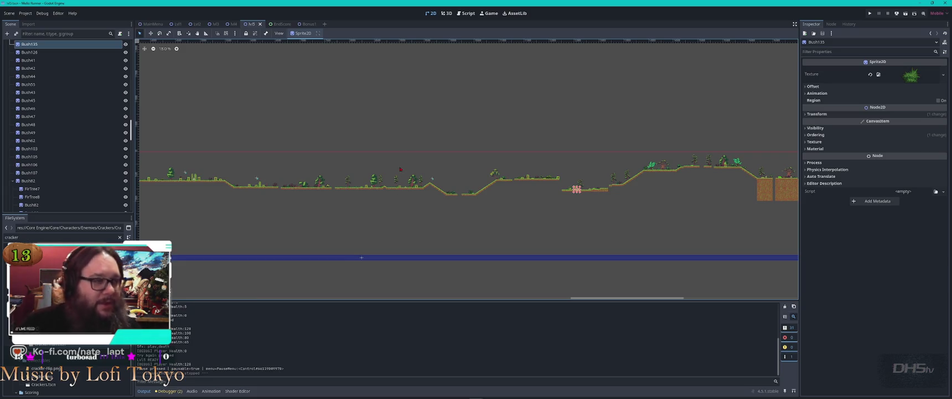
left_click(177, 24)
Step: Look over the Lvl1 layout and select the Melloboy2 NPC to view its settings
scroll(360, 163, "down", 1)
scroll(269, 131, "up", 3)
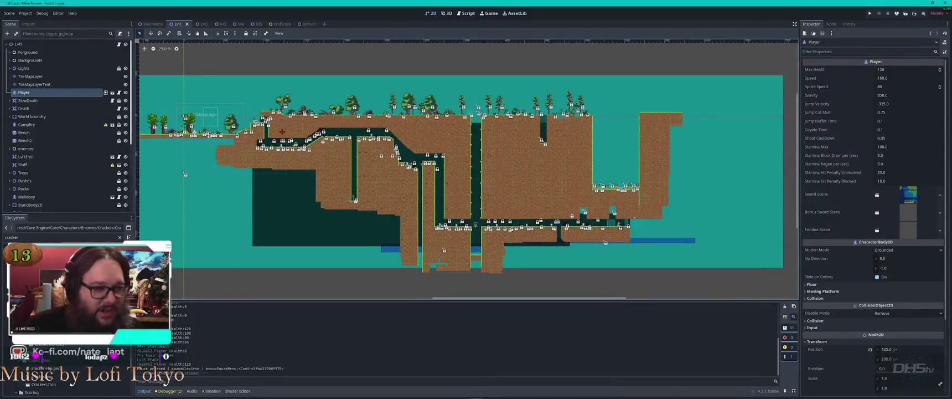
left_click_drag(236, 112, 243, 113)
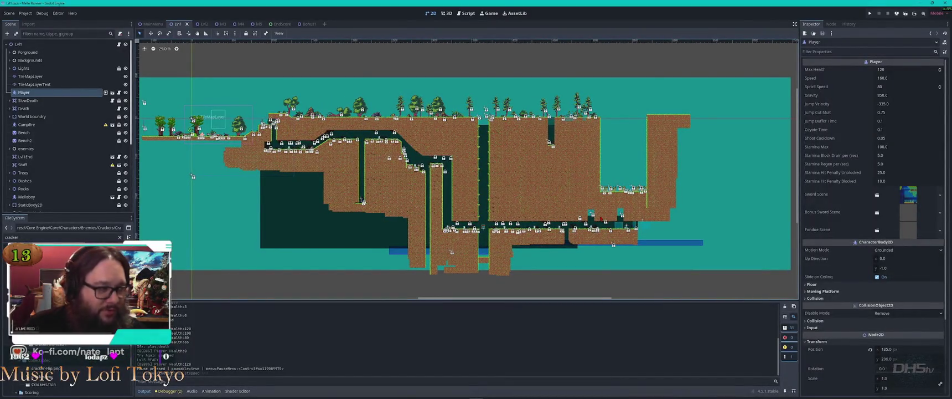
scroll(601, 217, "down", 1)
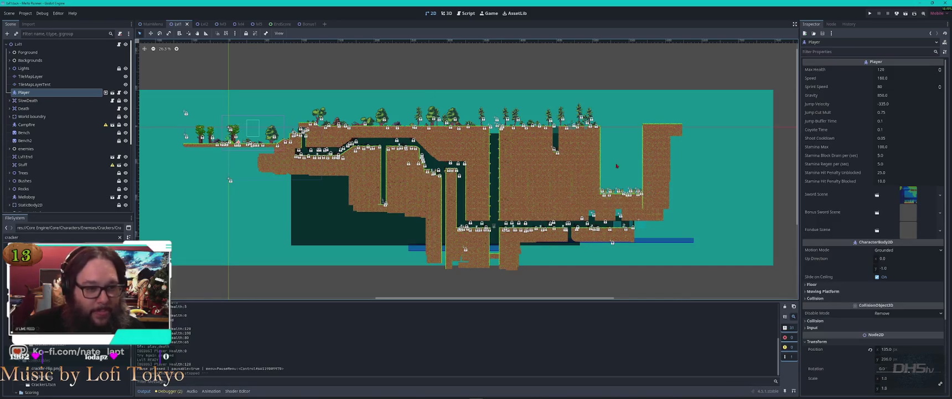
scroll(606, 169, "up", 9)
left_click(653, 194)
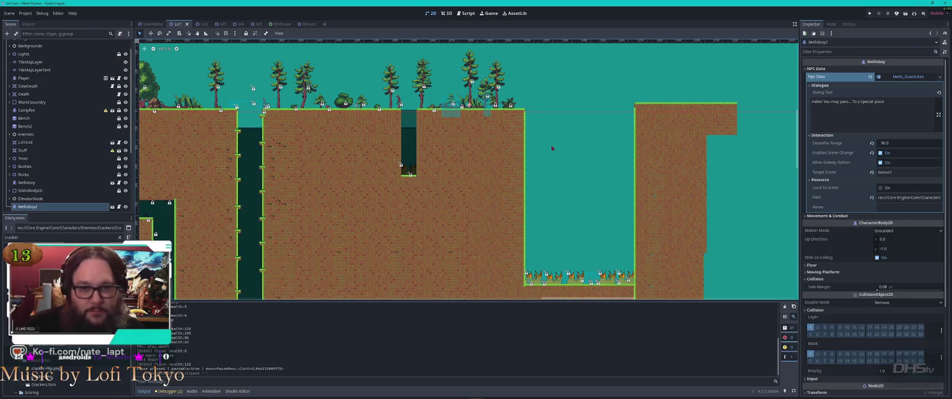
scroll(459, 117, "up", 6)
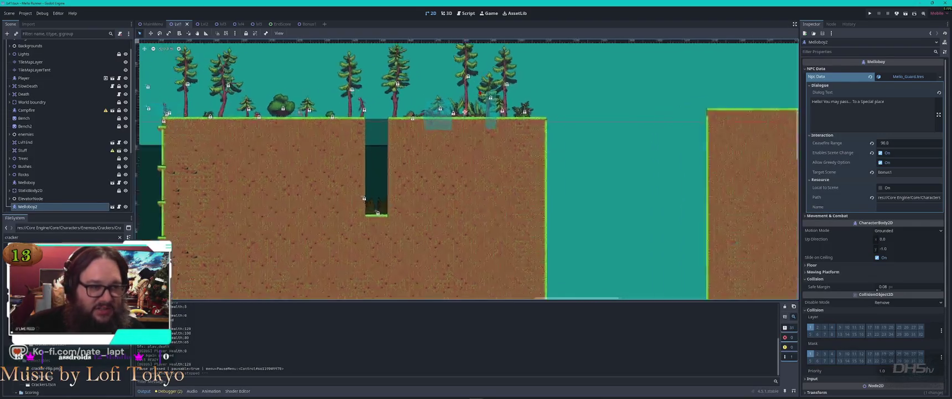
scroll(468, 169, "down", 12)
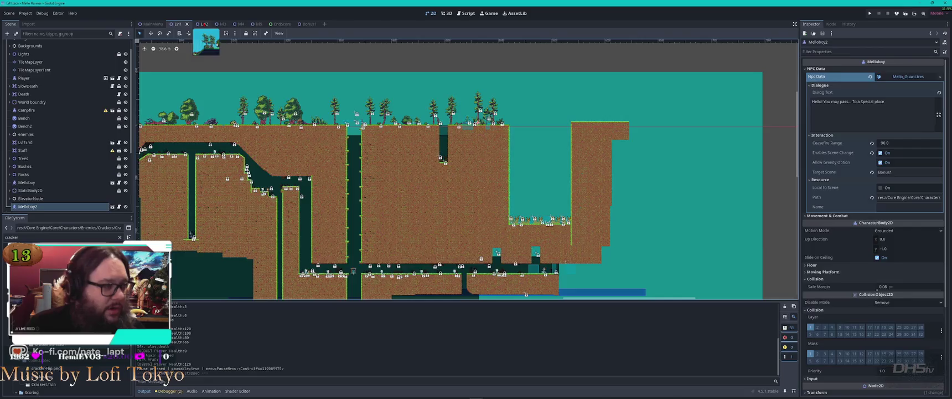
Step: Glance at the Lvl2 scene, then switch to Lvl3 and clear the tile layer selection
left_click(200, 23)
scroll(487, 155, "up", 5)
scroll(487, 155, "down", 4)
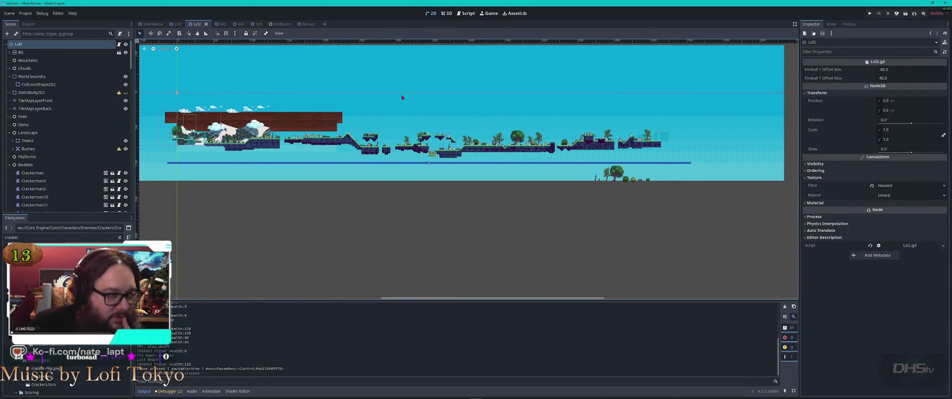
left_click(222, 24)
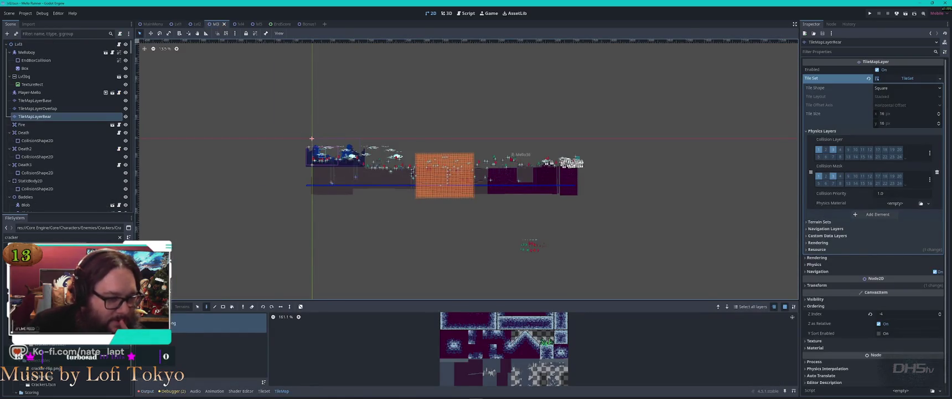
scroll(478, 158, "up", 4)
left_click(297, 132)
scroll(449, 197, "up", 4)
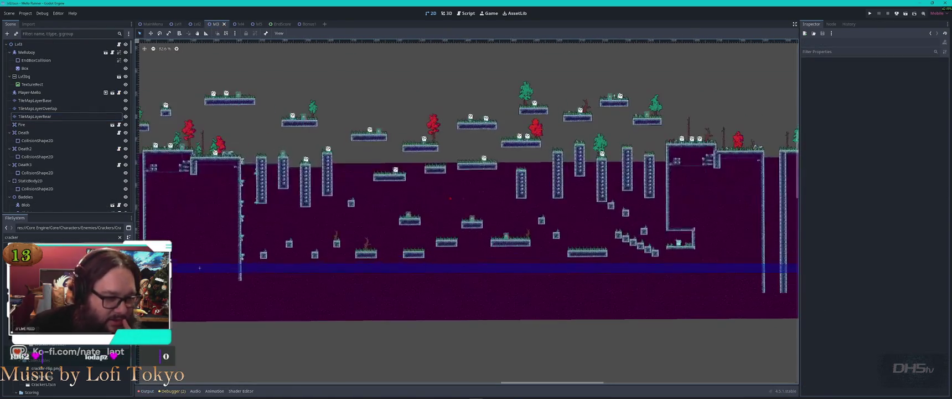
Step: Zoom into Lvl3's STUFF box room and select, then deselect, the Stuff area node
scroll(681, 244, "up", 8)
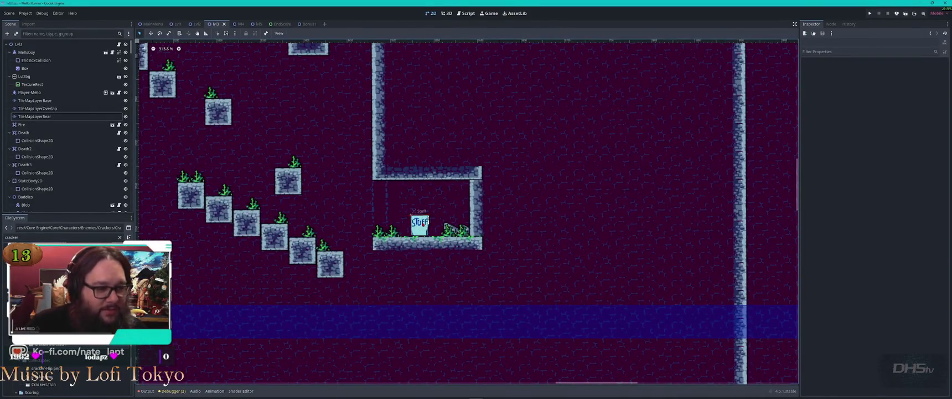
left_click(422, 223)
left_click(442, 206)
left_click(439, 215)
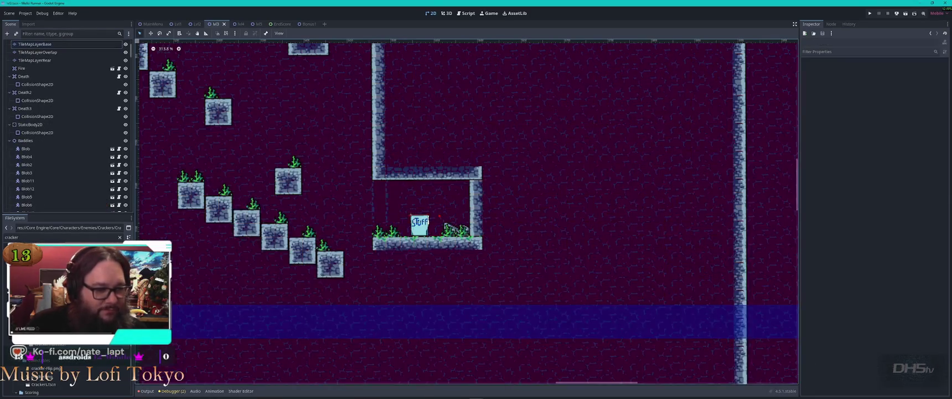
scroll(400, 224, "up", 8)
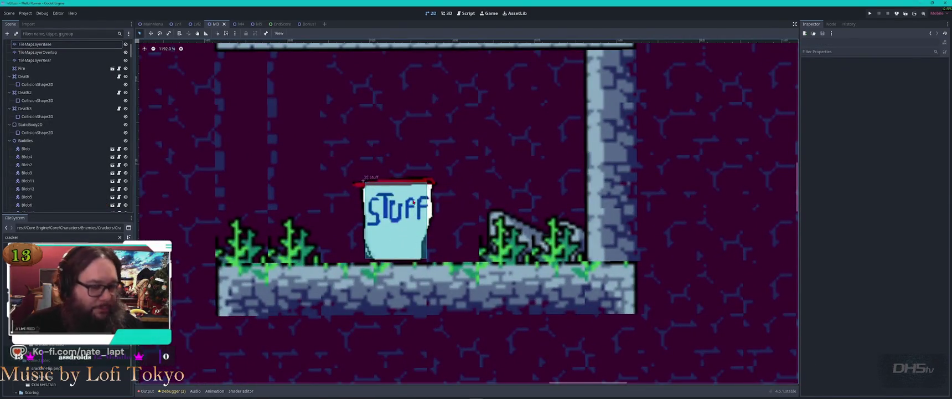
scroll(378, 204, "down", 3)
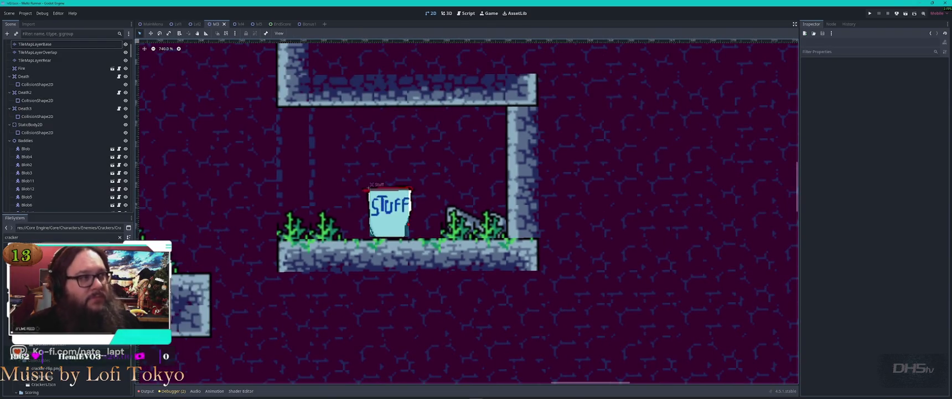
Step: Bring up the open-windows list and move toward the browser
key("alt+Tab")
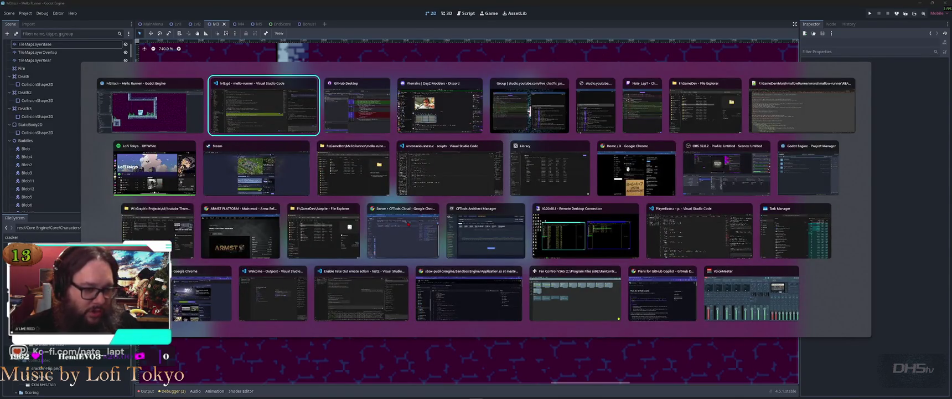
key("Down")
key("Right")
Step: Scroll through the Google 'fluff' results about Marshmallow Fluff, then return to Godot
key("Down")
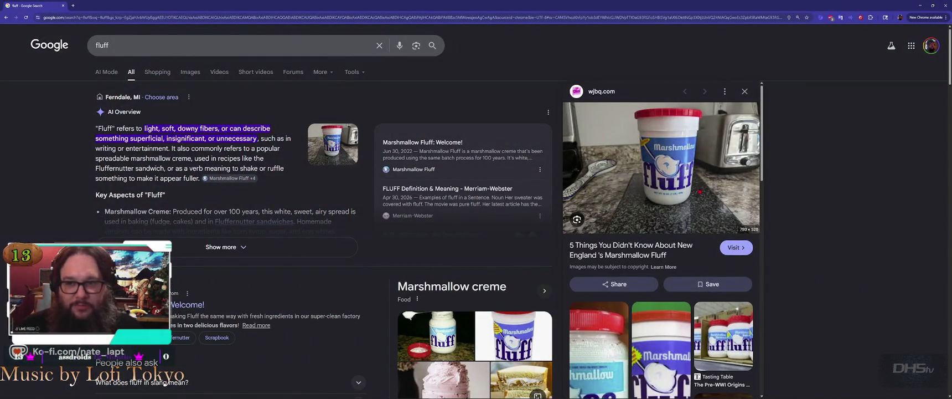
scroll(165, 382, "down", 3)
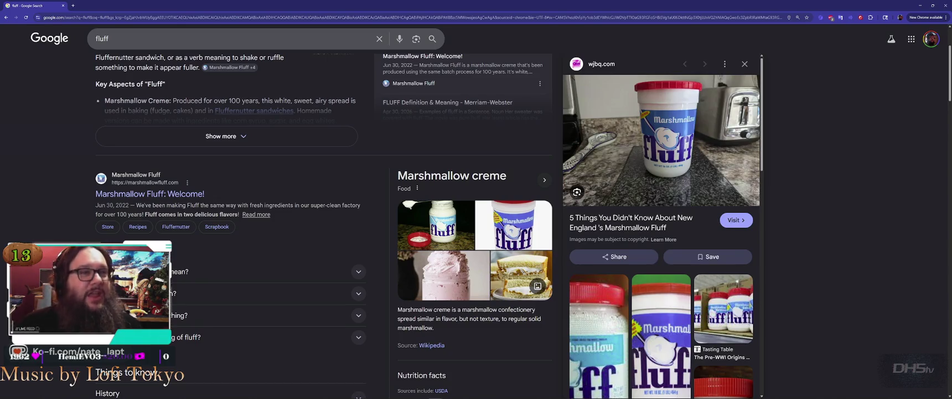
scroll(277, 222, "down", 5)
scroll(509, 243, "down", 2)
scroll(735, 141, "up", 9)
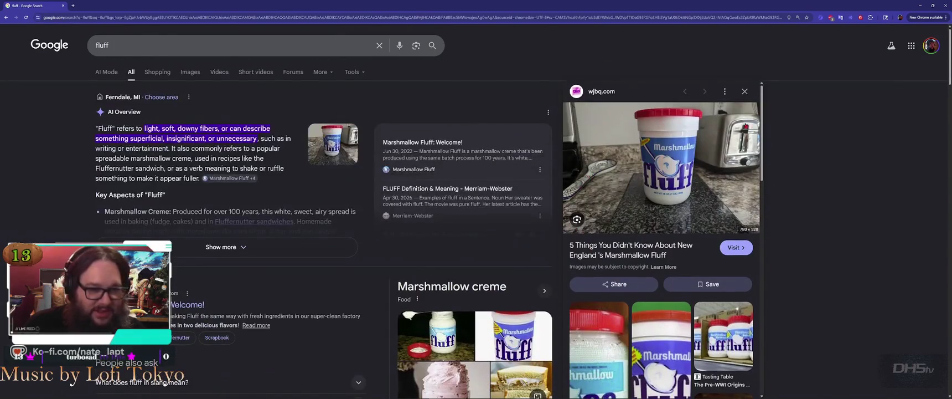
key("alt+Tab")
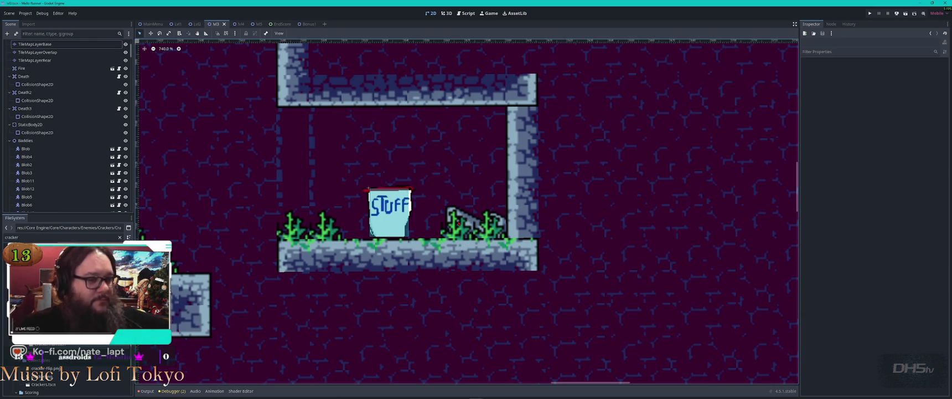
Step: Select TileMapLayerBase for editing after checking the Overlap and Rear layers
scroll(454, 204, "down", 10)
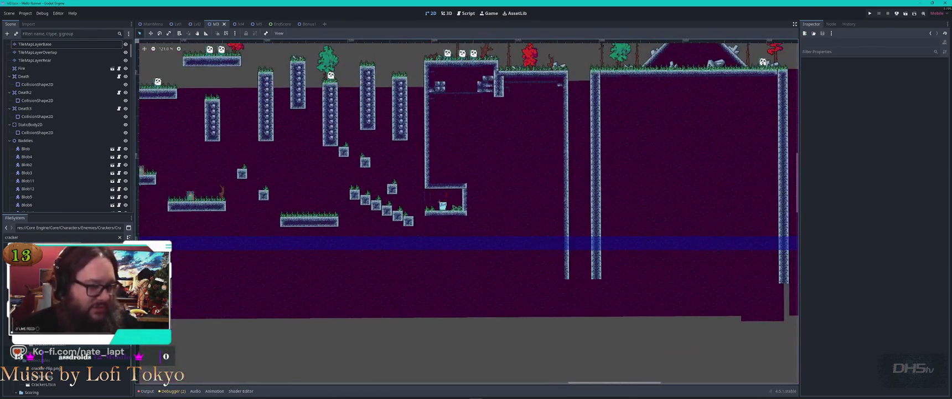
scroll(442, 204, "down", 2)
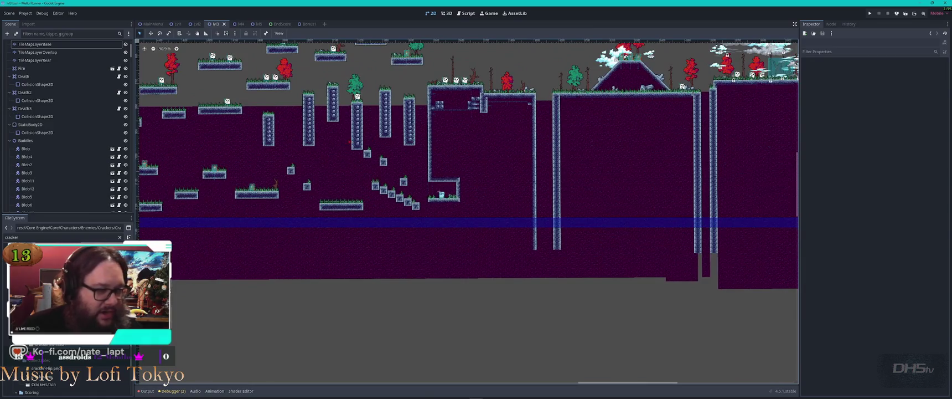
scroll(468, 166, "left", 5)
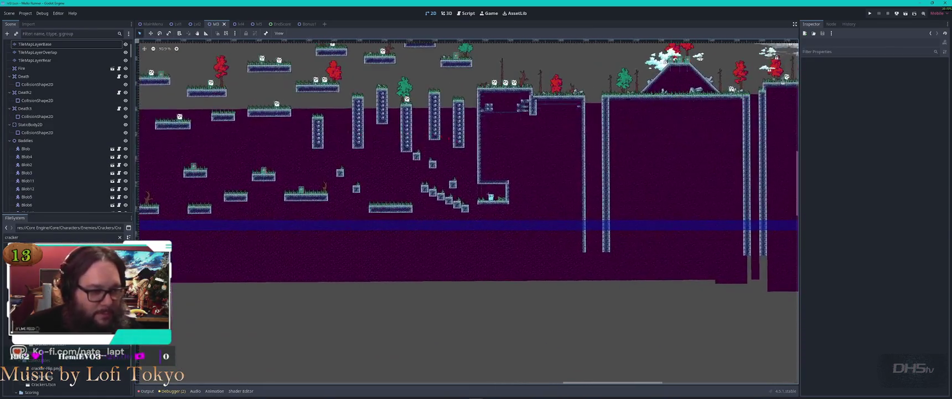
scroll(519, 187, "up", 8)
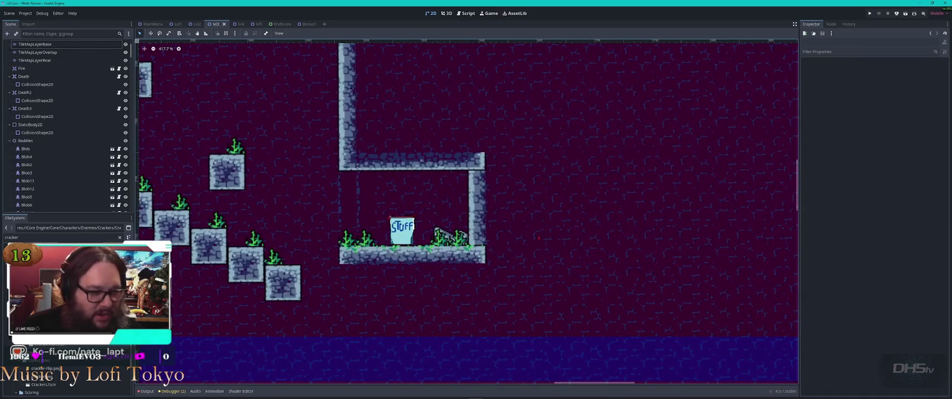
left_click(508, 234)
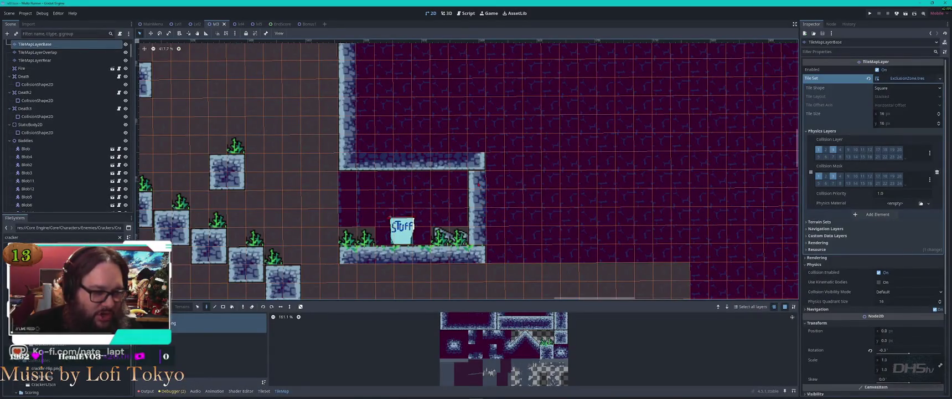
scroll(62, 105, "up", 3)
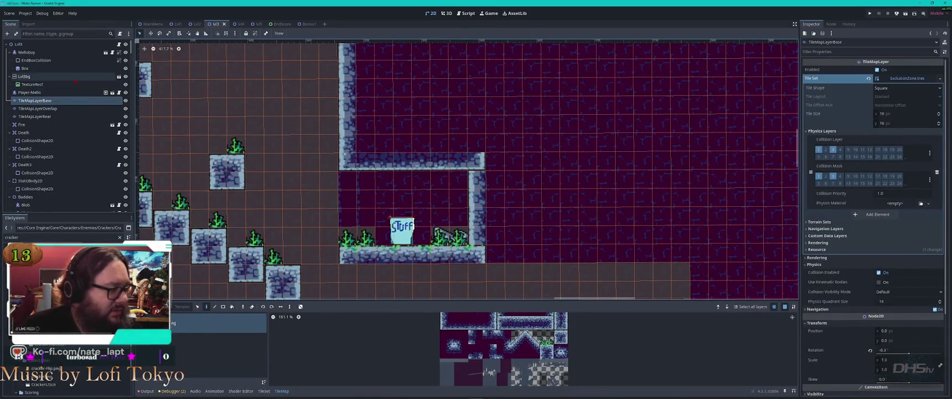
left_click(60, 109)
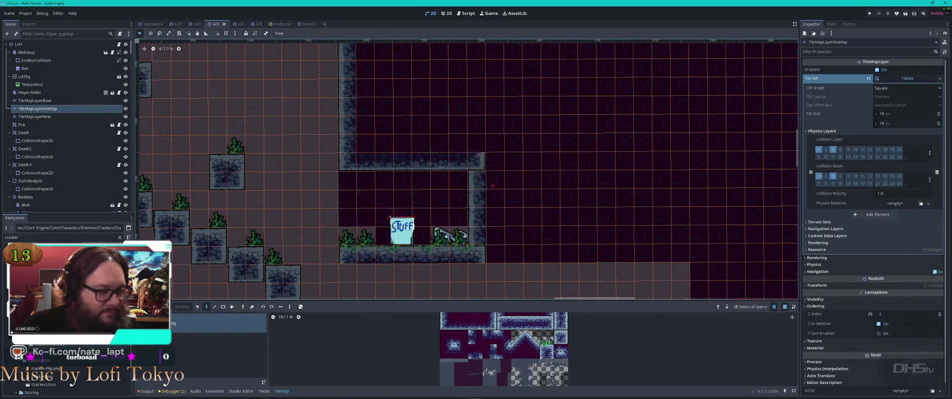
left_click(39, 116)
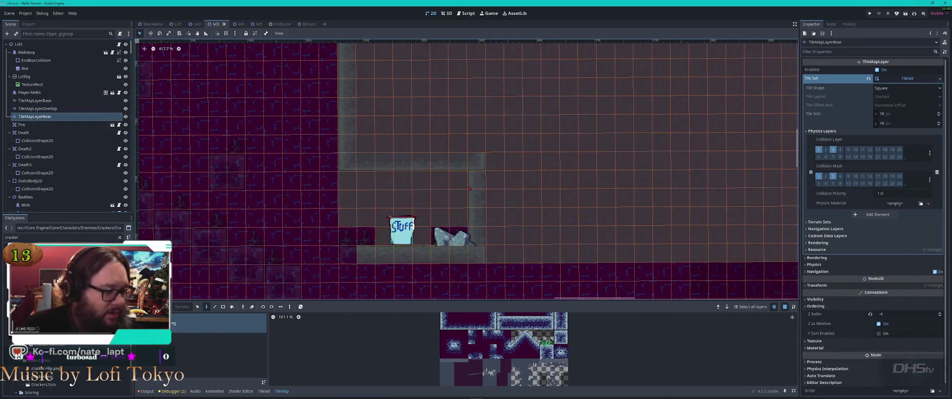
left_click(34, 100)
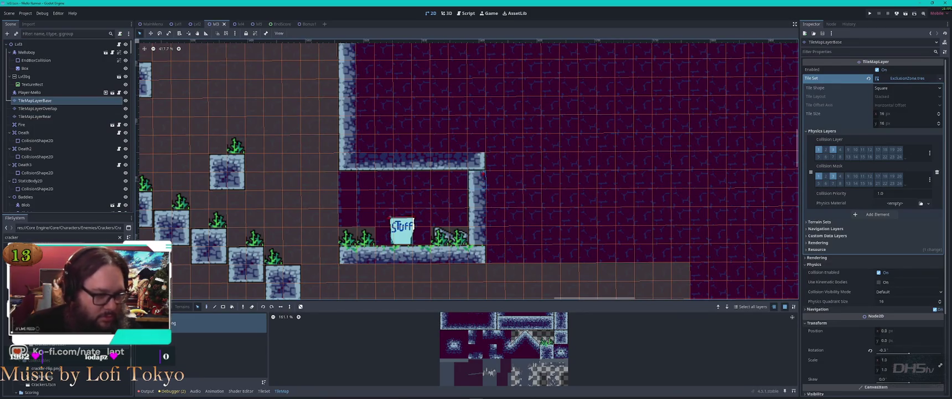
Step: Shift the room's right wall about three tiles right and extend the floor tiles to match
left_click(483, 180)
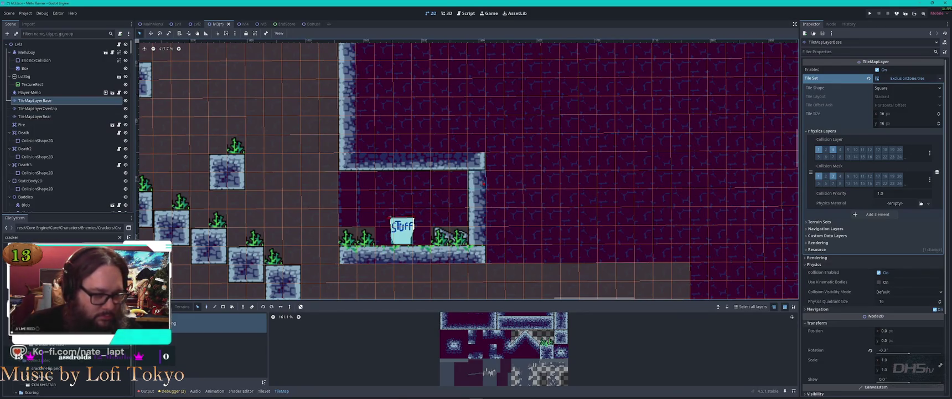
mouse_move(551, 178)
left_mouse_down()
mouse_move(490, 205)
mouse_move(470, 242)
left_mouse_up()
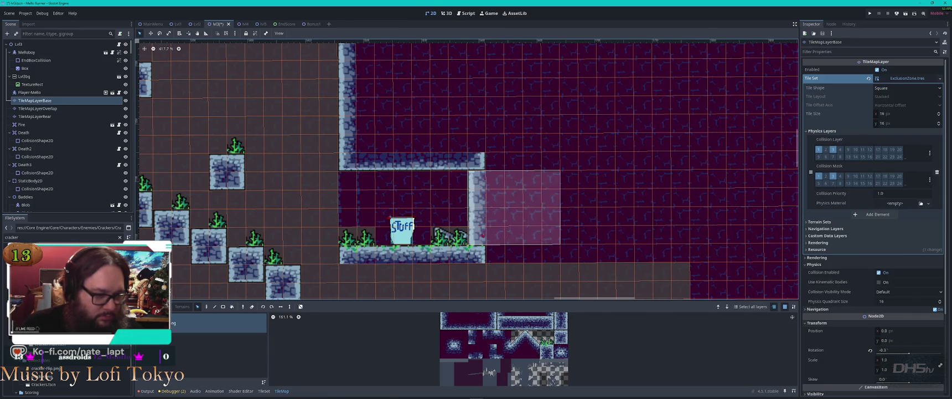
left_click_drag(481, 187, 669, 190)
left_click(475, 258)
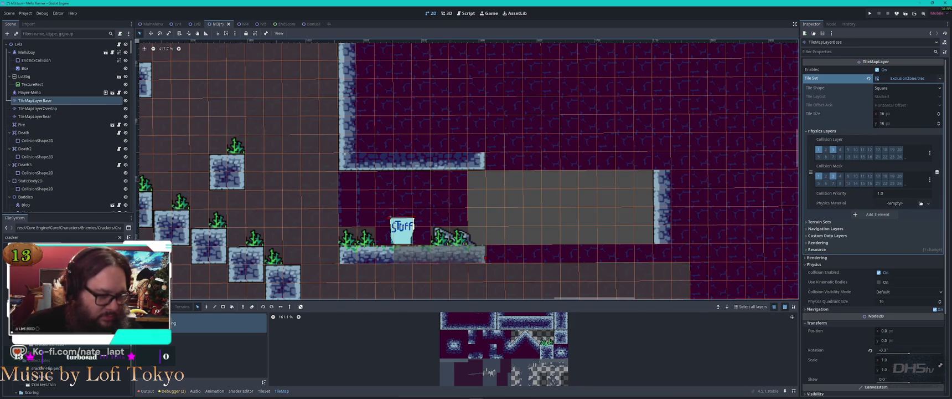
left_click_drag(500, 268, 626, 261)
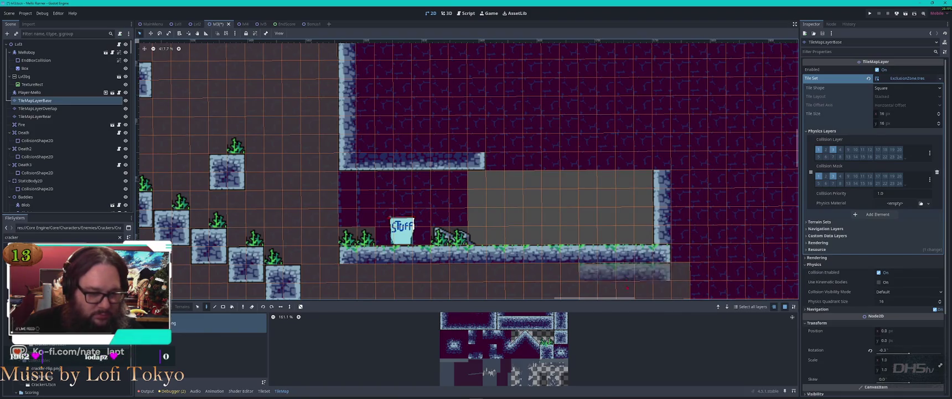
Step: Paint the upper wall's bottom row solid across to the right wall
left_click_drag(483, 161, 357, 161)
key("d")
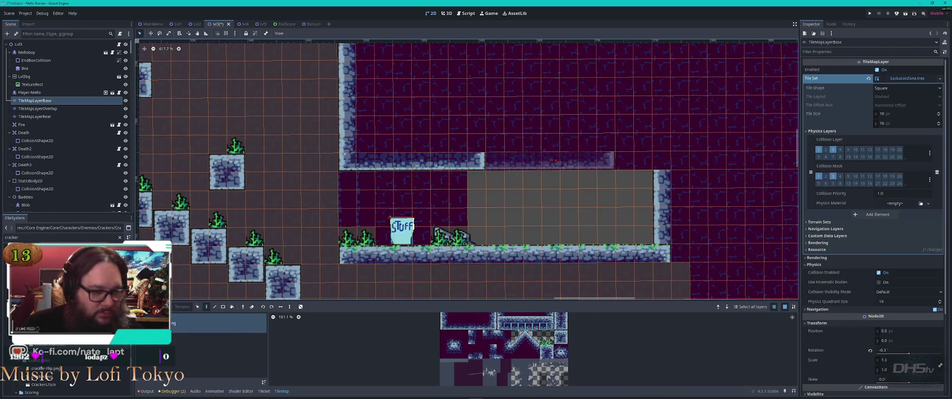
left_click_drag(547, 160, 602, 157)
Step: Fill the room's grey gap with a picked patch of purple background tiles
mouse_move(673, 153)
left_mouse_down()
mouse_move(780, 238)
mouse_move(756, 204)
mouse_move(784, 211)
left_mouse_up()
key("d")
left_click(540, 208)
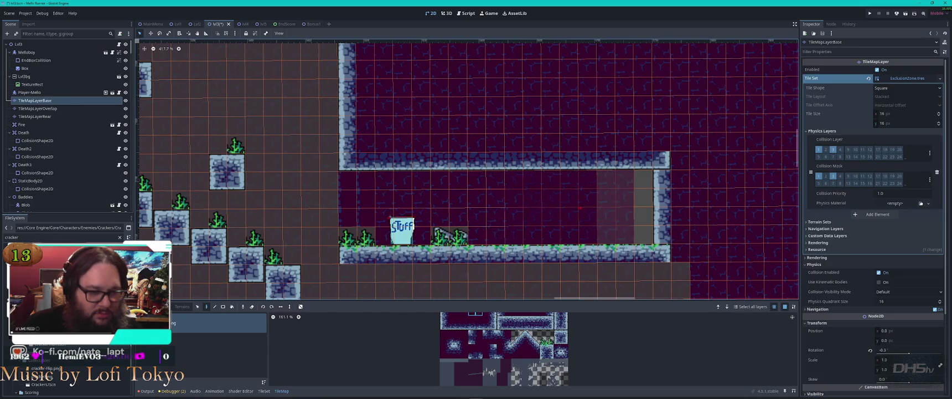
left_click_drag(579, 208, 642, 208)
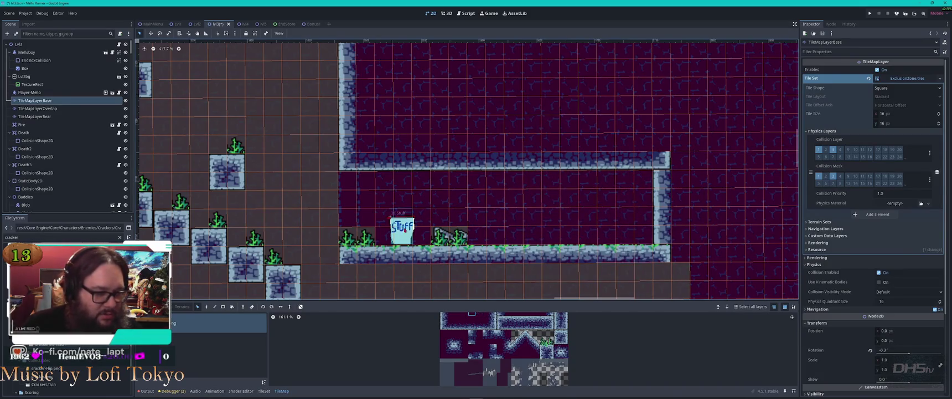
key("Escape")
scroll(407, 227, "up", 1)
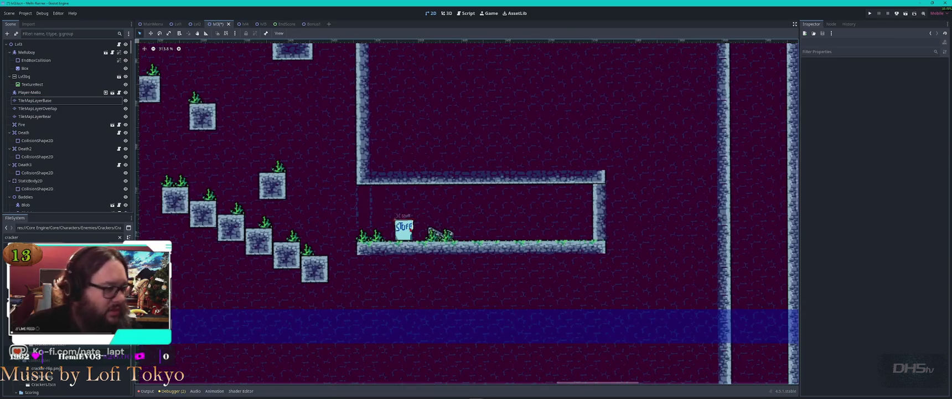
Step: Select the Lvl3 root after briefly opening and closing a new empty scene
scroll(399, 172, "down", 20)
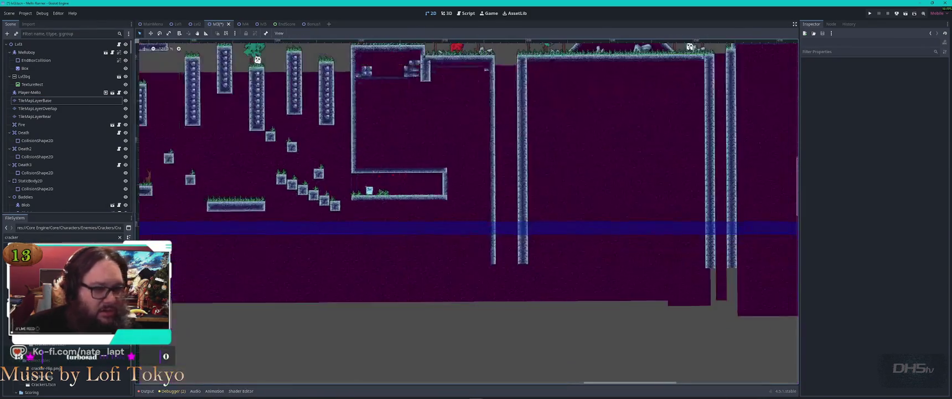
scroll(665, 83, "up", 20)
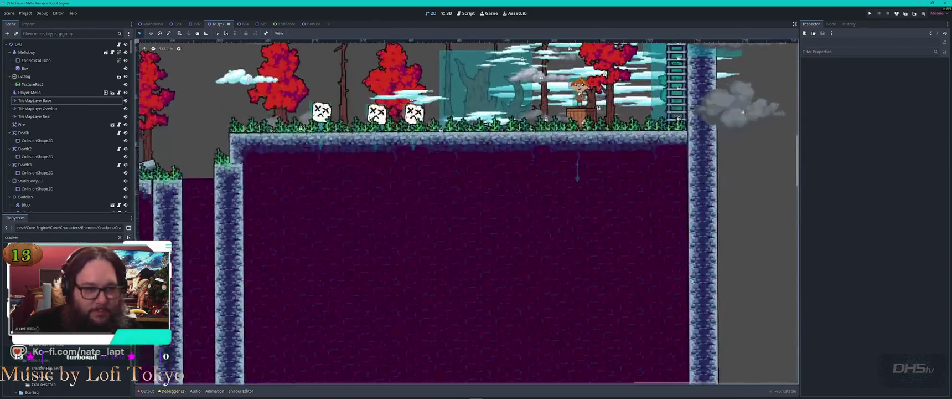
left_click(531, 133)
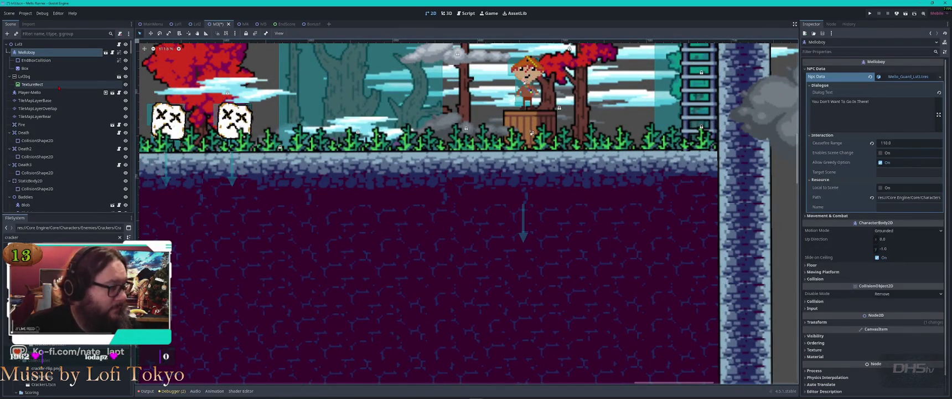
left_click(96, 44)
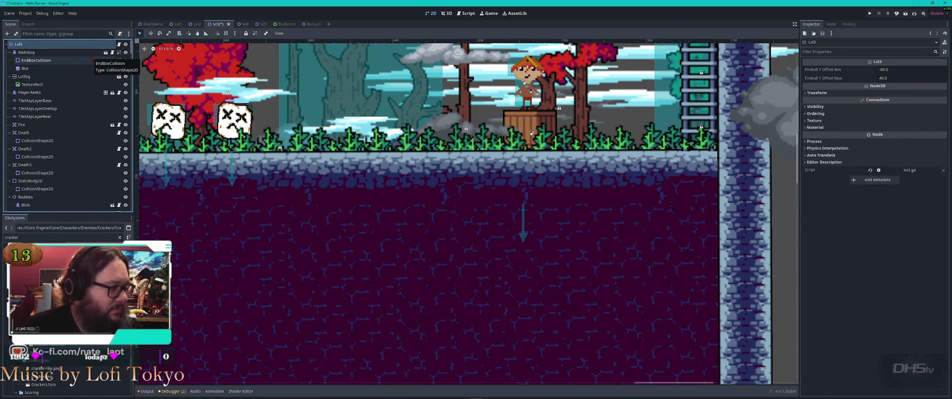
key("ctrl+n")
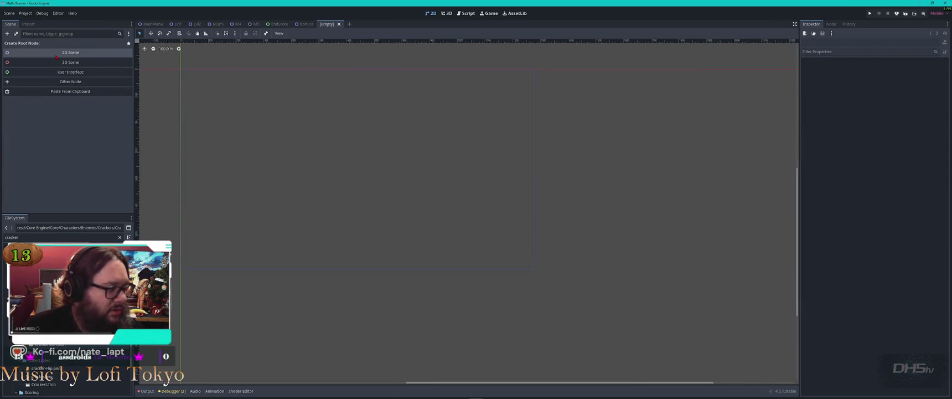
left_click(339, 24)
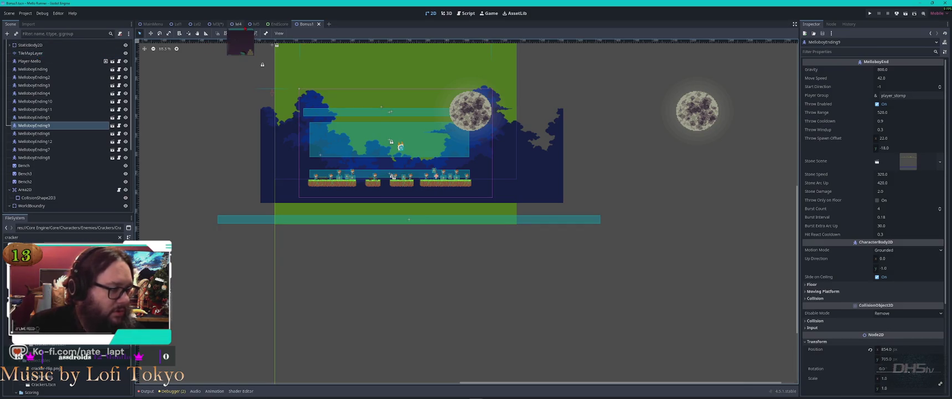
left_click(217, 24)
Step: Add a Node2D child under Lvl3 and name it BonusZone
right_click(28, 45)
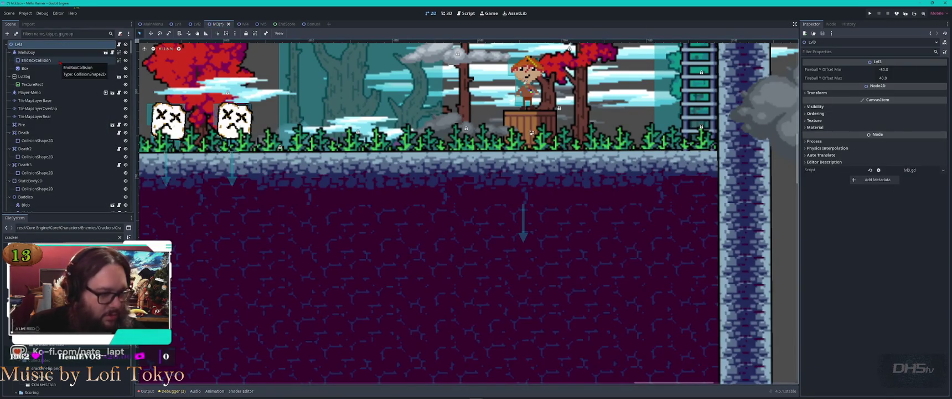
key("ctrl+a")
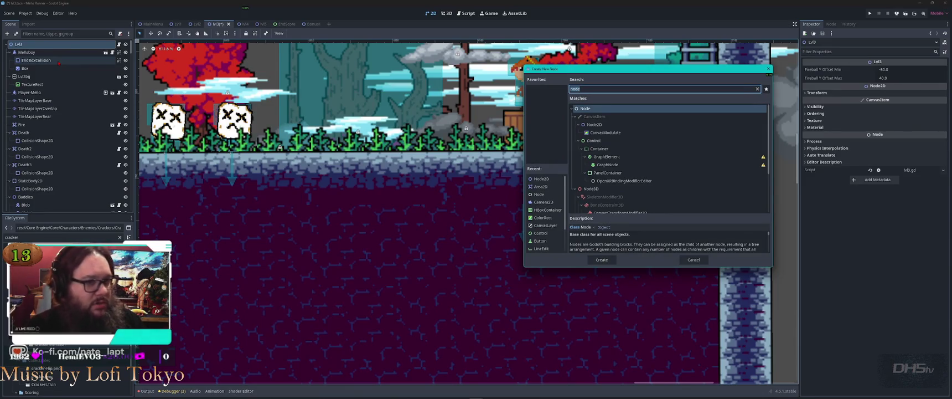
key("Down")
key("Down")
key("Return")
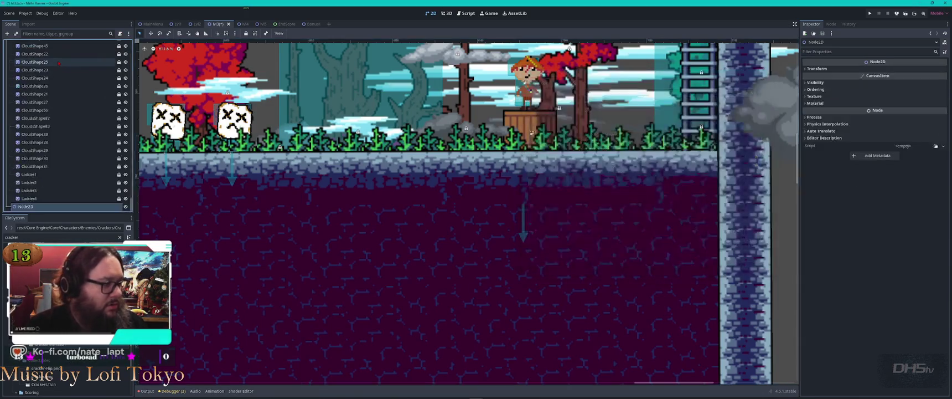
key("F2")
type("Items")
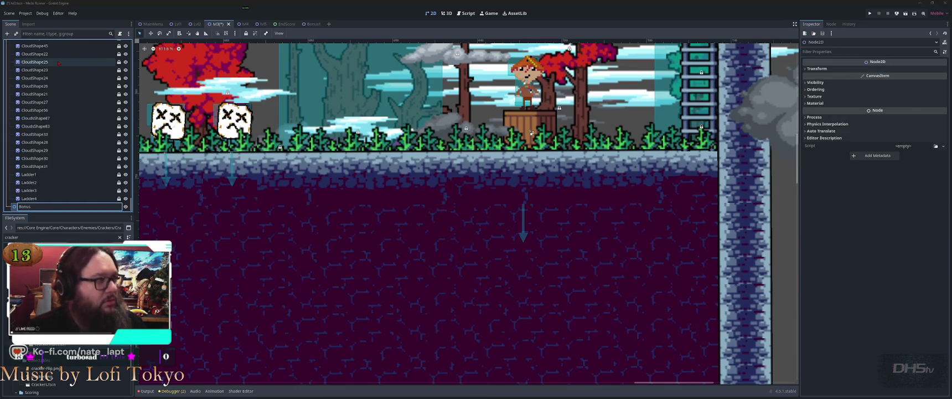
type("Zone")
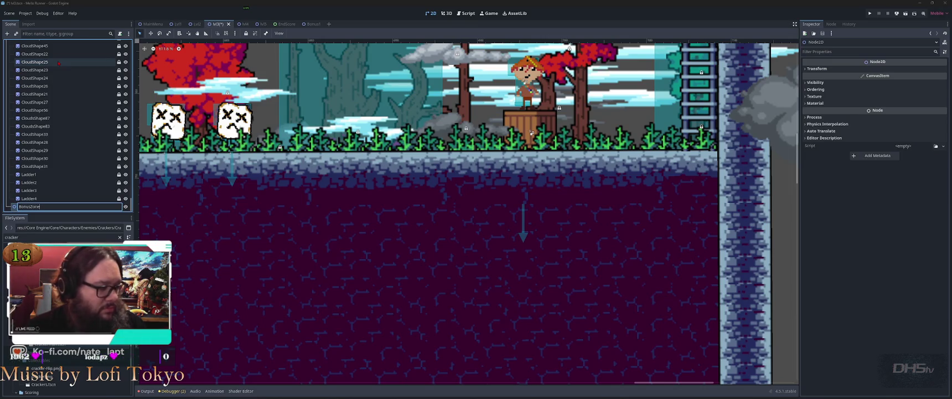
key("Return")
Step: Frame Melloboy in the viewport, toggle its visibility off and on, and select its EndBoxCollision
scroll(333, 139, "down", 7)
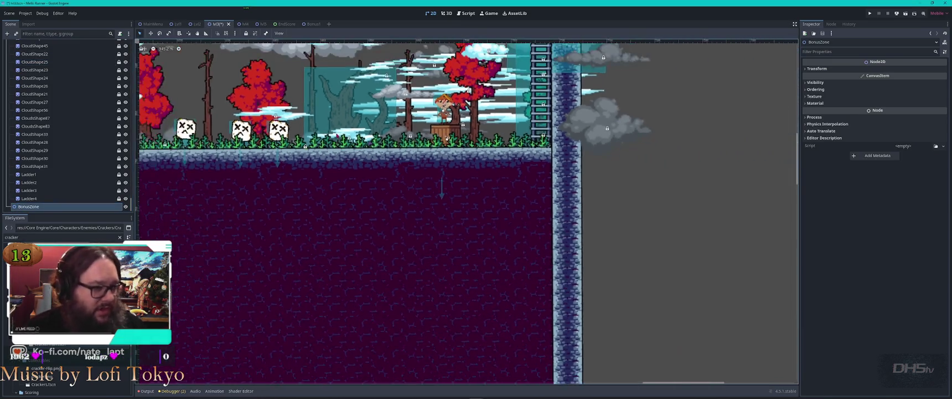
scroll(371, 154, "down", 1)
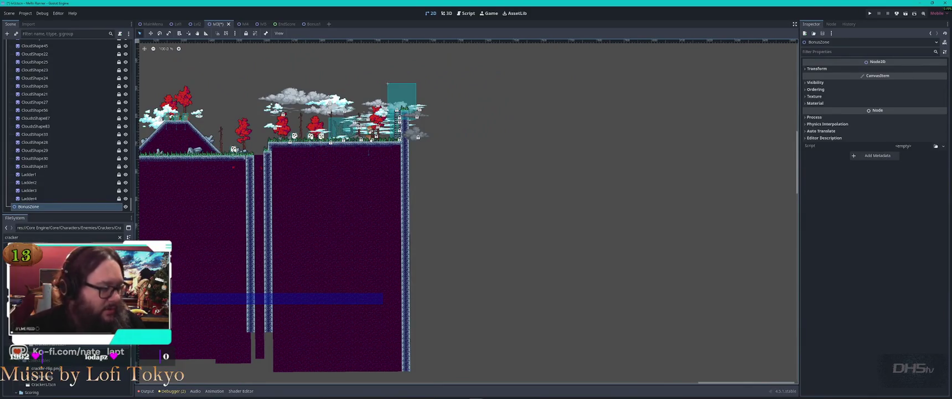
scroll(97, 117, "up", 10)
scroll(97, 116, "up", 5)
left_click(38, 52)
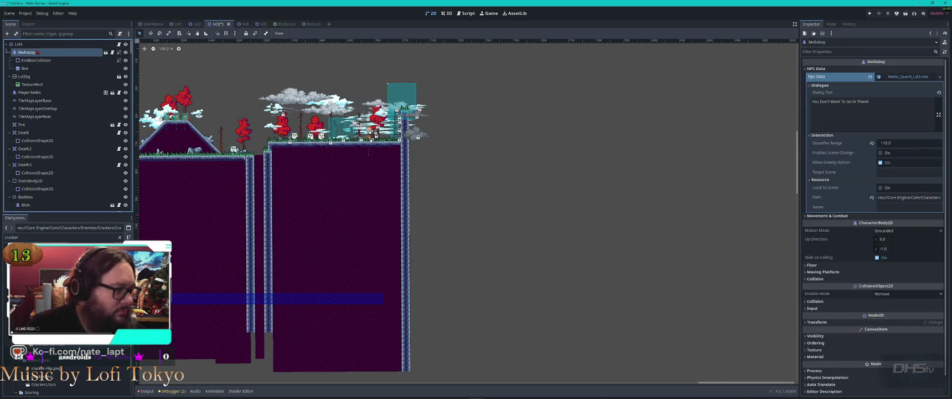
key("f")
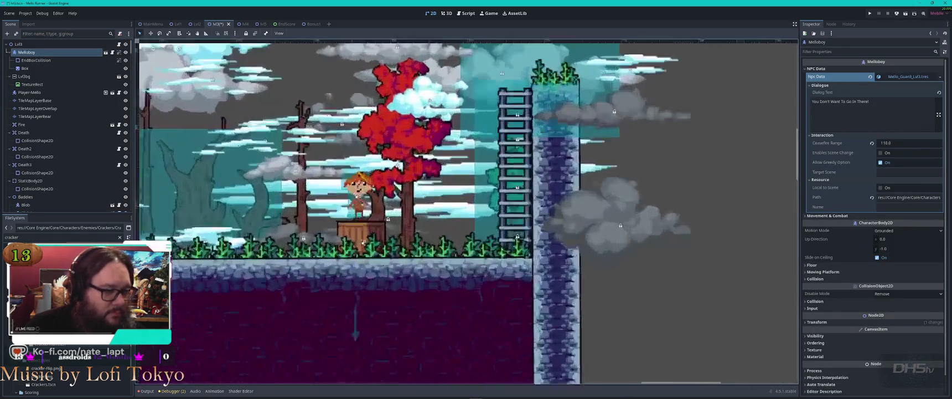
left_click(126, 52)
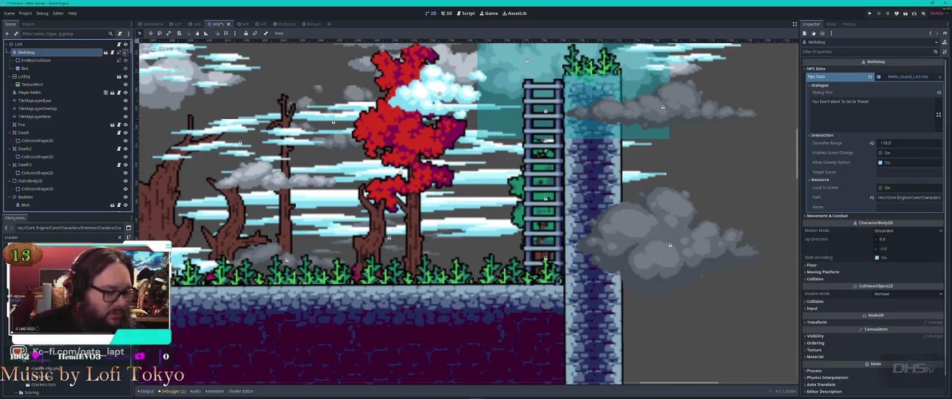
left_click(126, 52)
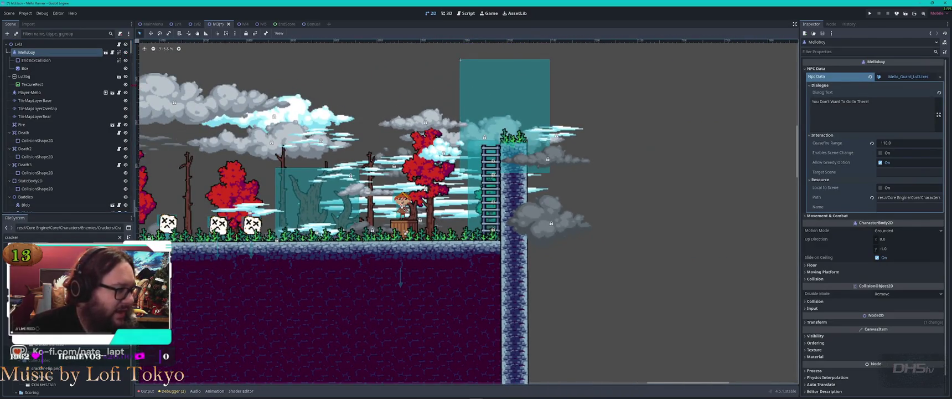
left_click(40, 61)
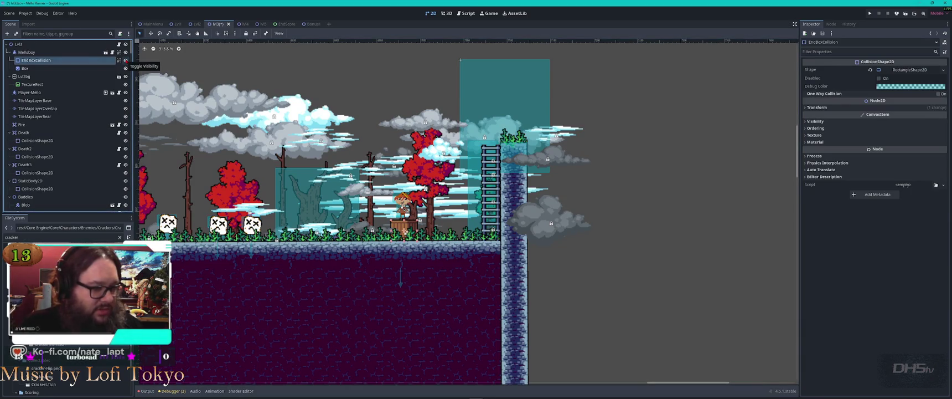
Step: Paste a Melloboy copy into BonusZone and drag it down into the bonus room
left_click(55, 68)
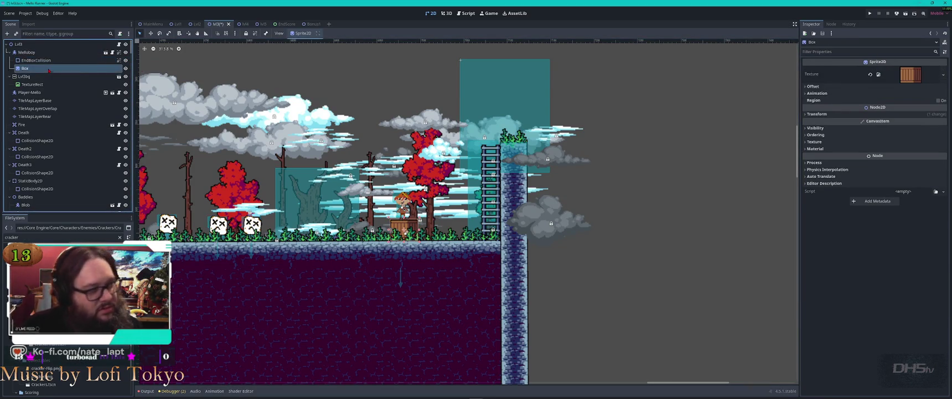
left_click(47, 53)
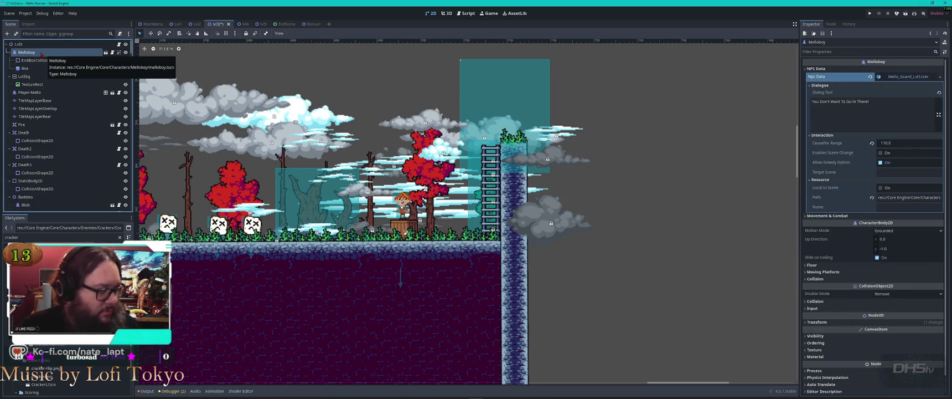
scroll(77, 144, "down", 5)
scroll(79, 149, "down", 5)
scroll(79, 150, "down", 1)
left_click(38, 207)
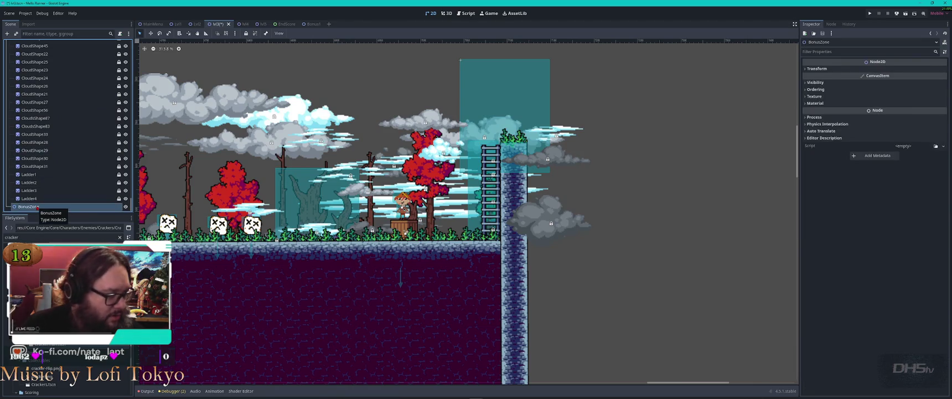
key("ctrl+v")
scroll(403, 222, "down", 4)
mouse_move(402, 216)
left_mouse_down()
mouse_move(504, 251)
mouse_move(366, 325)
mouse_move(292, 305)
mouse_move(272, 311)
mouse_move(593, 102)
mouse_move(204, 223)
mouse_move(214, 199)
left_mouse_up()
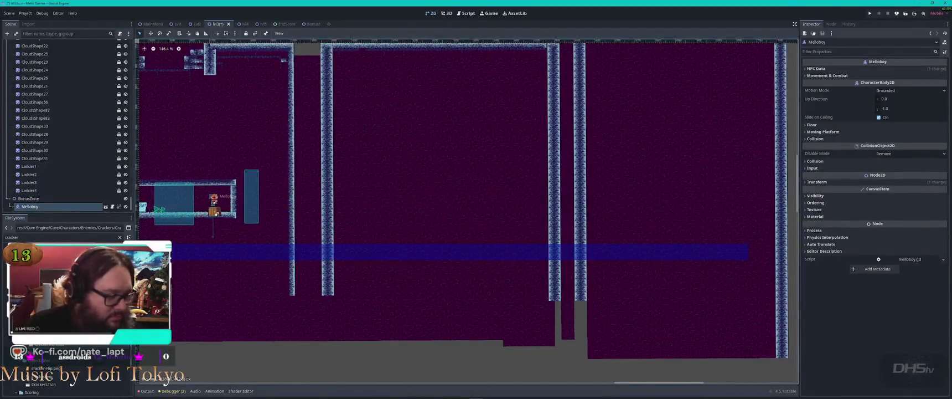
Step: Delete the new Melloboy's EndBoxCollision shape
scroll(215, 213, "up", 8)
left_click(344, 230)
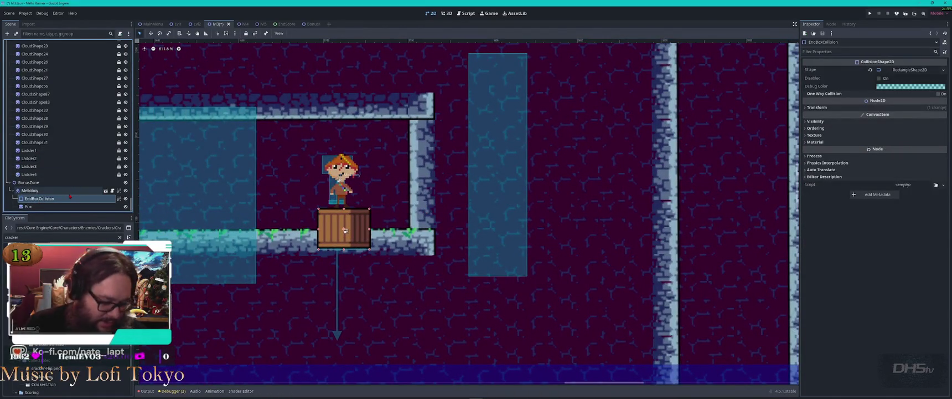
key("Delete")
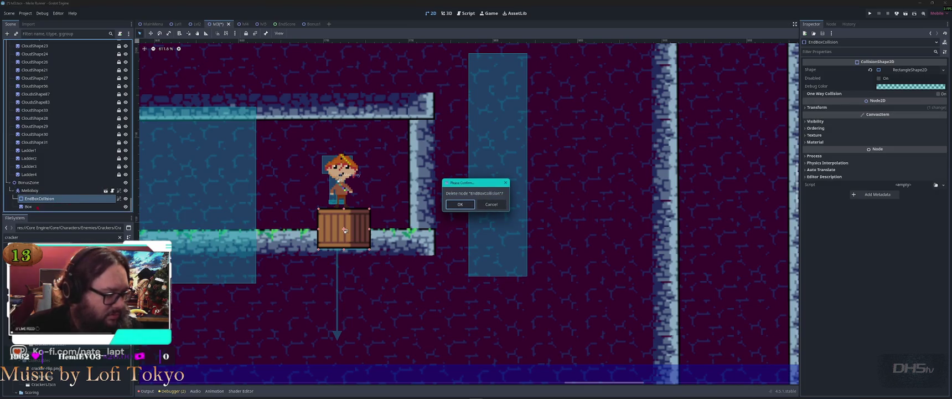
key("Return")
Step: Delete the Box crate under Melloboy so it stands on the floor
scroll(446, 166, "down", 3)
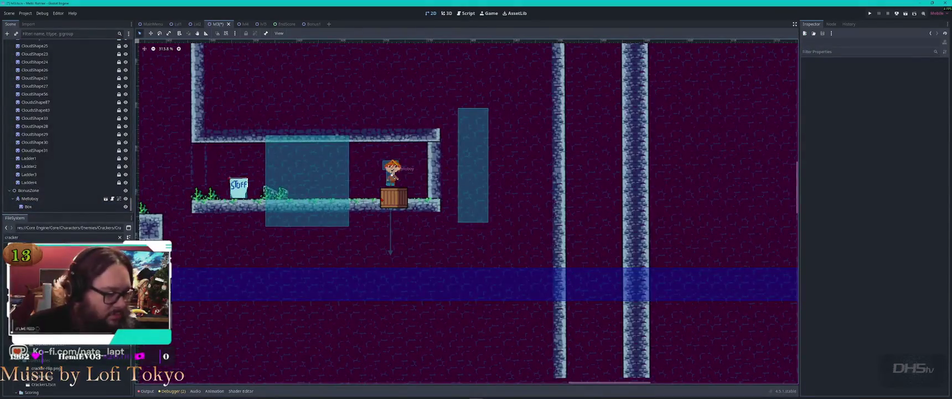
left_click(391, 173)
left_click(394, 198)
key("Delete")
key("Return")
scroll(111, 200, "up", 10)
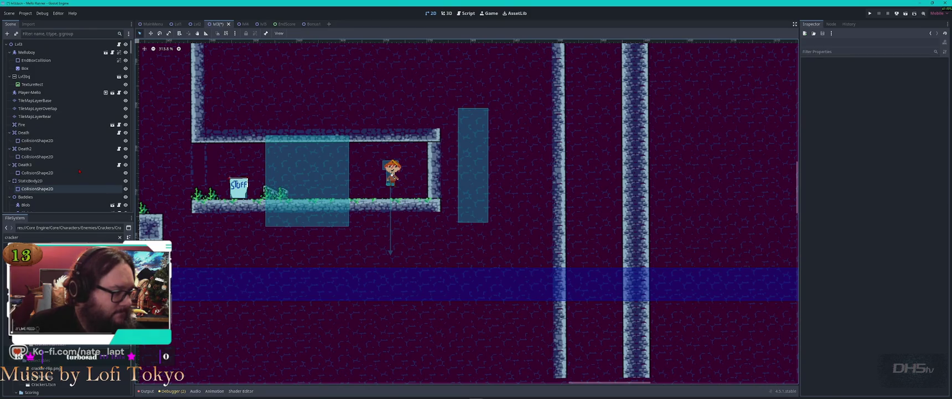
scroll(70, 127, "down", 15)
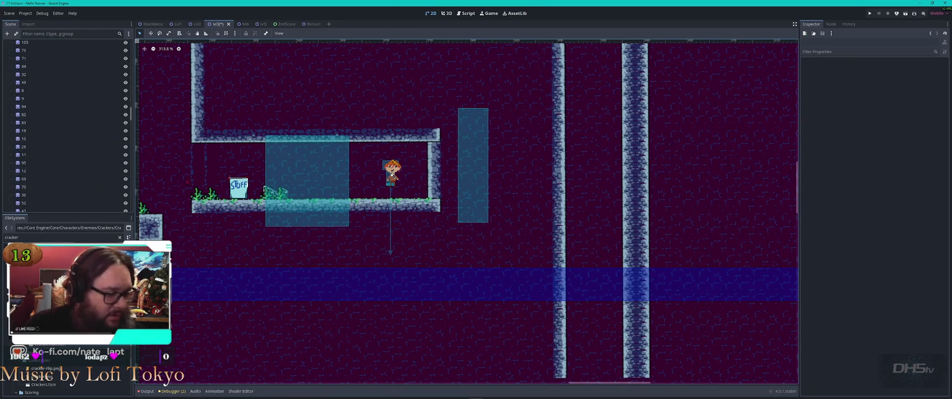
left_click(392, 174)
Step: Shift Melloboy and its areas further left on the M3 platform
left_click_drag(392, 174, 376, 183)
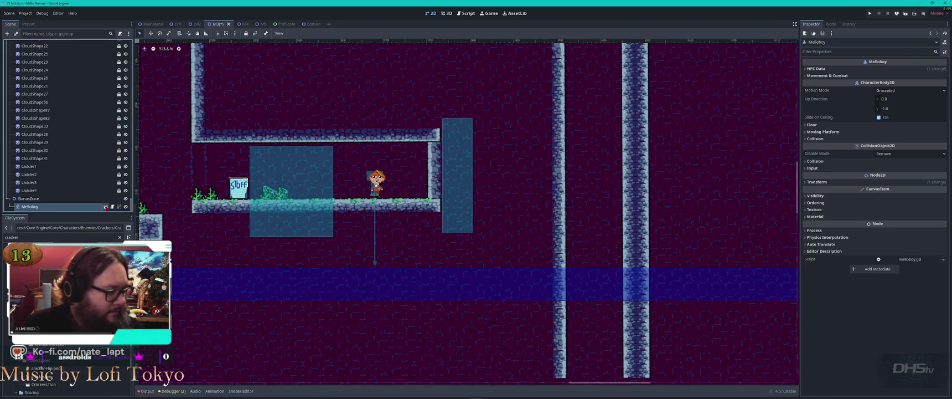
left_click(105, 206)
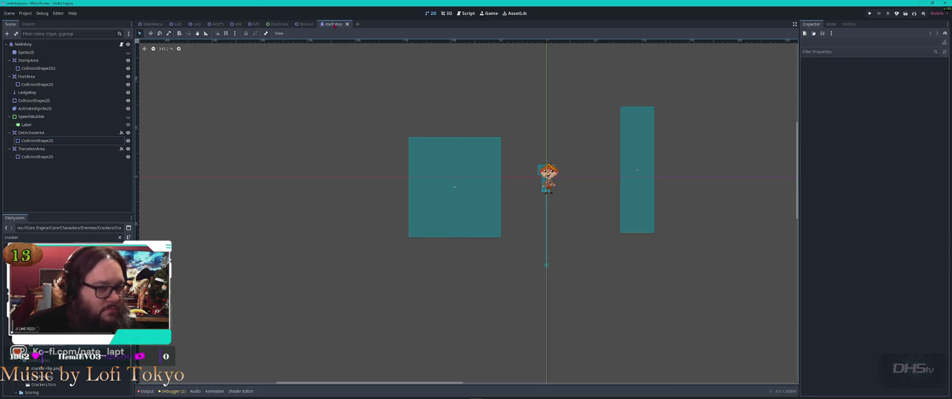
key("ctrl+shift+w")
left_click(217, 24)
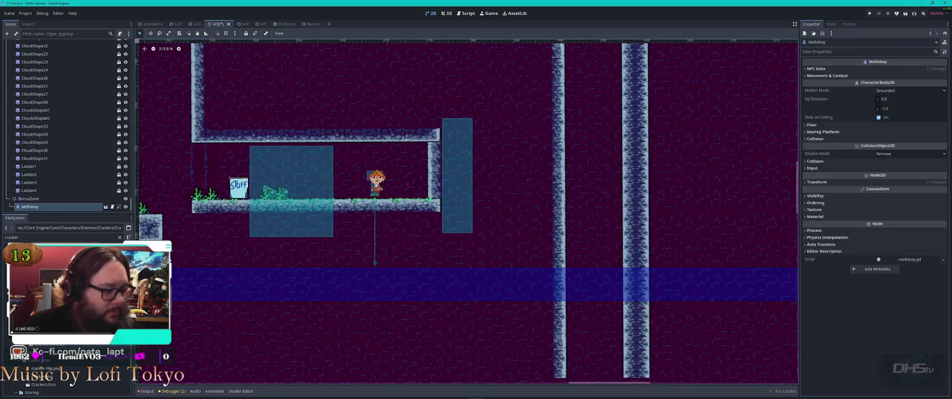
scroll(340, 168, "up", 5)
scroll(468, 211, "right", 3)
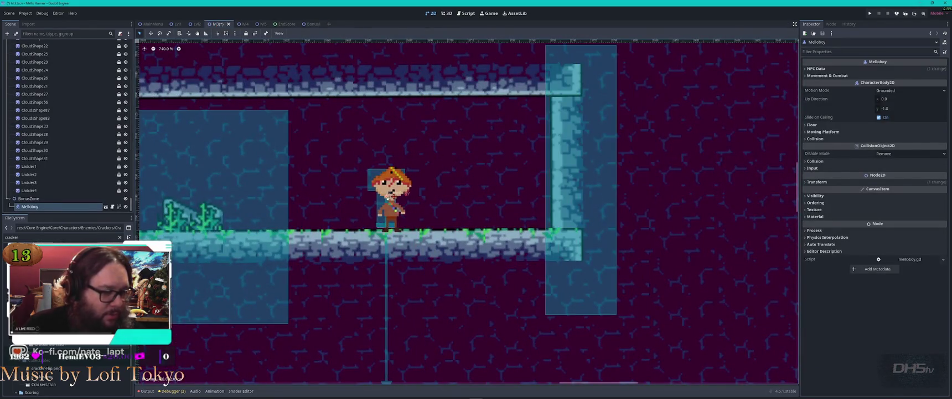
scroll(407, 201, "down", 4)
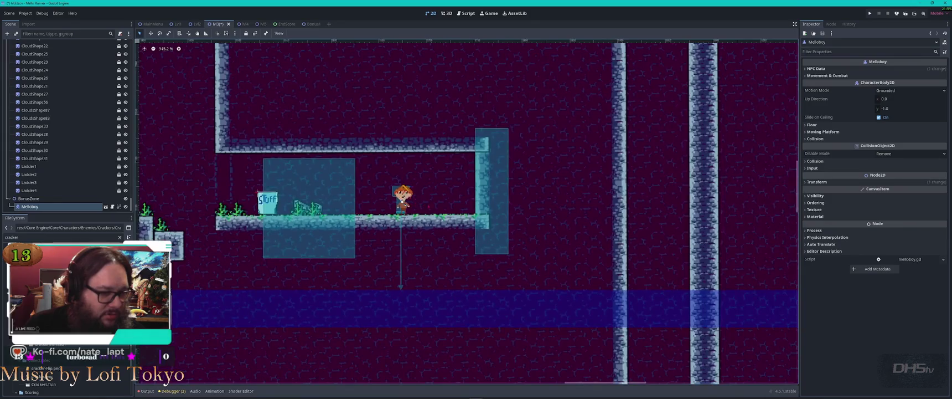
left_click_drag(403, 198, 363, 200)
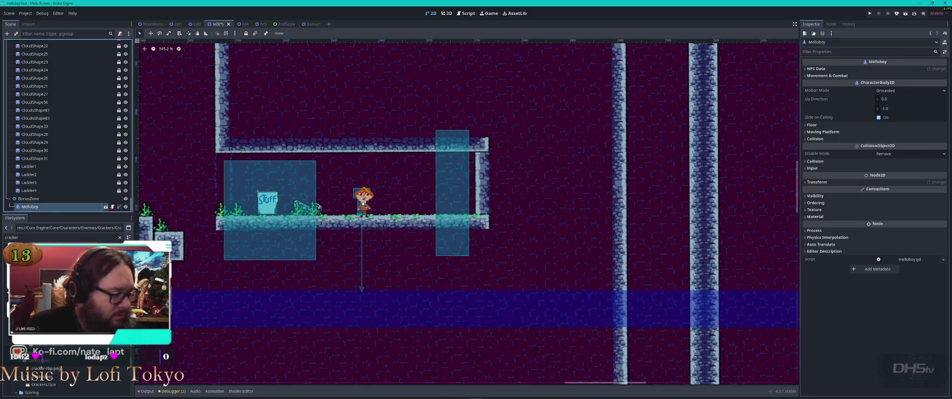
Step: In melloboy.tscn, extend the left area upward and widen and lengthen the transition area
double_click(363, 200)
left_click_drag(456, 140, 455, 116)
left_click(641, 200)
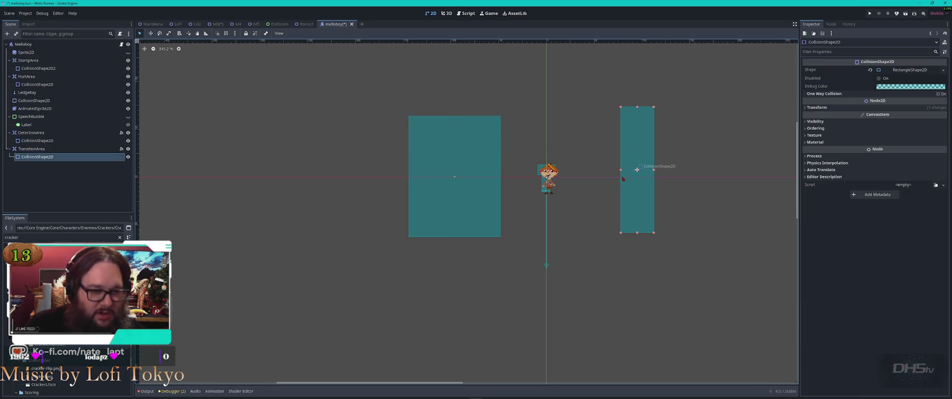
left_click_drag(621, 169, 605, 169)
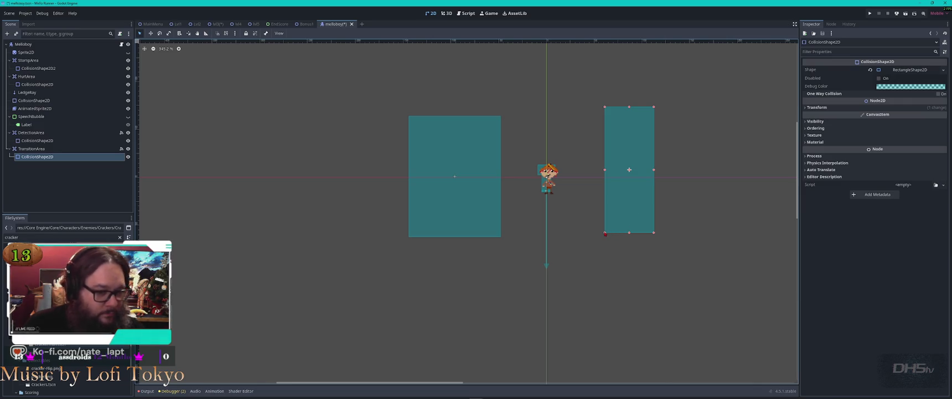
left_click_drag(605, 233, 601, 242)
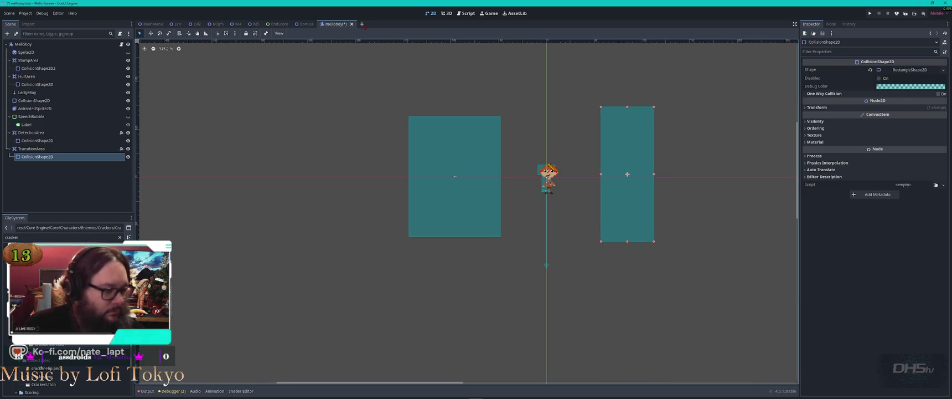
left_click(306, 24)
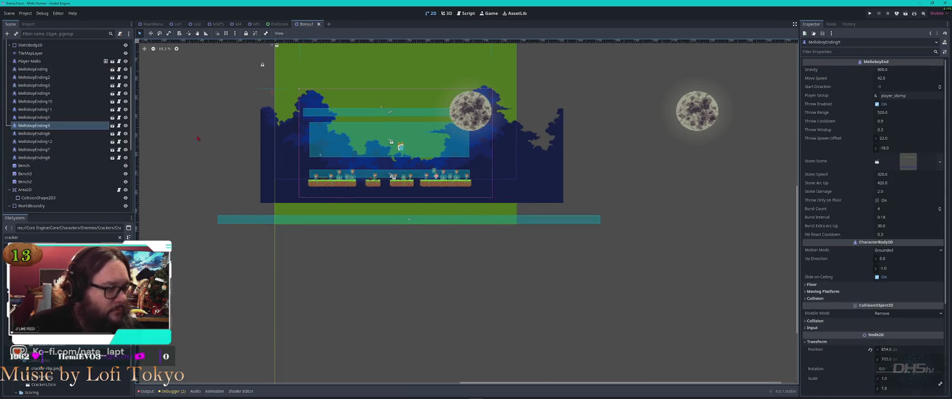
Step: Back in level M3, nudge Melloboy a few pixels to the right
left_click(254, 24)
left_click(216, 24)
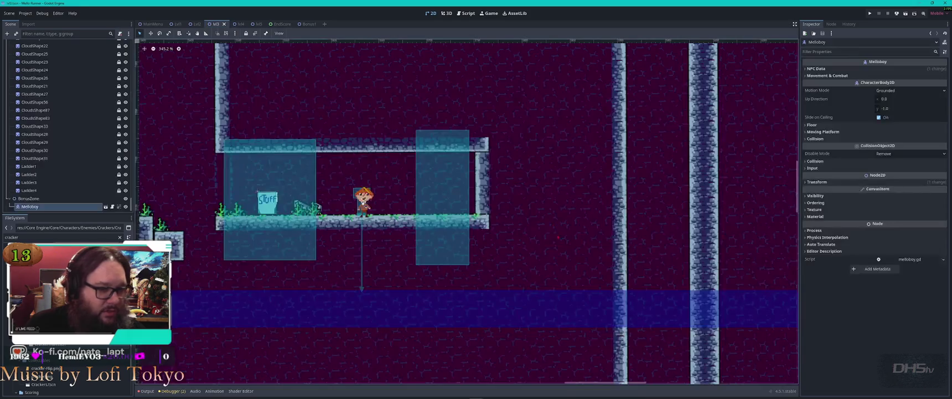
scroll(444, 202, "down", 4)
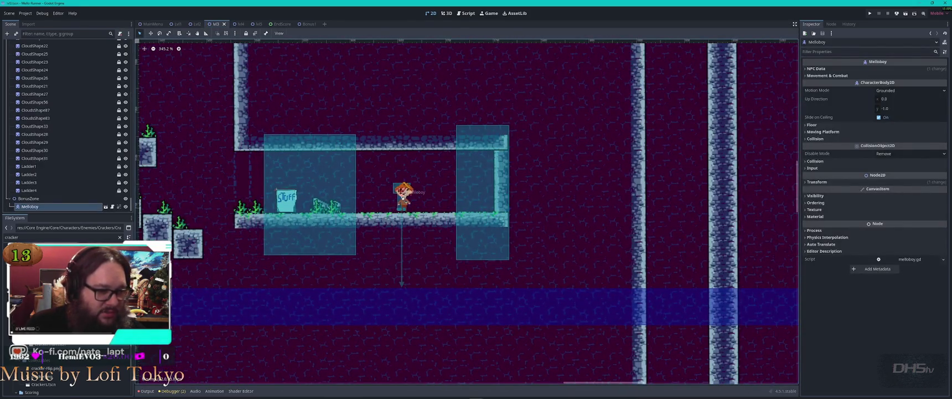
left_click_drag(396, 194, 397, 196)
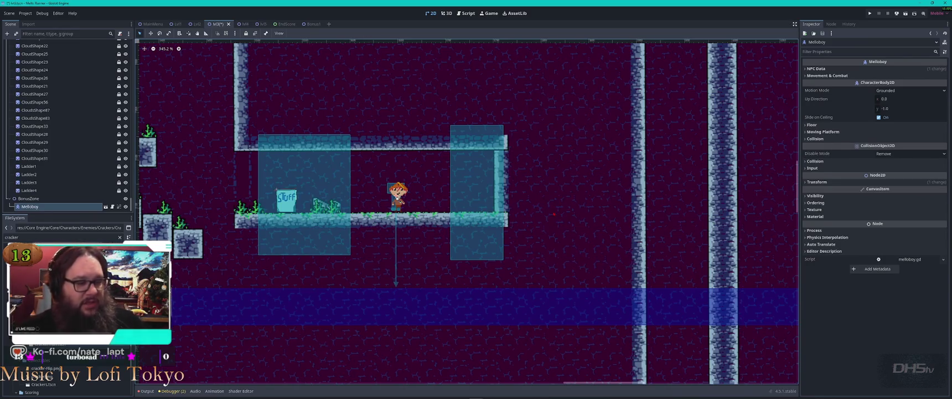
scroll(397, 196, "up", 4)
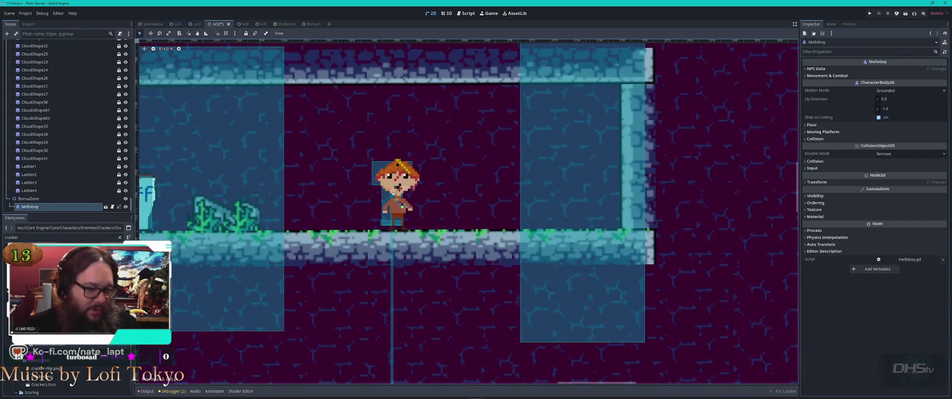
scroll(400, 190, "down", 4)
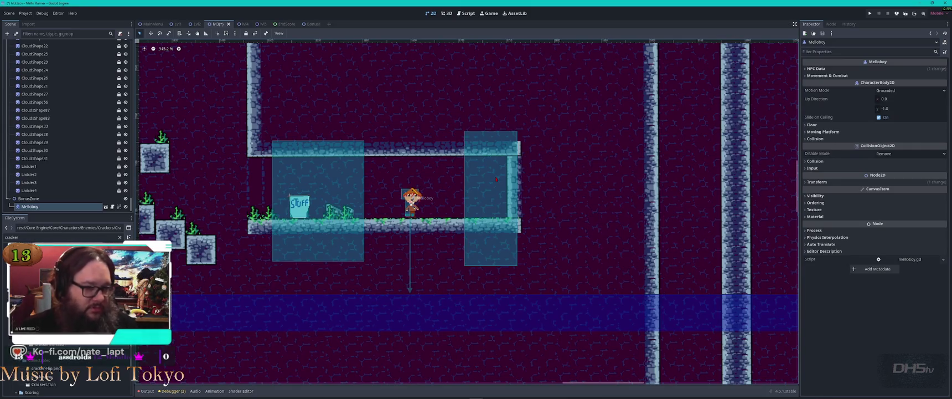
scroll(491, 195, "up", 3)
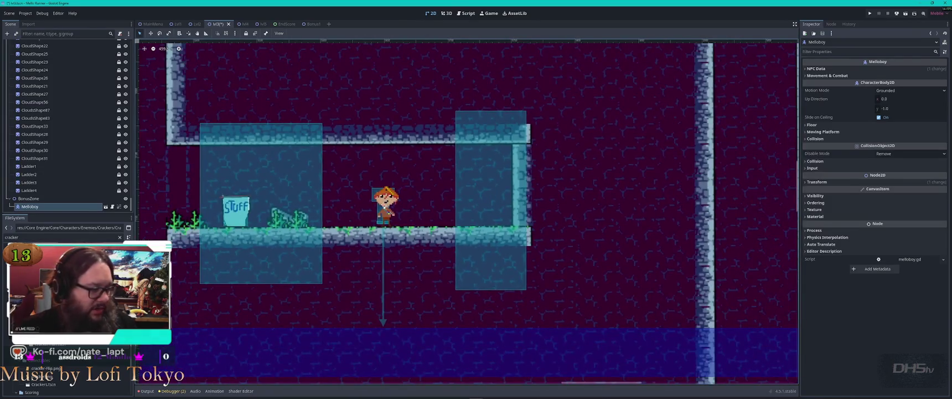
Step: Filter the FileSystem for 'door', clear it, save level M3, and open File Explorer
key("ctrl+a")
type("door")
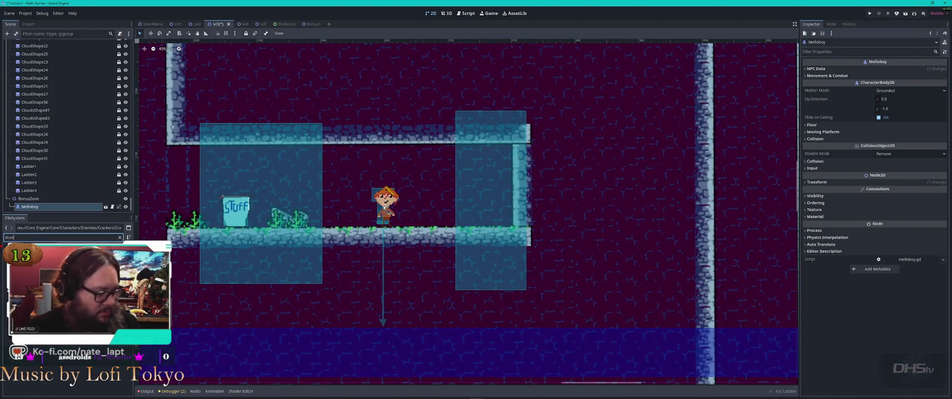
key("ctrl+a")
key("BackSpace")
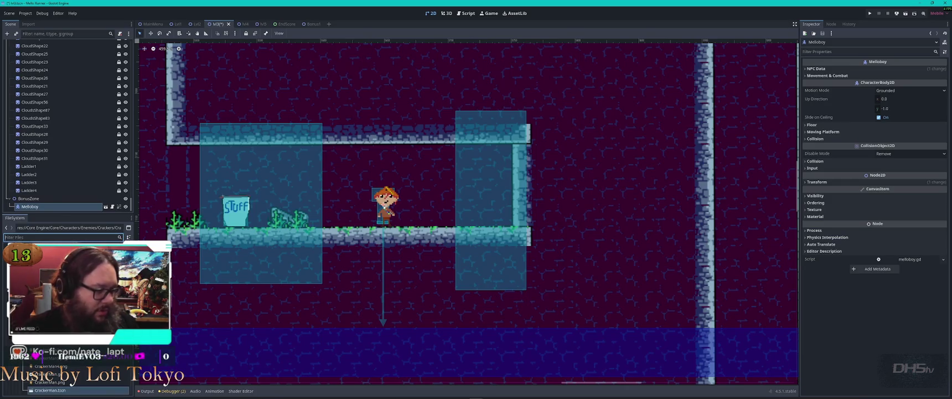
key("ctrl+s")
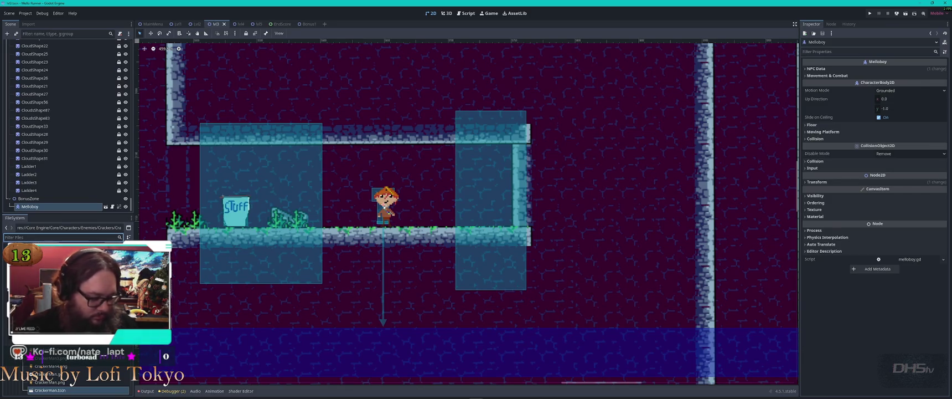
key("super+e")
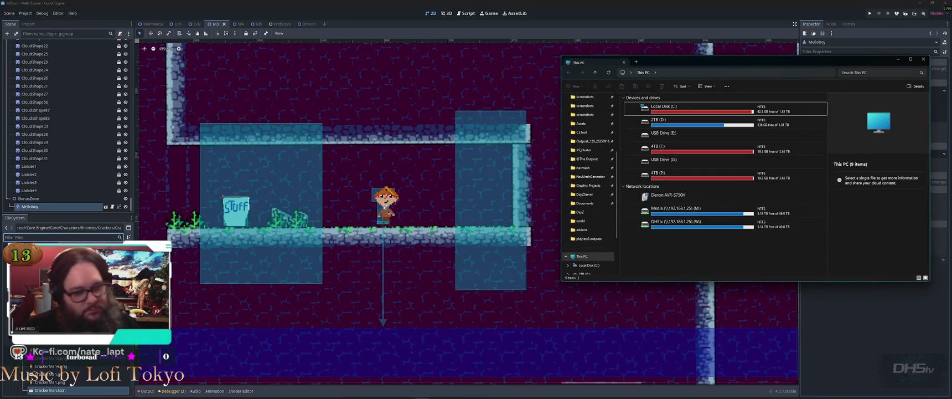
Step: On the 4TB (F:) drive, browse GameDev, Assets and Medieval-ruins-cartoon-2d, then return to GameDev
double_click(678, 148)
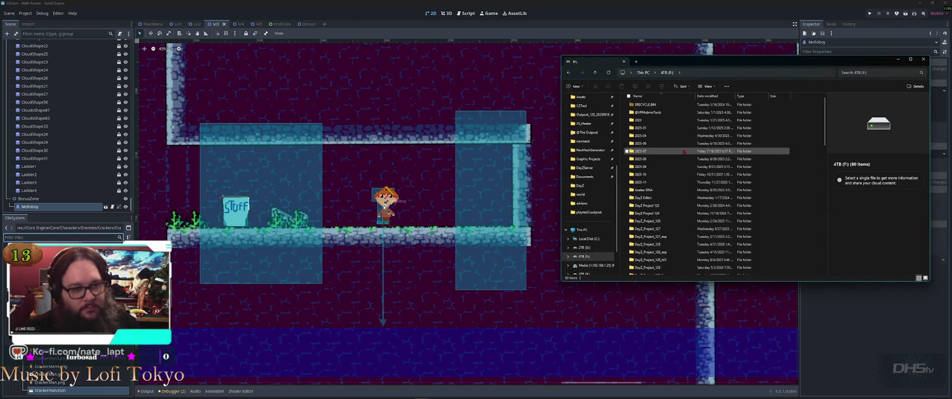
type("gamedev")
key("Return")
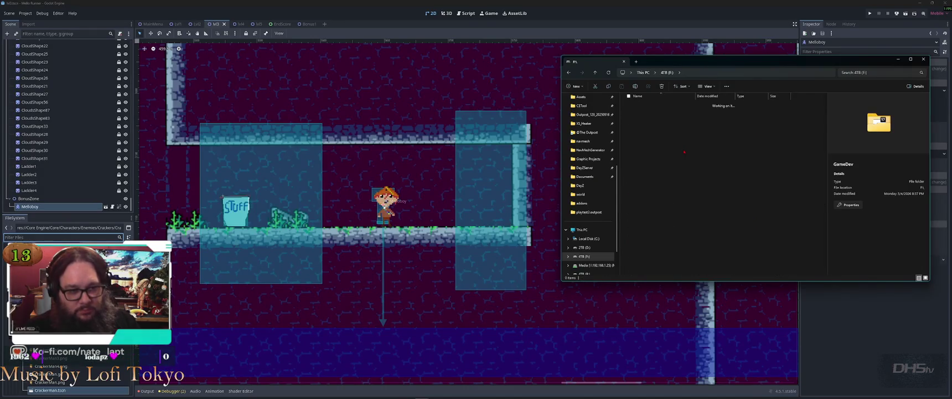
type("asepriteassets")
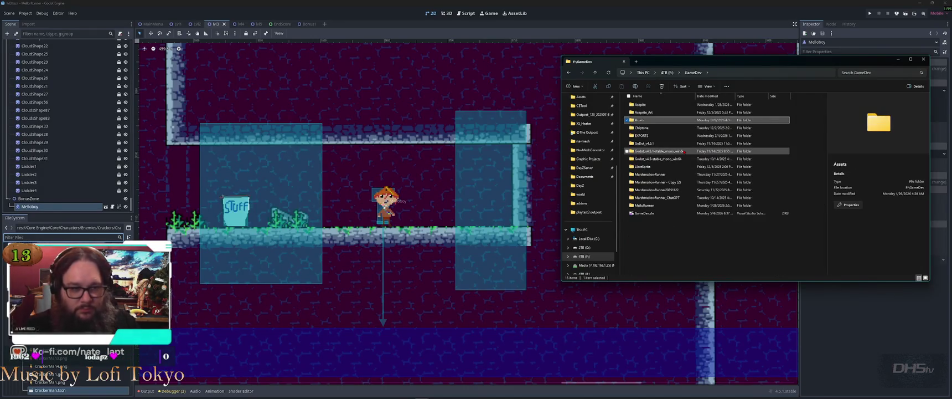
key("Return")
key("Down")
key("Down")
key("Down")
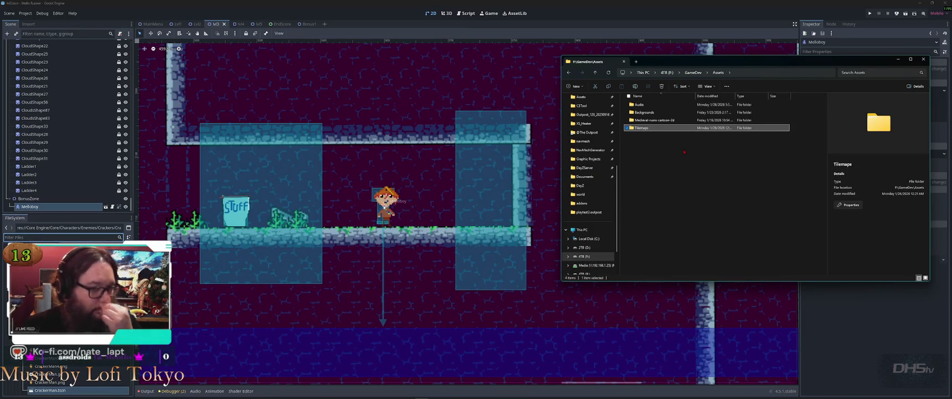
key("Up")
key("Up")
key("Down")
key("Return")
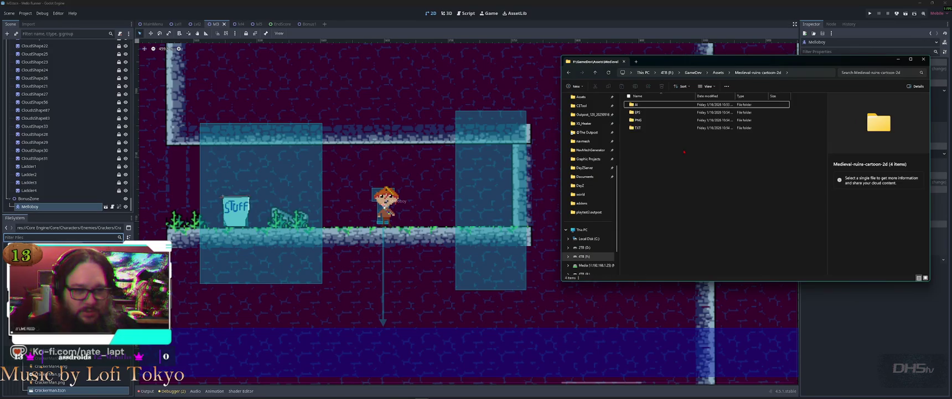
key("alt+Up")
key("alt+Up")
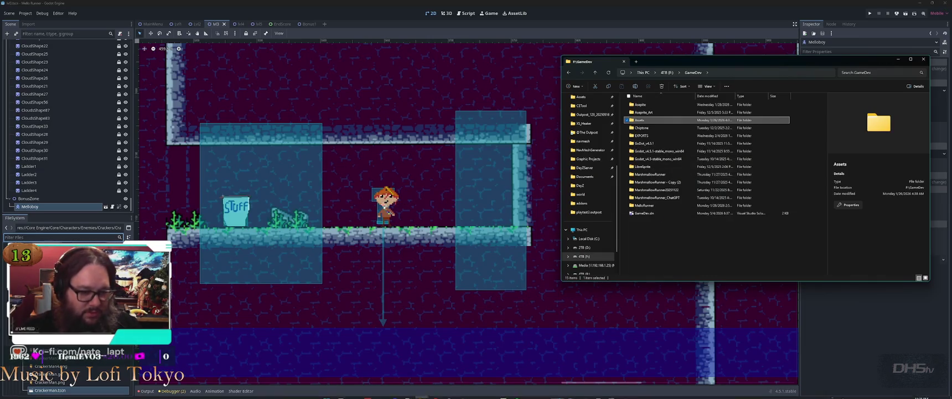
mouse_move(421, 397)
left_click(661, 366)
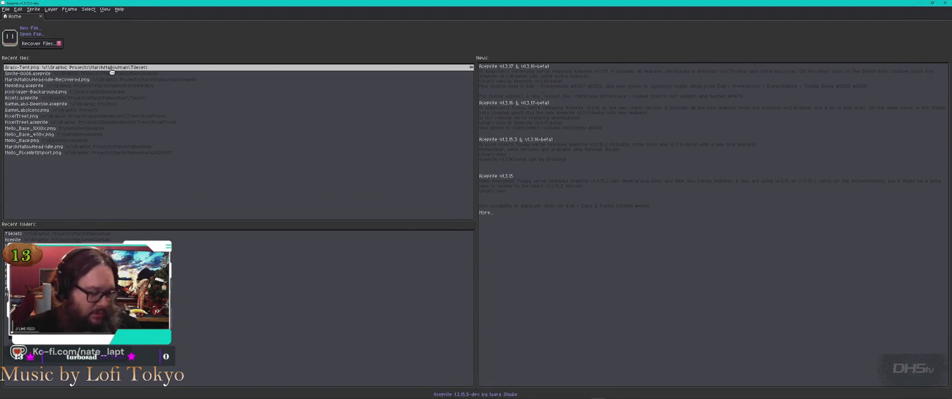
Step: Create a new 16x16 sprite in Aseprite and center its blank canvas
key("ctrl+n")
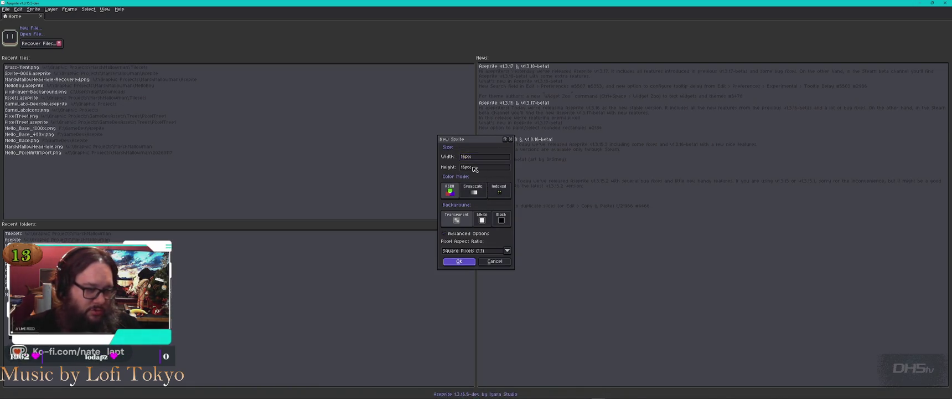
key("Return")
scroll(559, 205, "up", 5)
scroll(489, 182, "down", 1)
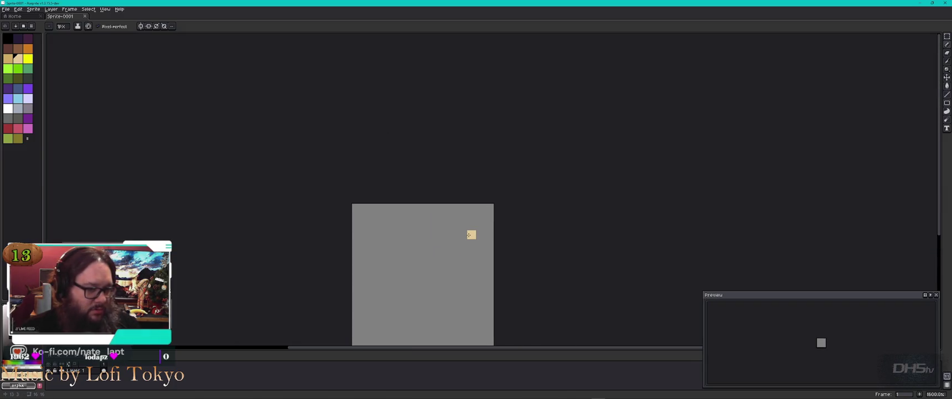
mouse_move(436, 276)
left_mouse_down()
mouse_move(485, 182)
mouse_move(437, 175)
left_mouse_up()
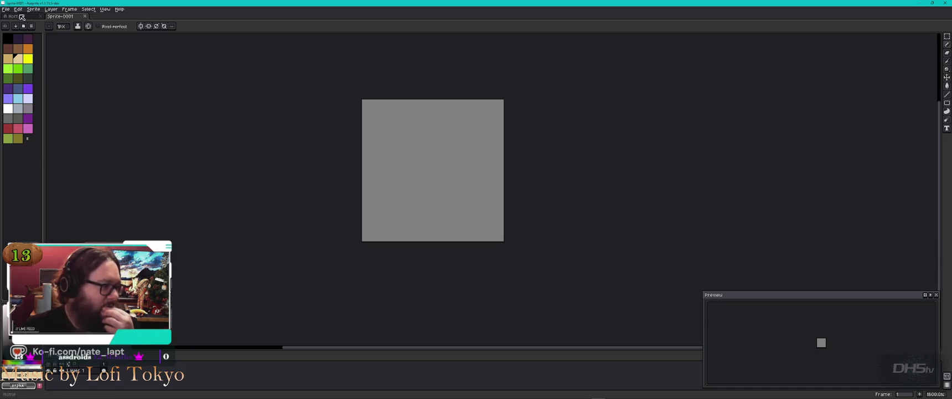
left_click(32, 28)
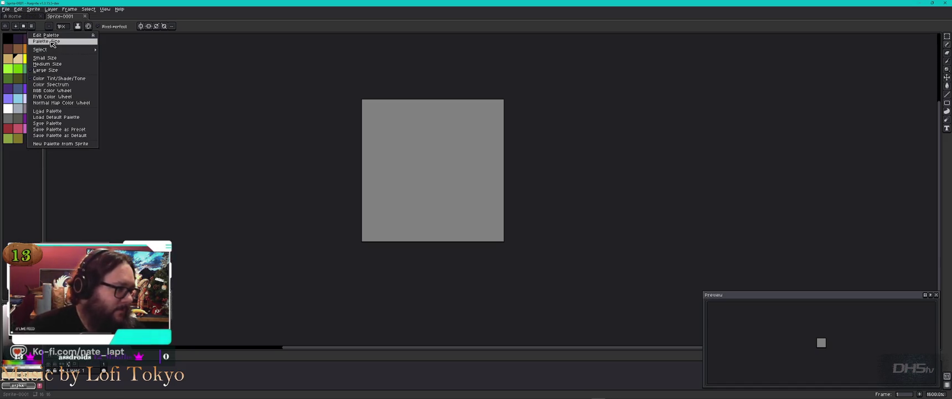
Step: Load the Atari 2600 NTSC preset palette, after briefly trying AAP-Micro12
mouse_move(68, 51)
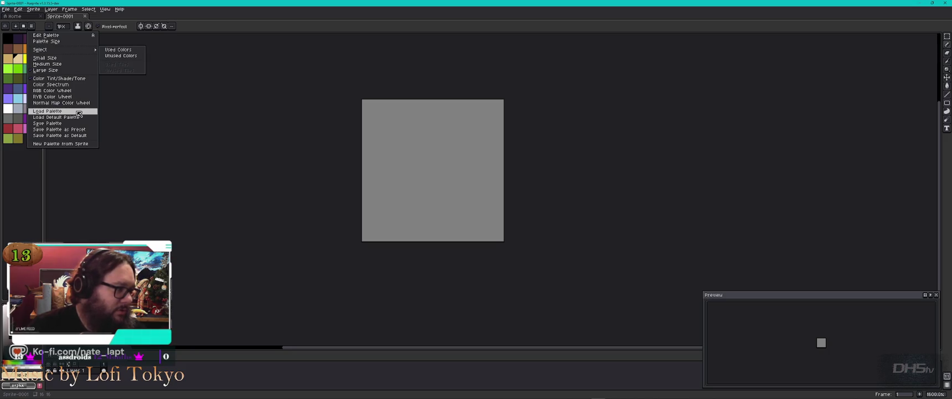
left_click(53, 33)
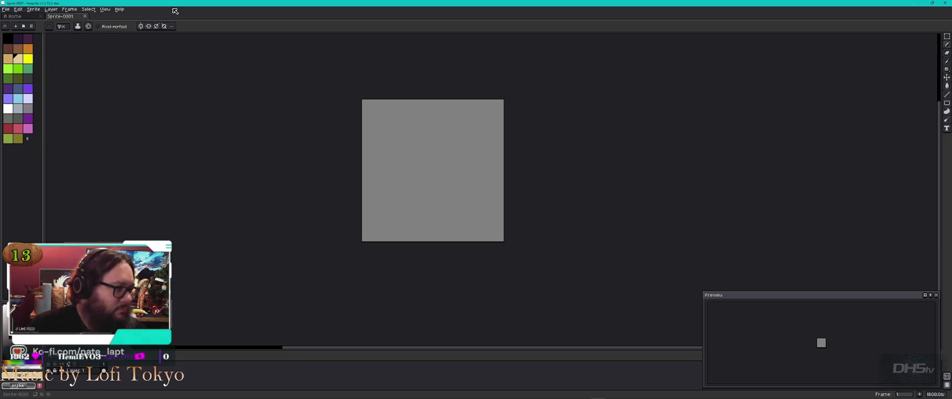
left_click(26, 27)
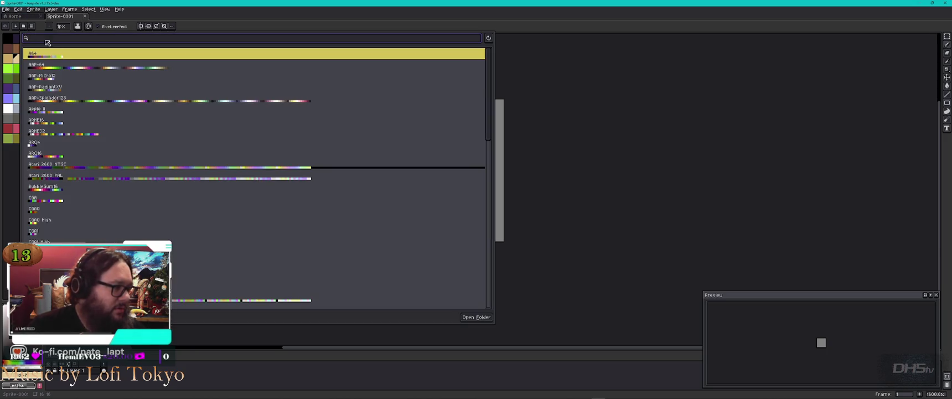
left_click(56, 79)
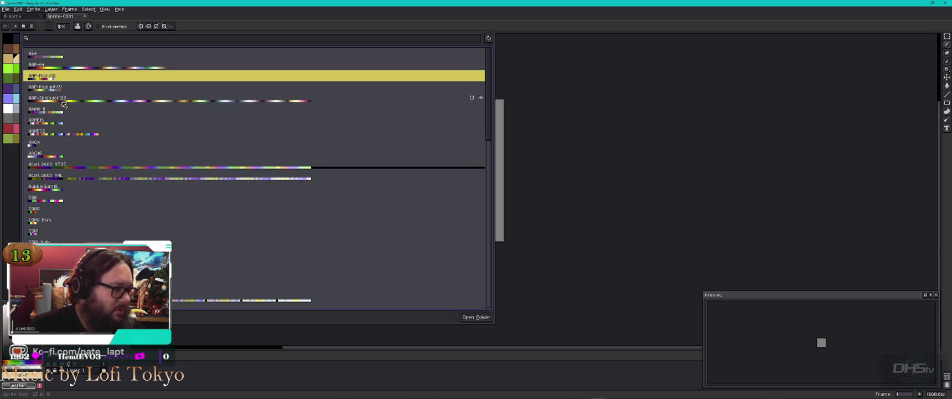
left_click(48, 80)
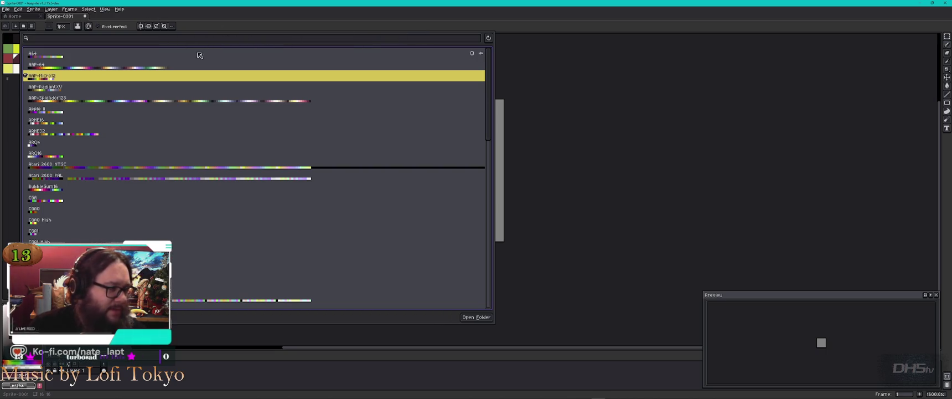
left_click(126, 167)
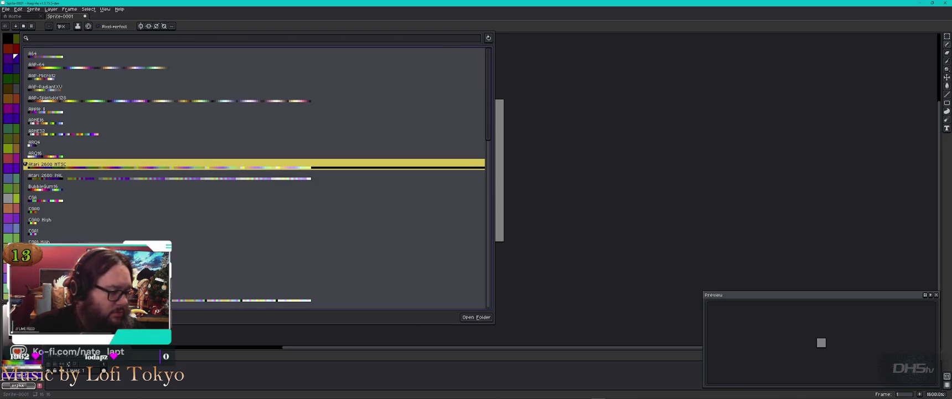
left_click(34, 27)
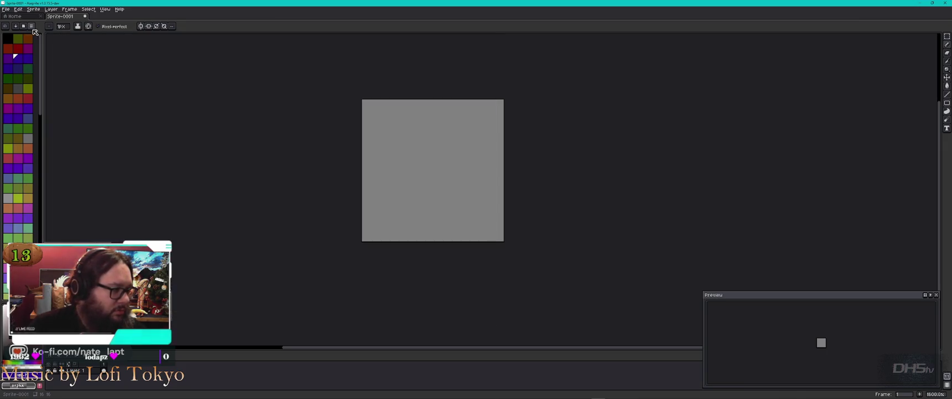
scroll(12, 217, "down", 5)
scroll(13, 218, "up", 4)
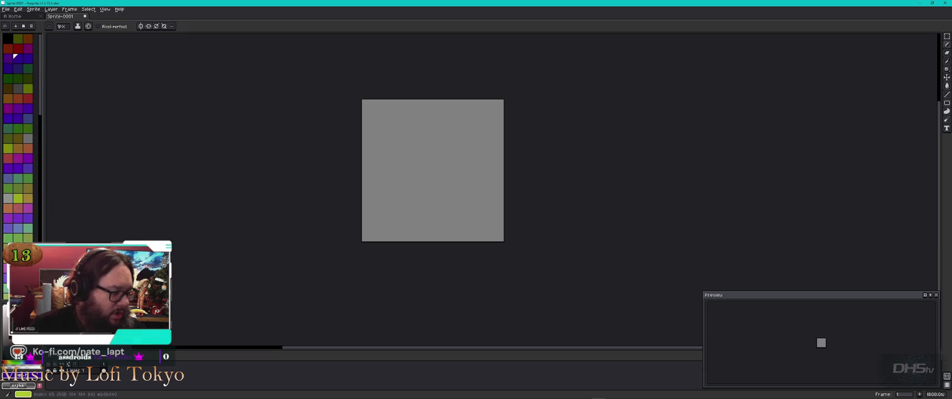
Step: Choose olive from the palette and pencil the door's outline on the canvas
left_click(19, 223)
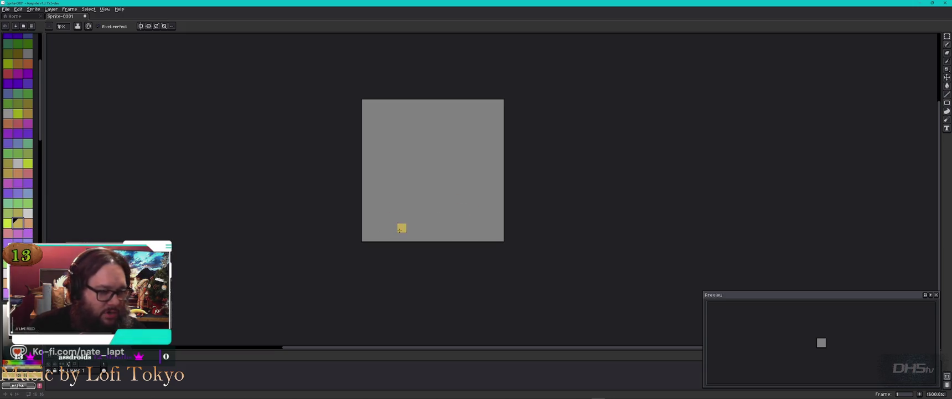
scroll(16, 189, "up", 2)
scroll(16, 188, "up", 2)
left_click(18, 137)
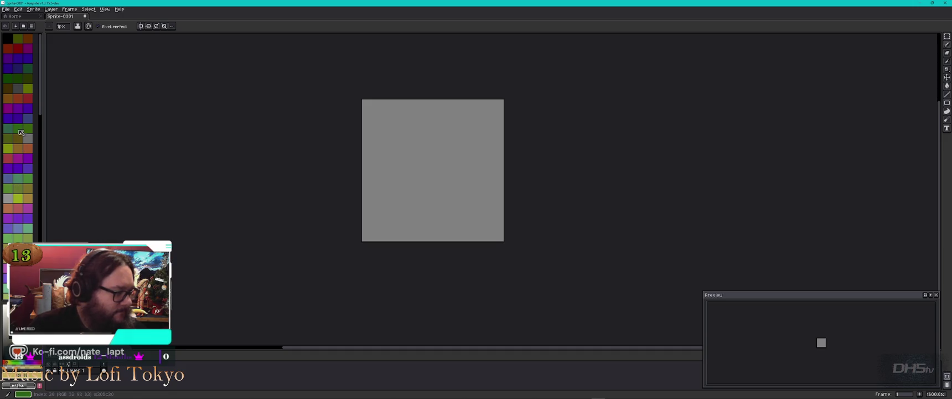
left_click_drag(393, 236, 391, 142)
key("ctrl+z")
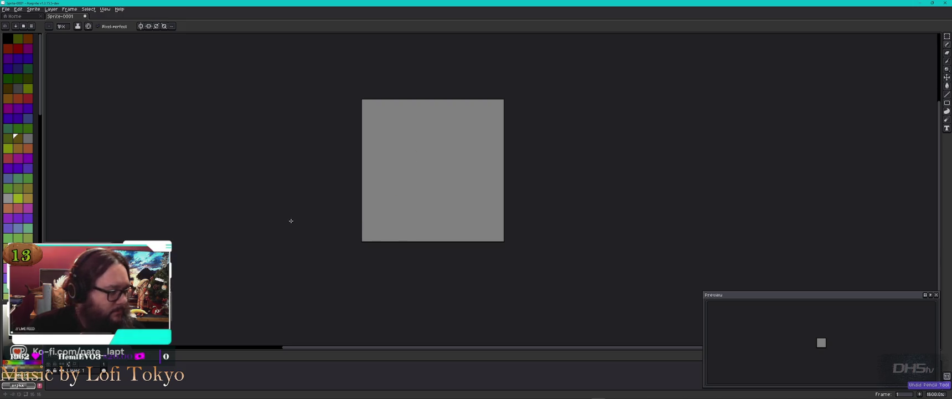
mouse_move(396, 237)
left_mouse_down()
mouse_move(397, 107)
mouse_move(483, 113)
mouse_move(473, 114)
mouse_move(478, 227)
left_mouse_up()
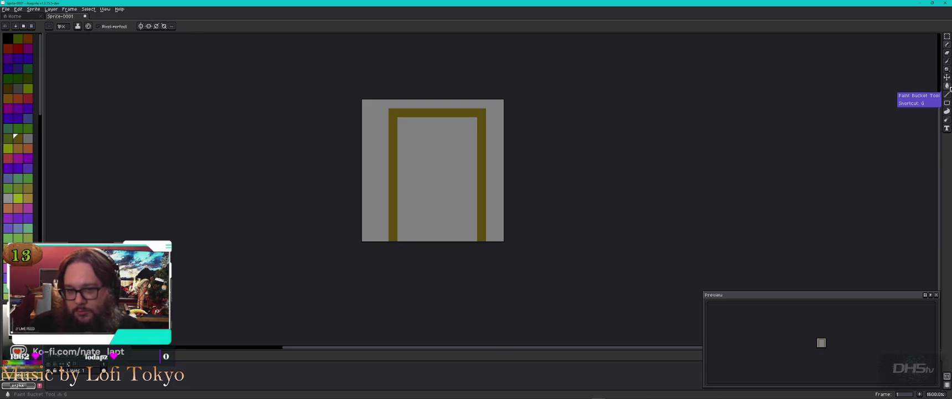
Step: Fill the door with olive and add a dark brown knob pixel on its right
left_click(948, 86)
left_click(400, 236)
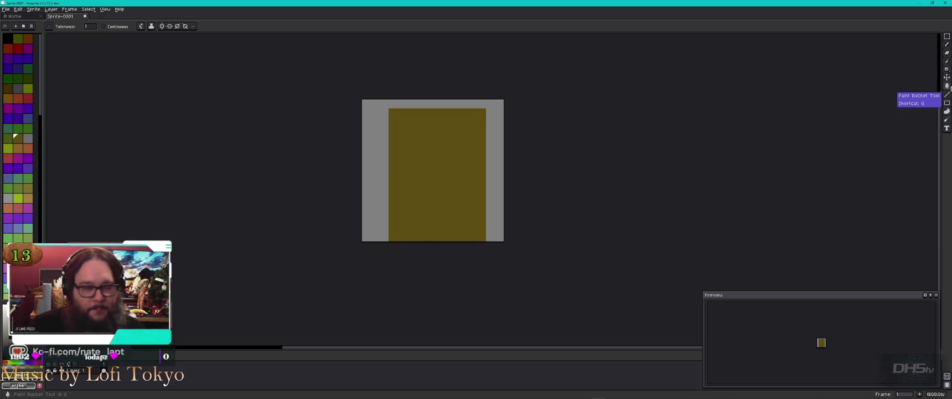
left_click(8, 87)
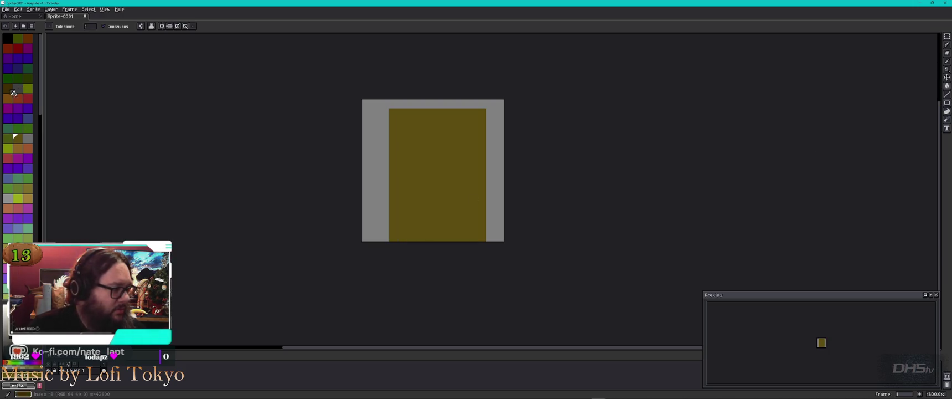
left_click(471, 183)
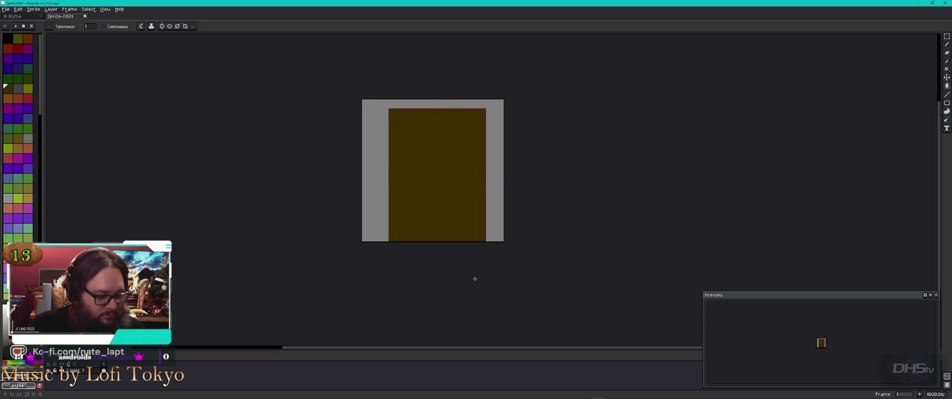
key("ctrl+z")
left_click(947, 44)
left_click(472, 183)
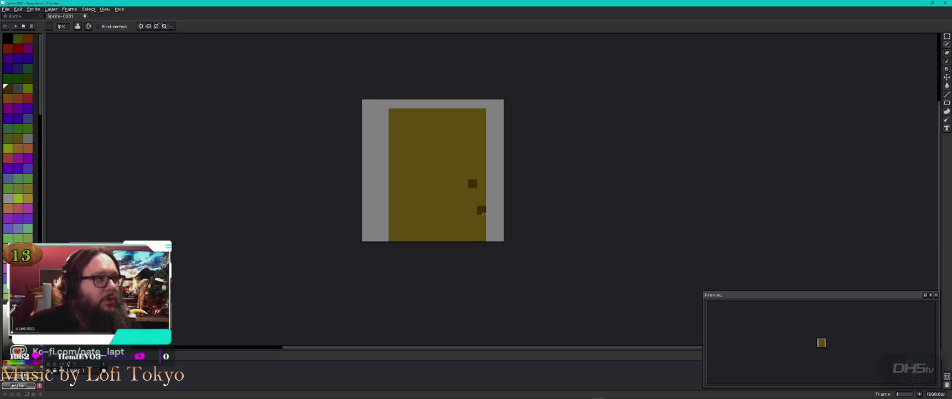
key("alt+Tab")
key("Tab")
key("Tab")
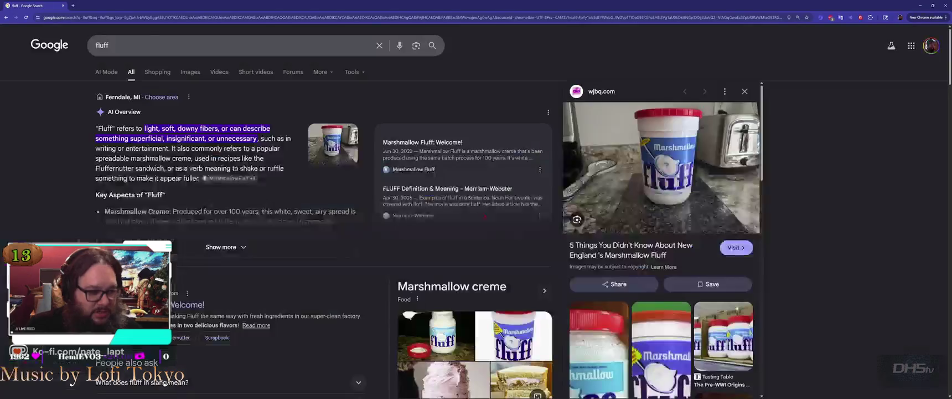
Step: Search Google for '8bit door' and view the first pixel-art image as reference
key("ctrl+t")
type("8bit door")
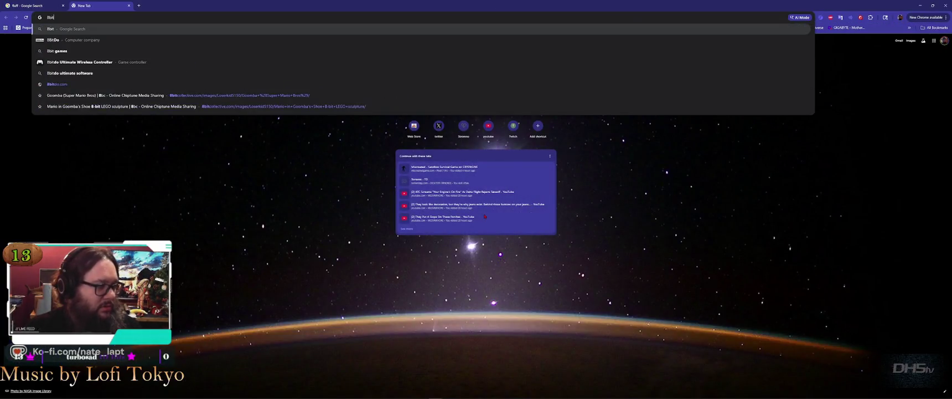
key("Return")
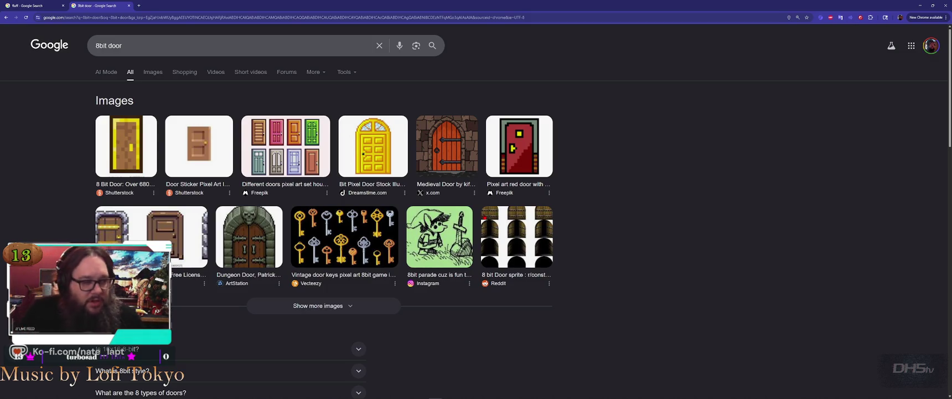
left_click(127, 146)
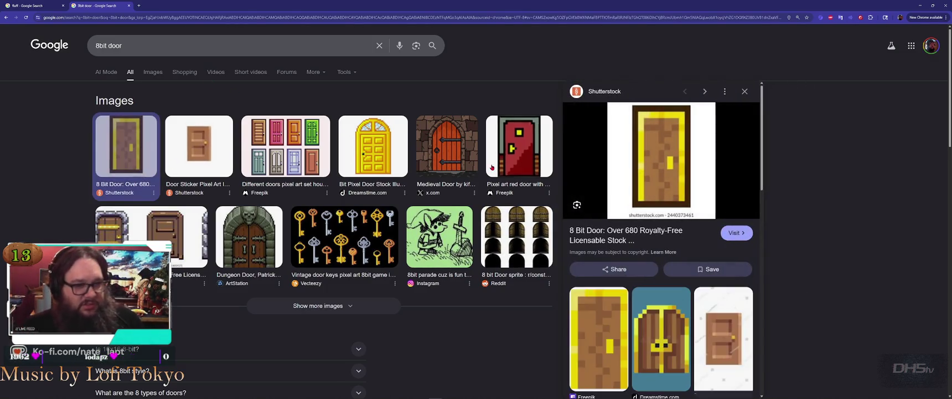
key("alt+Tab")
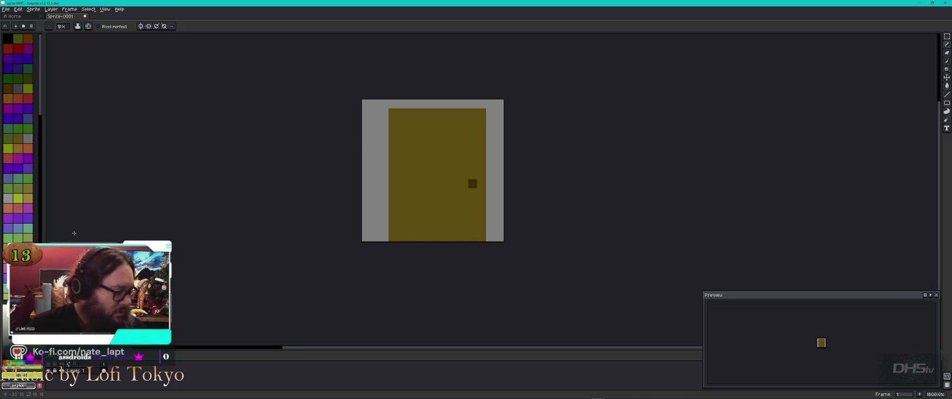
Step: Pencil a lime-green border along the door's right edge, top and left side
scroll(18, 138, "down", 5)
scroll(17, 138, "up", 5)
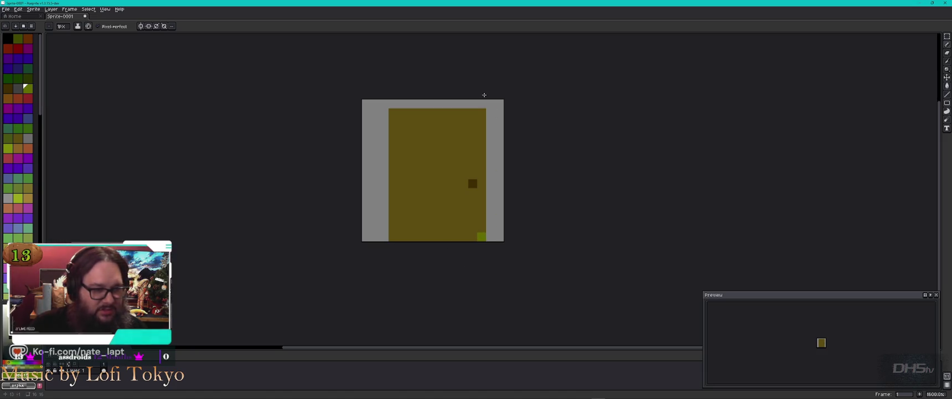
left_click(483, 119, "shift")
mouse_move(483, 113)
left_mouse_down()
mouse_move(392, 113)
mouse_move(395, 237)
left_mouse_up()
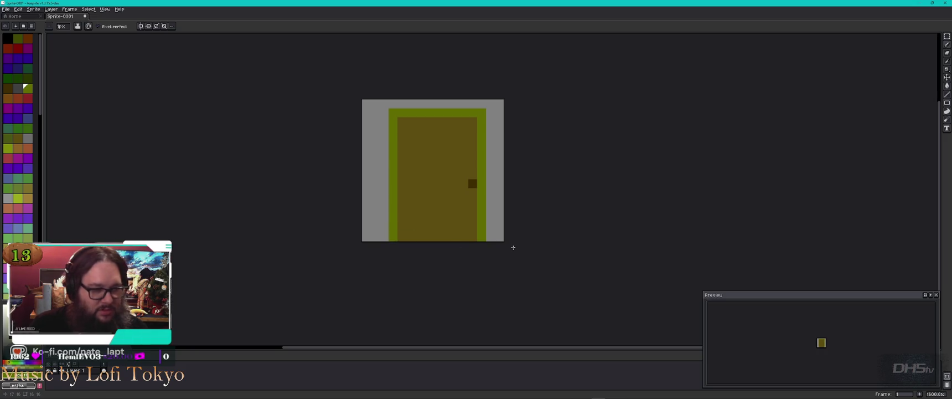
Step: Add a dark brown outer frame along the door's top and sides
key("alt+Tab")
key("alt+Tab")
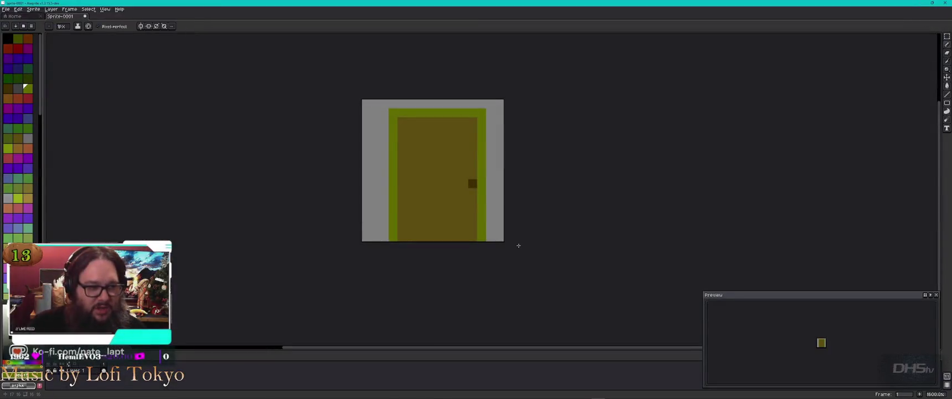
left_click(8, 88)
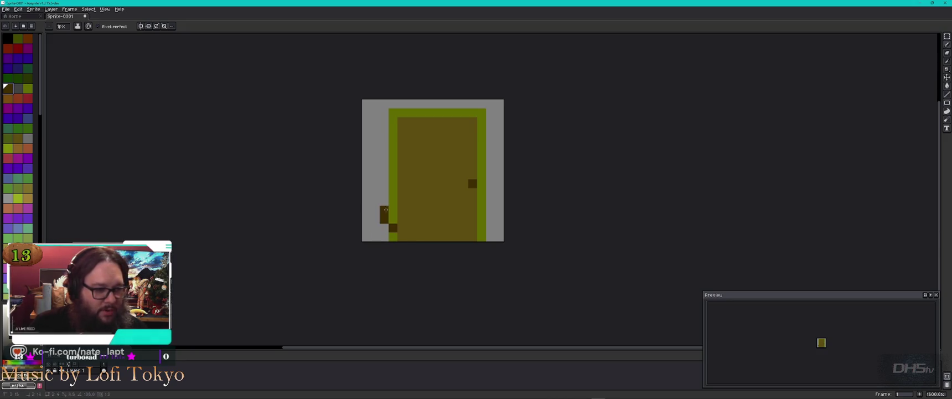
mouse_move(385, 237)
left_mouse_down()
mouse_move(385, 104)
mouse_move(491, 104)
mouse_move(490, 240)
left_mouse_up()
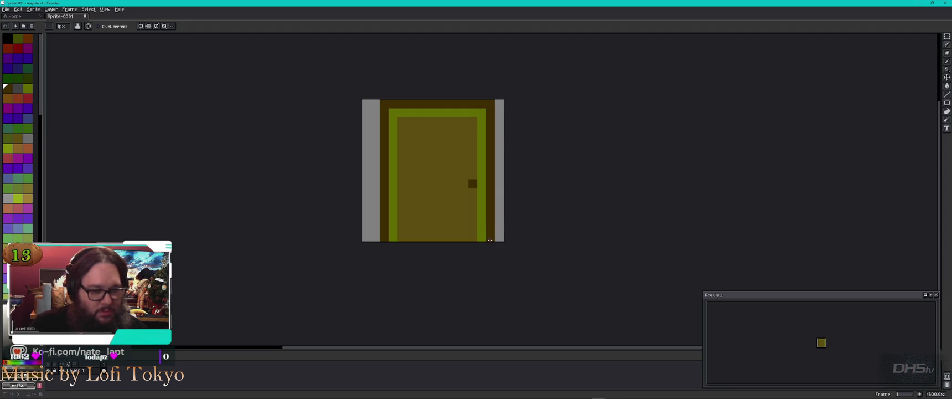